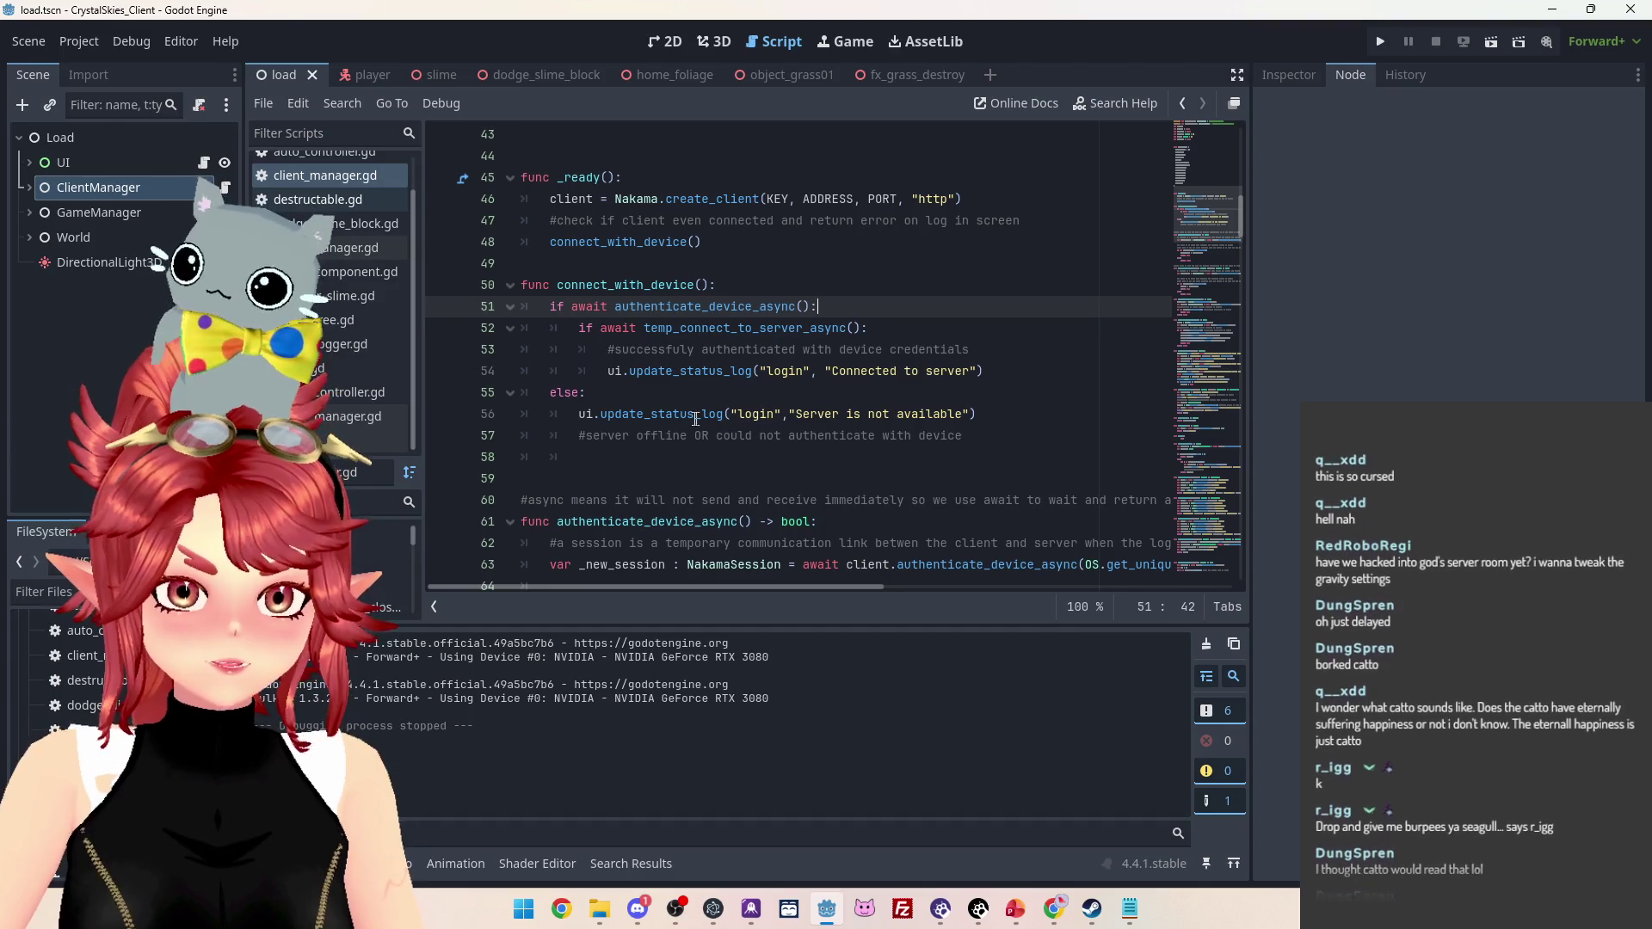
Delete the empty line 64 below the session call in client_manager.gd
{"action": "left_click_drag", "start_coordinate": [795, 414], "coordinate": [653, 412]}
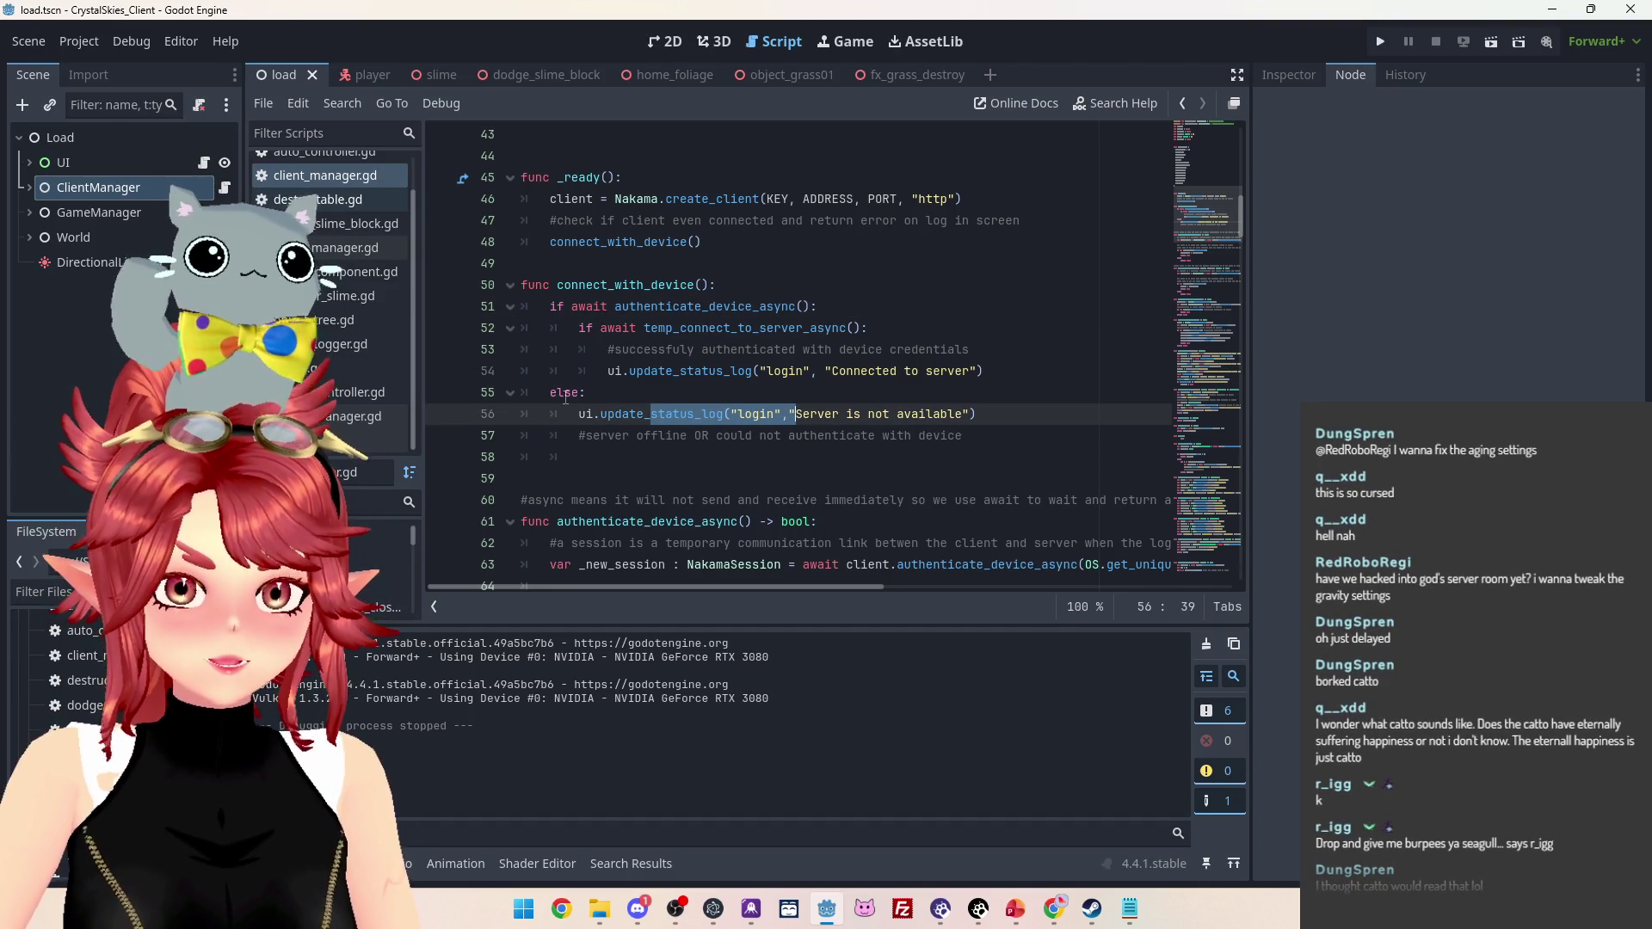
{"action": "left_click_drag", "start_coordinate": [586, 307], "coordinate": [686, 285]}
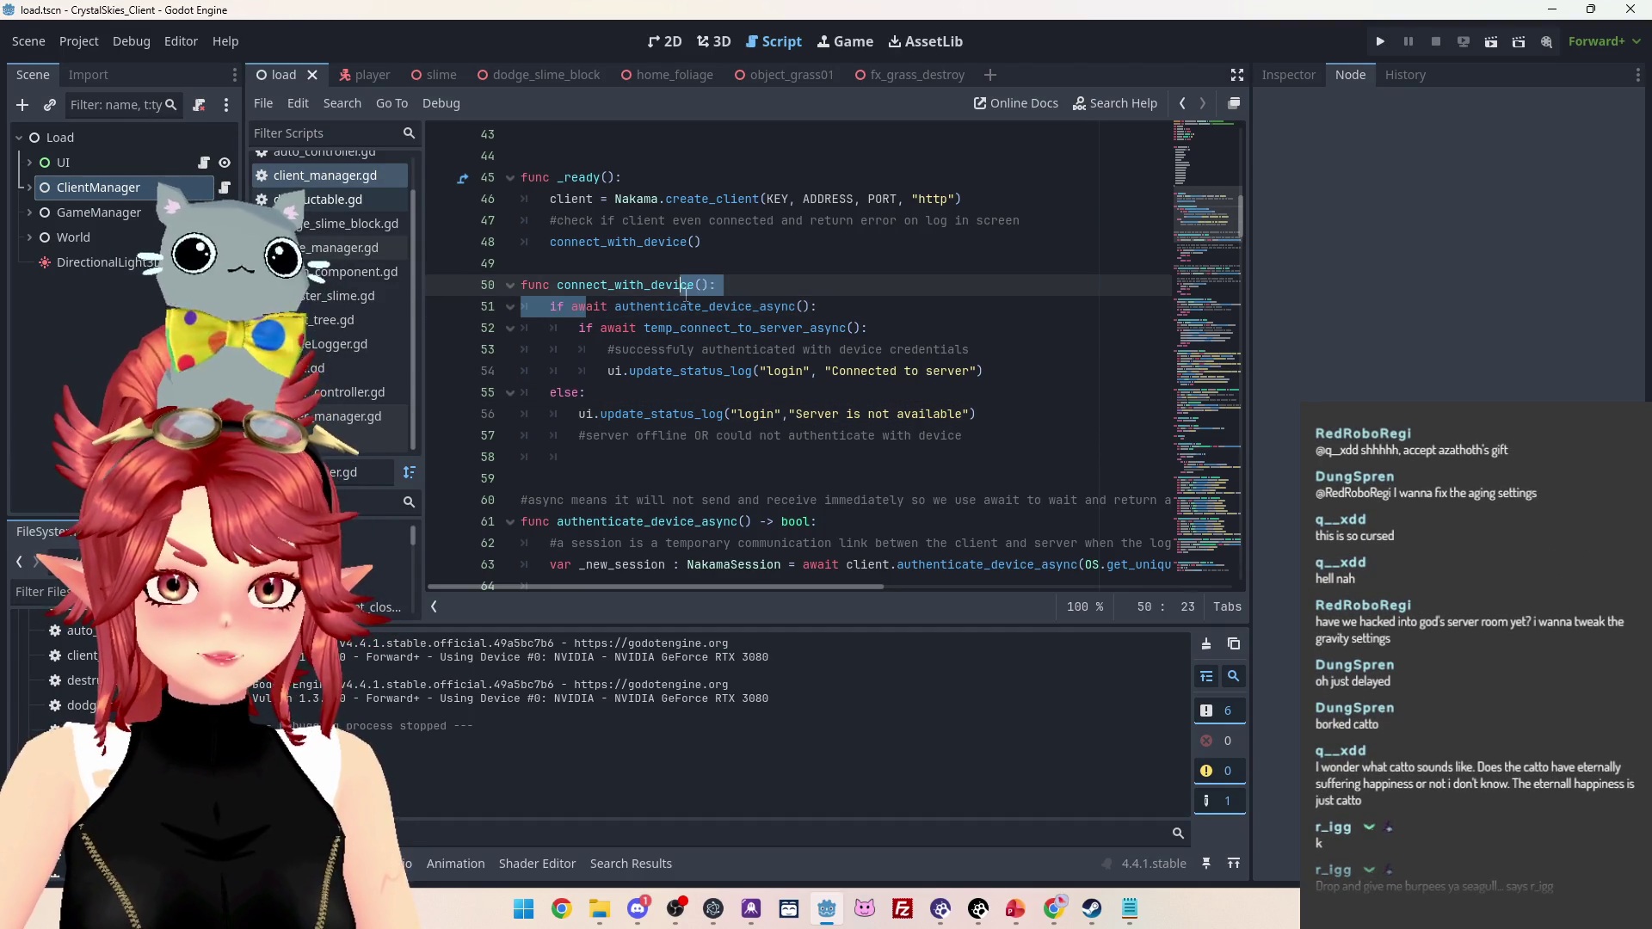
{"action": "left_click", "coordinate": [675, 306]}
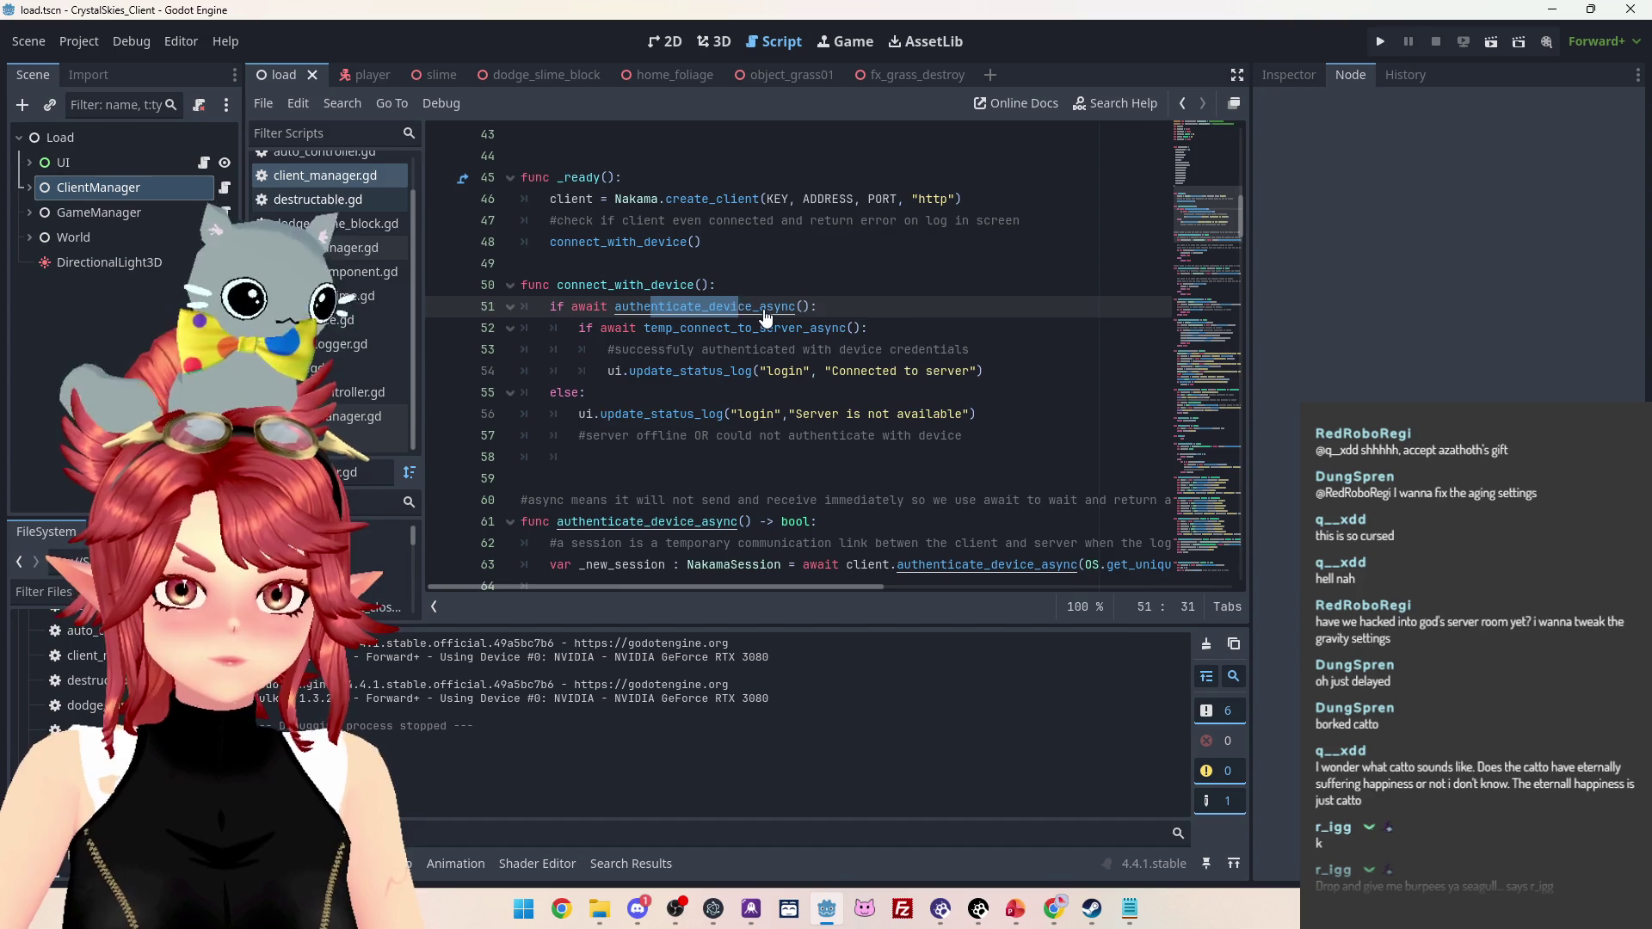
{"action": "left_click", "coordinate": [740, 308], "text": "ctrl"}
{"action": "scroll", "coordinate": [699, 353], "scroll_direction": "down", "scroll_amount": 1}
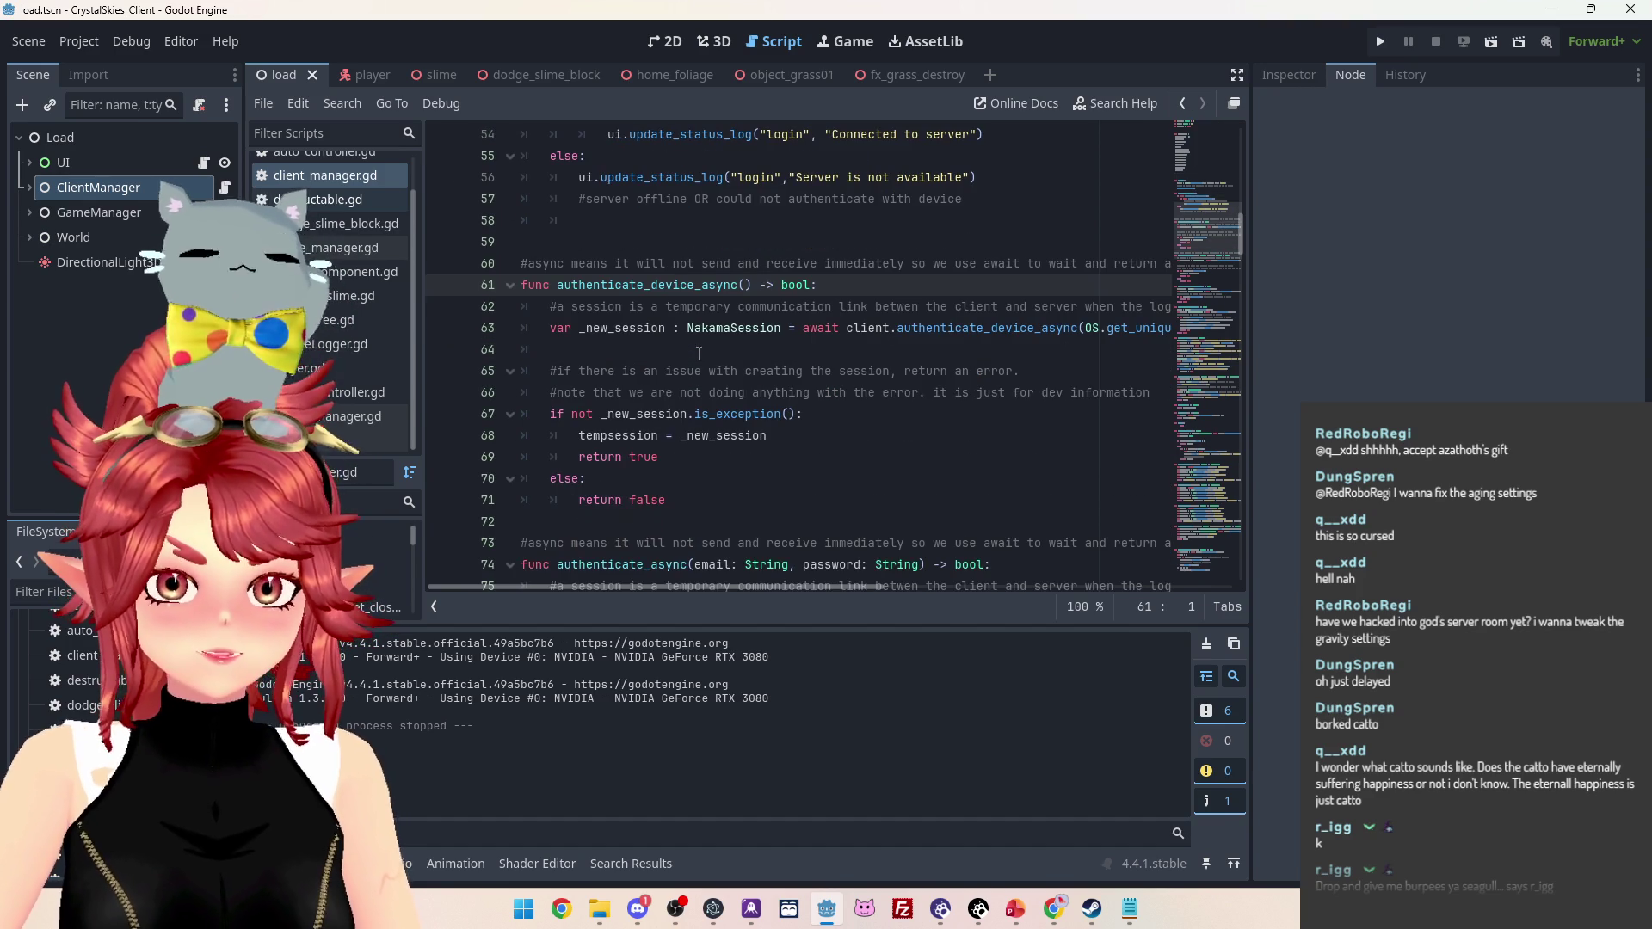
{"action": "left_click", "coordinate": [713, 355]}
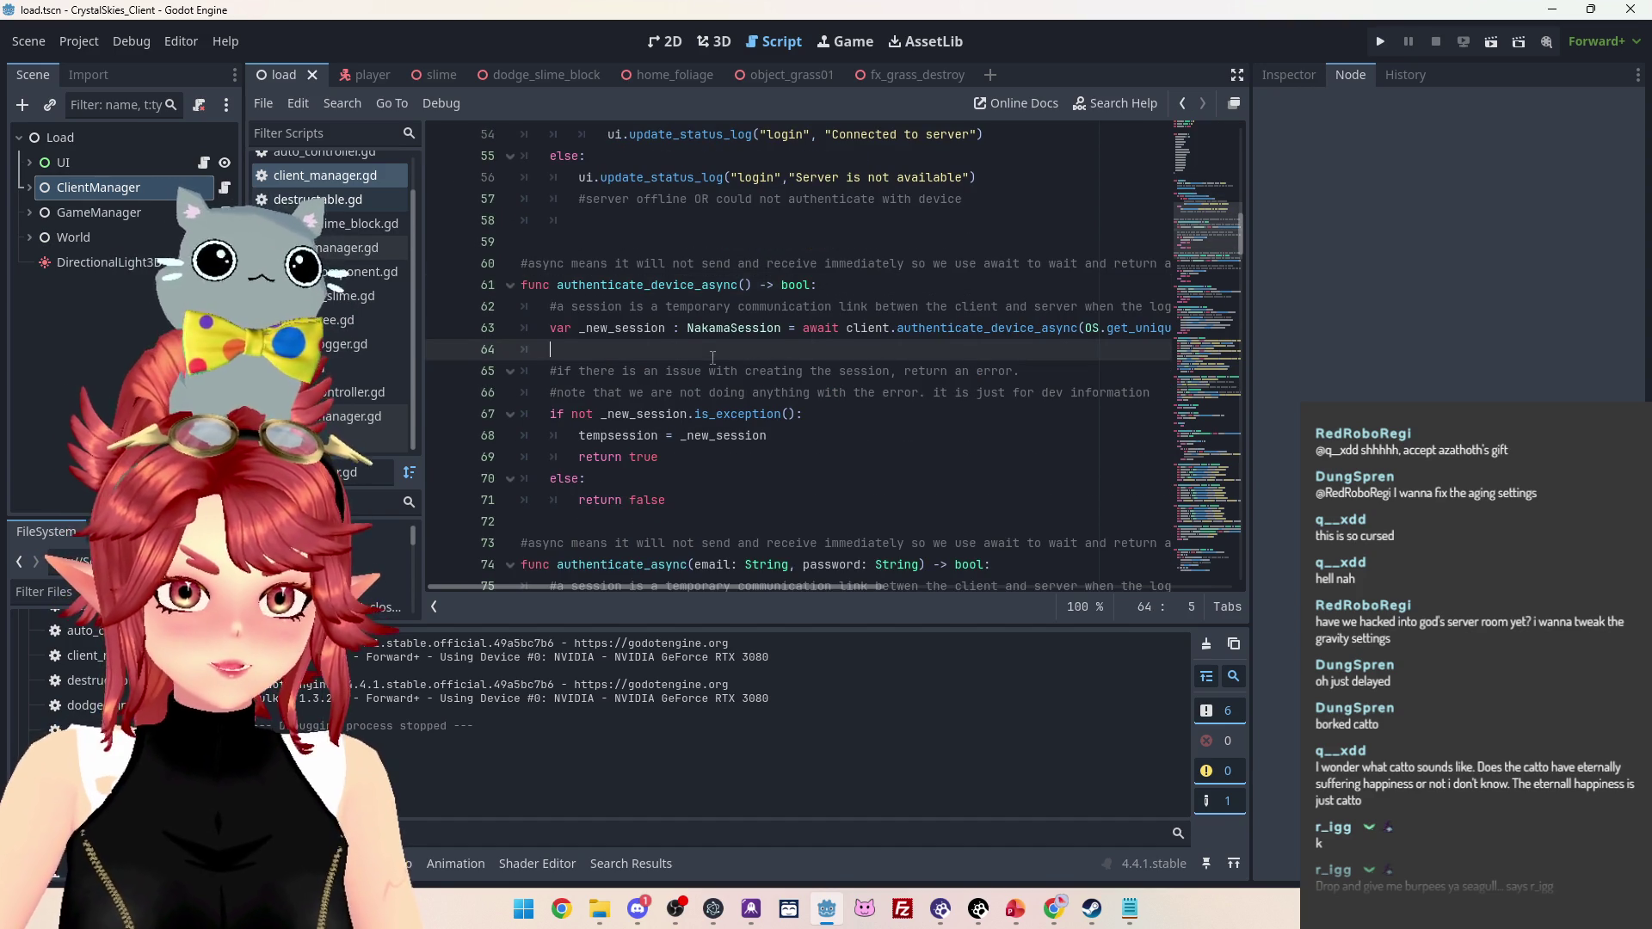
{"action": "key", "text": "BackSpace"}
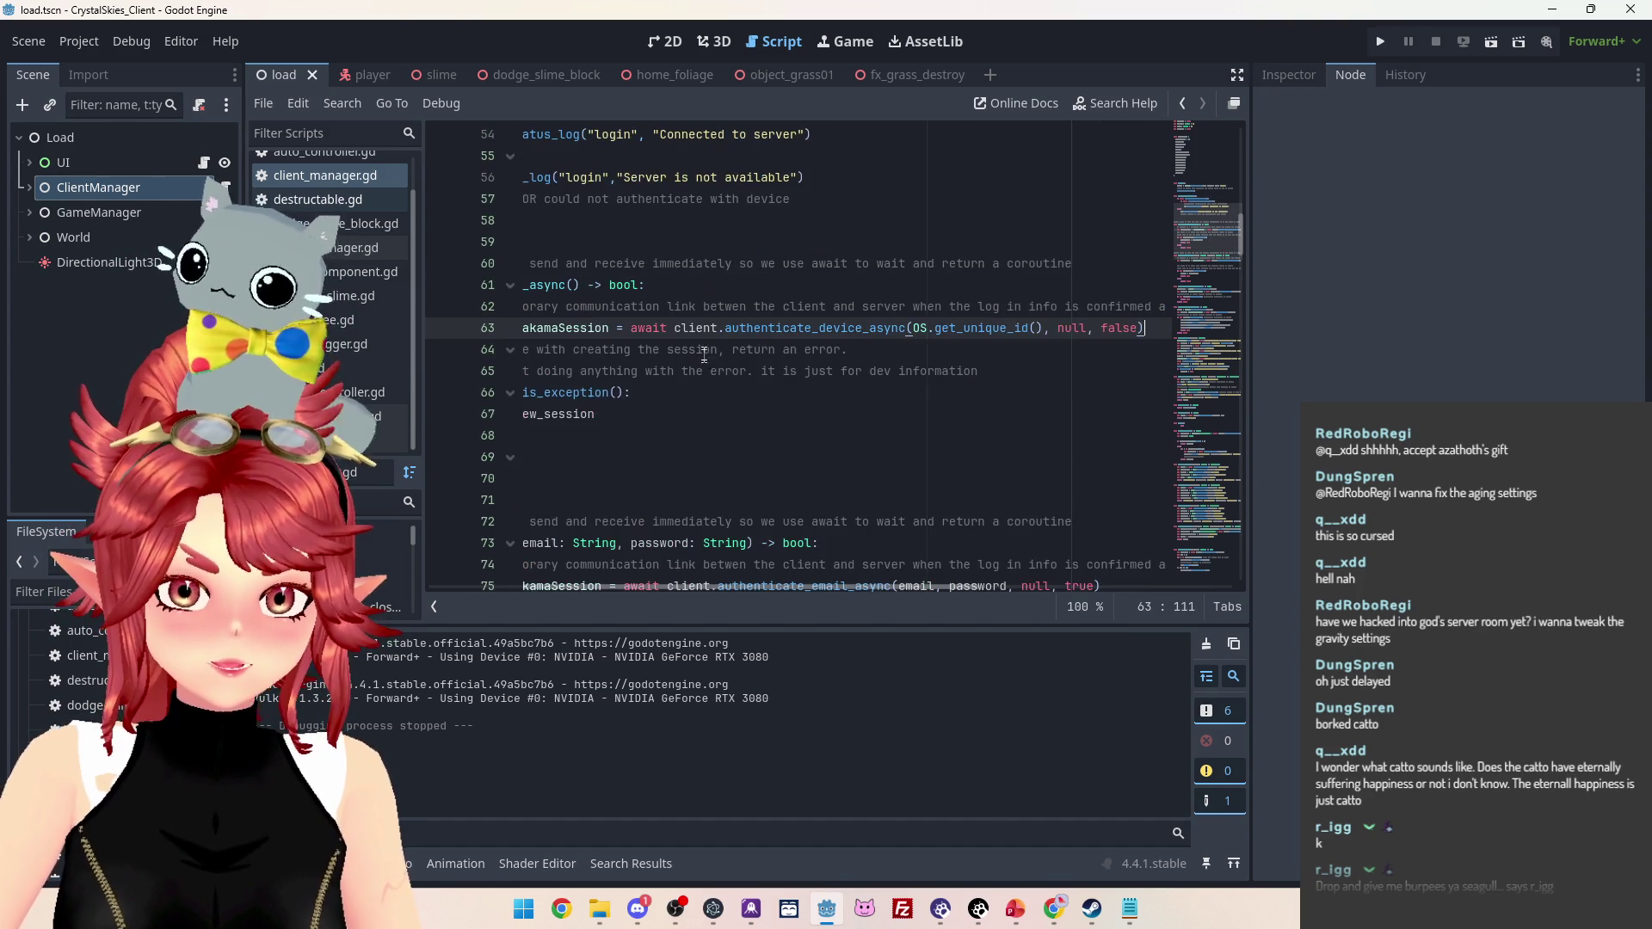
Jump from line 63 to the authenticate_device_async definition in NakamaClient.gd
{"action": "left_click_drag", "start_coordinate": [750, 591], "coordinate": [680, 591]}
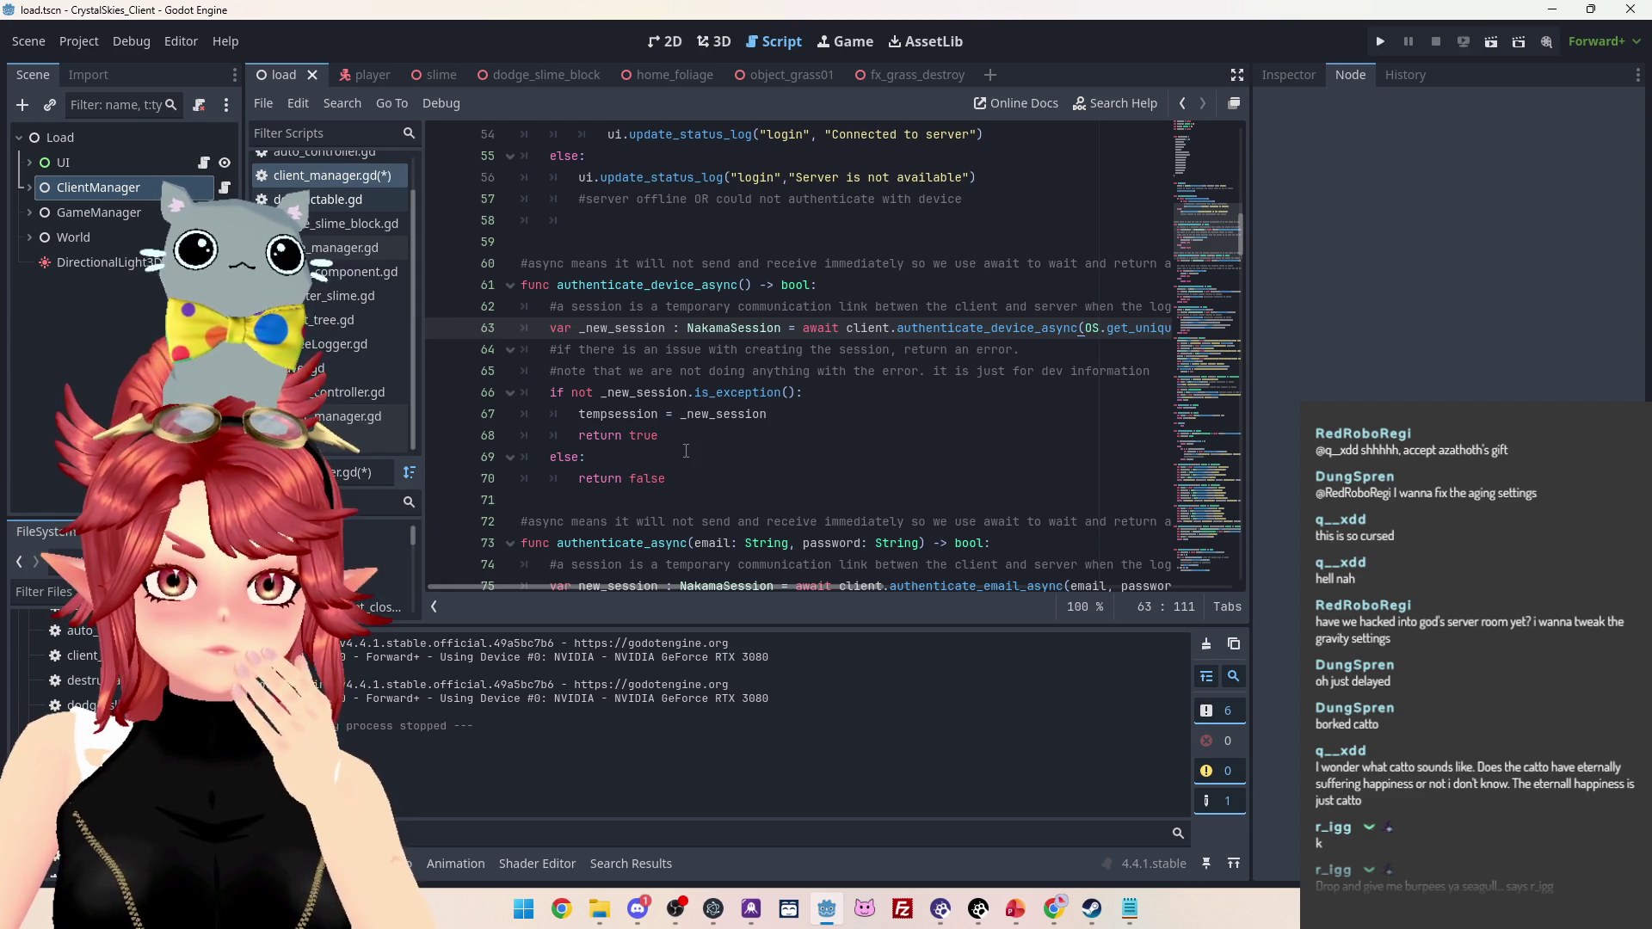
{"action": "mouse_move", "coordinate": [661, 399]}
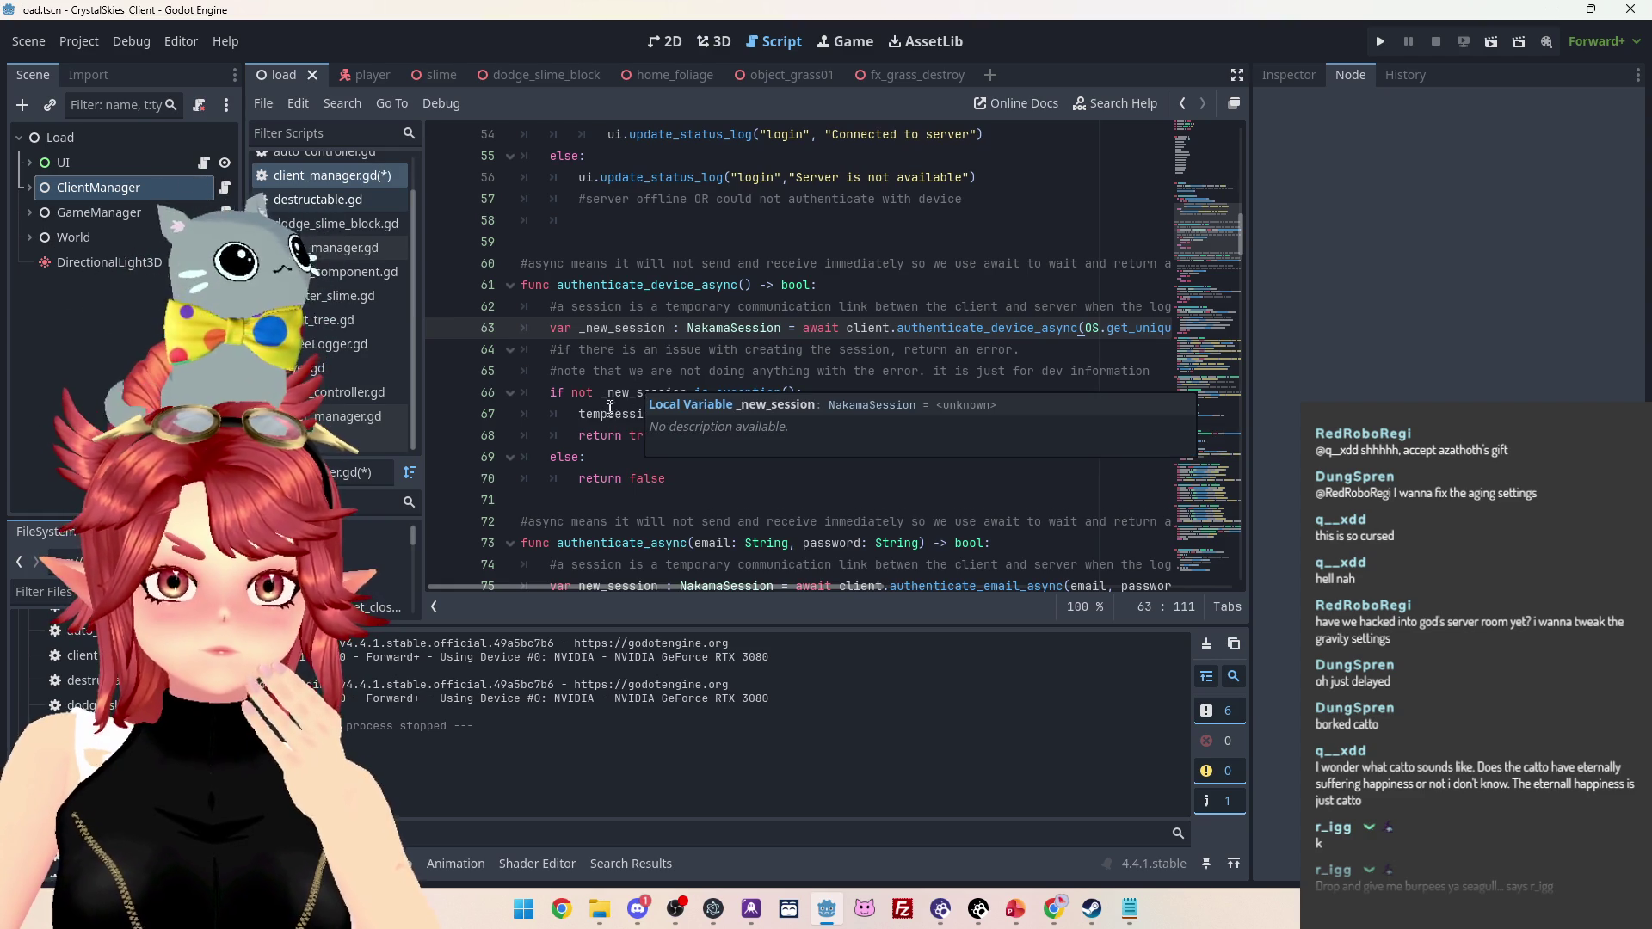
{"action": "left_click", "coordinate": [631, 393]}
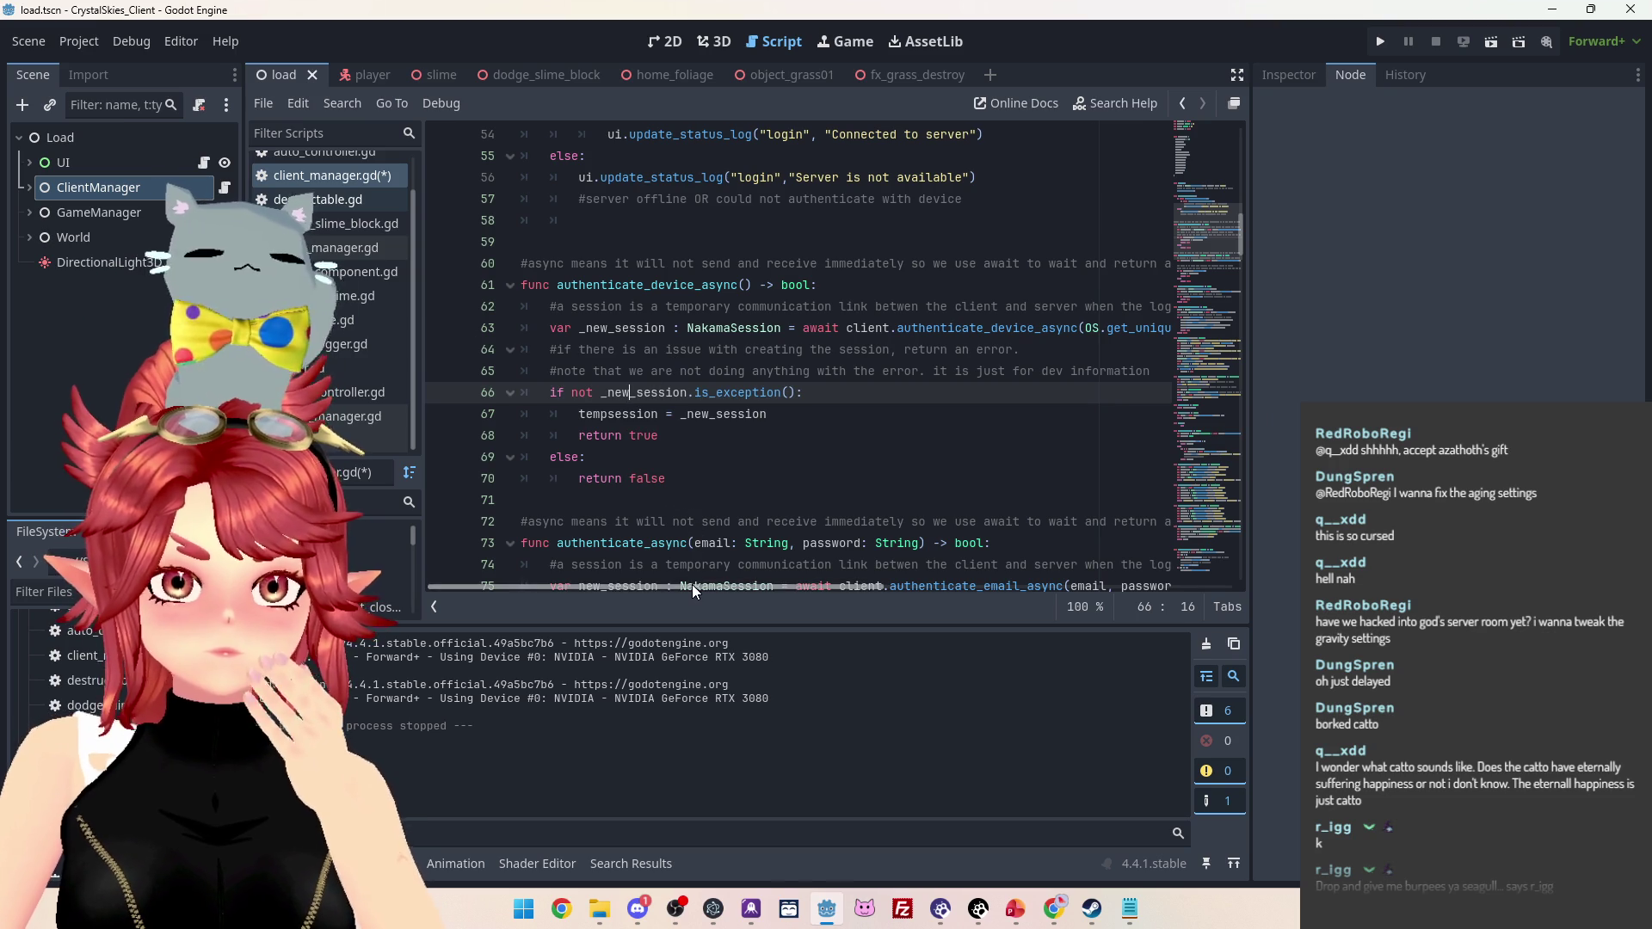
{"action": "mouse_move", "coordinate": [692, 585]}
{"action": "left_mouse_down"}
{"action": "mouse_move", "coordinate": [817, 592]}
{"action": "mouse_move", "coordinate": [740, 592]}
{"action": "left_mouse_up"}
{"action": "left_click", "coordinate": [878, 328]}
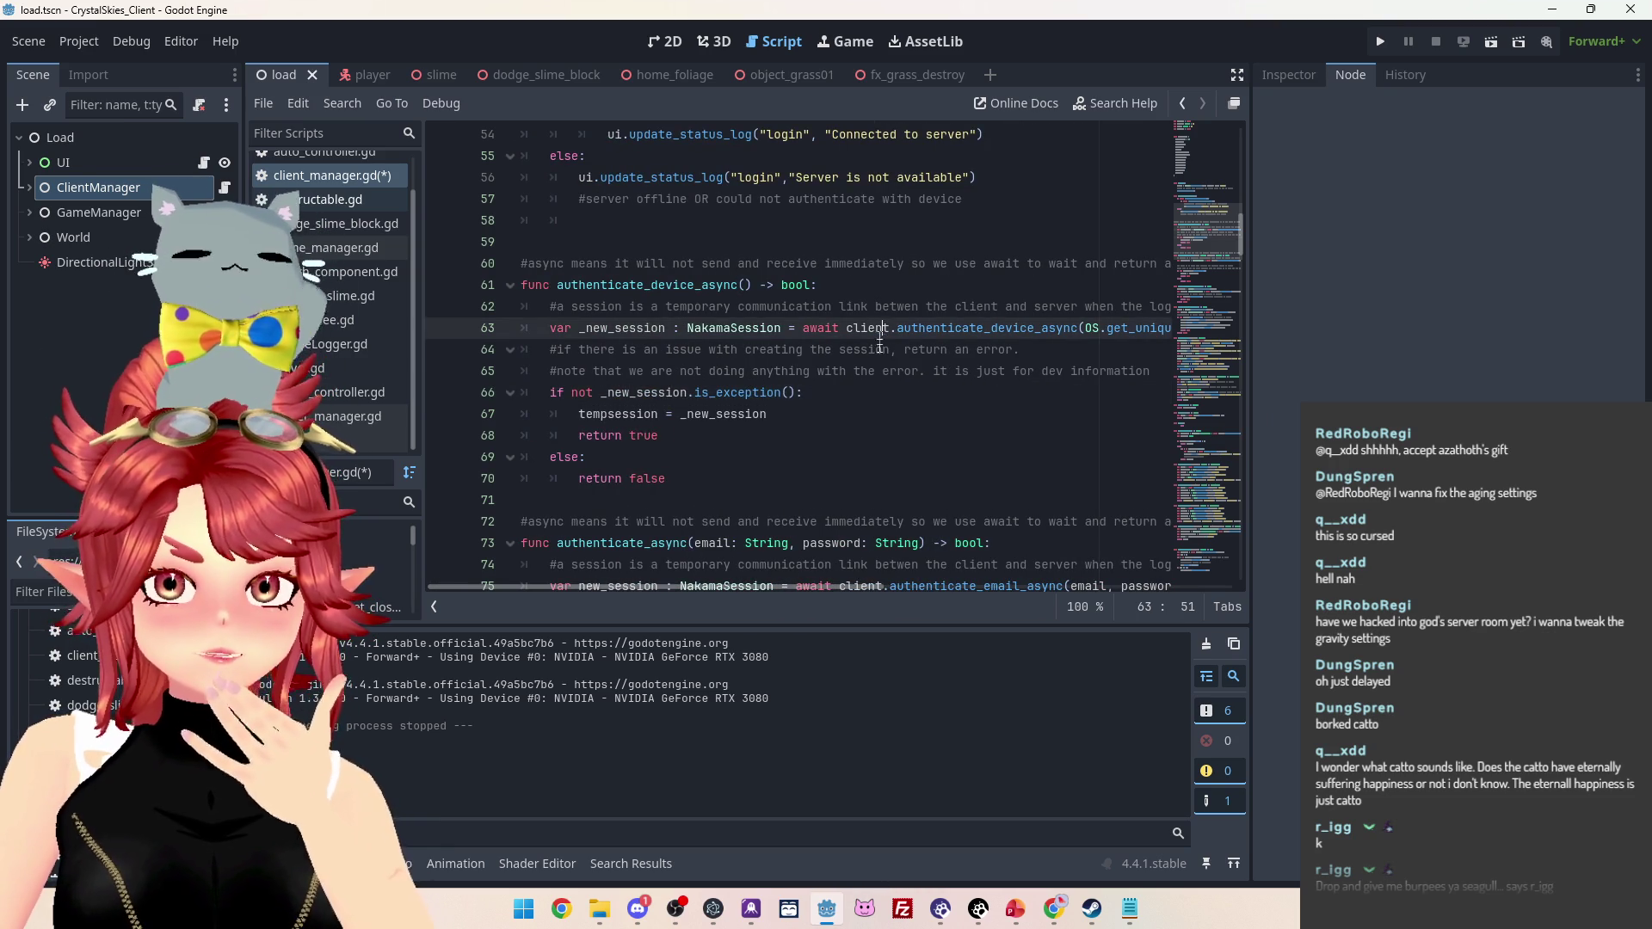
{"action": "left_click_drag", "start_coordinate": [740, 586], "coordinate": [1015, 586]}
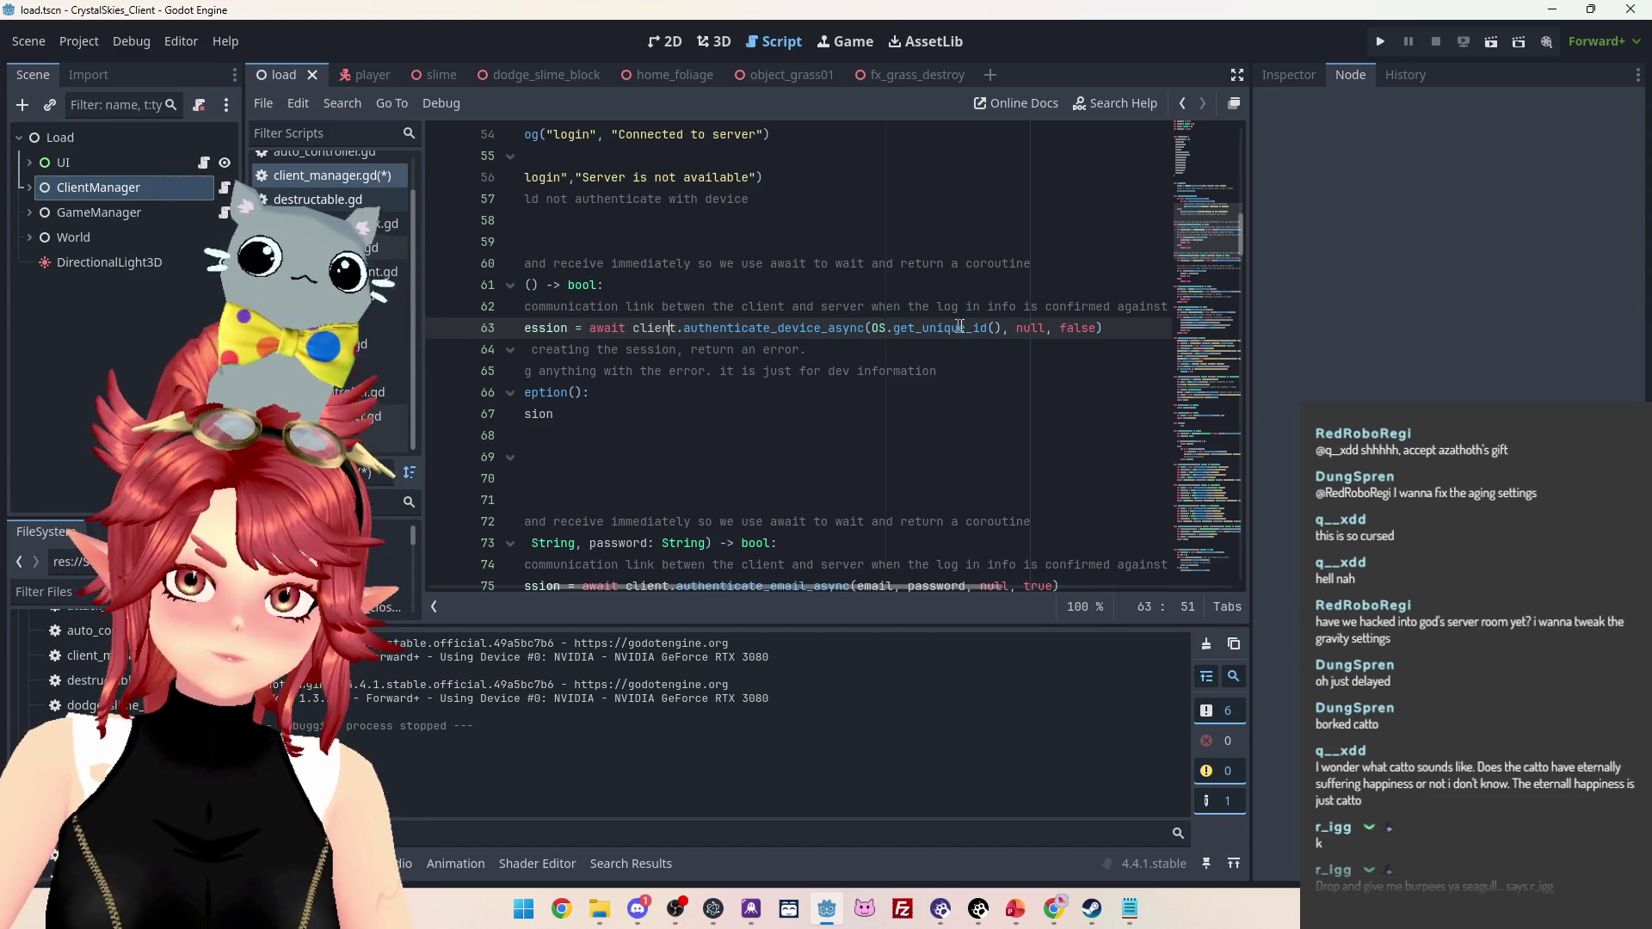
{"action": "left_click", "coordinate": [760, 331], "text": "ctrl"}
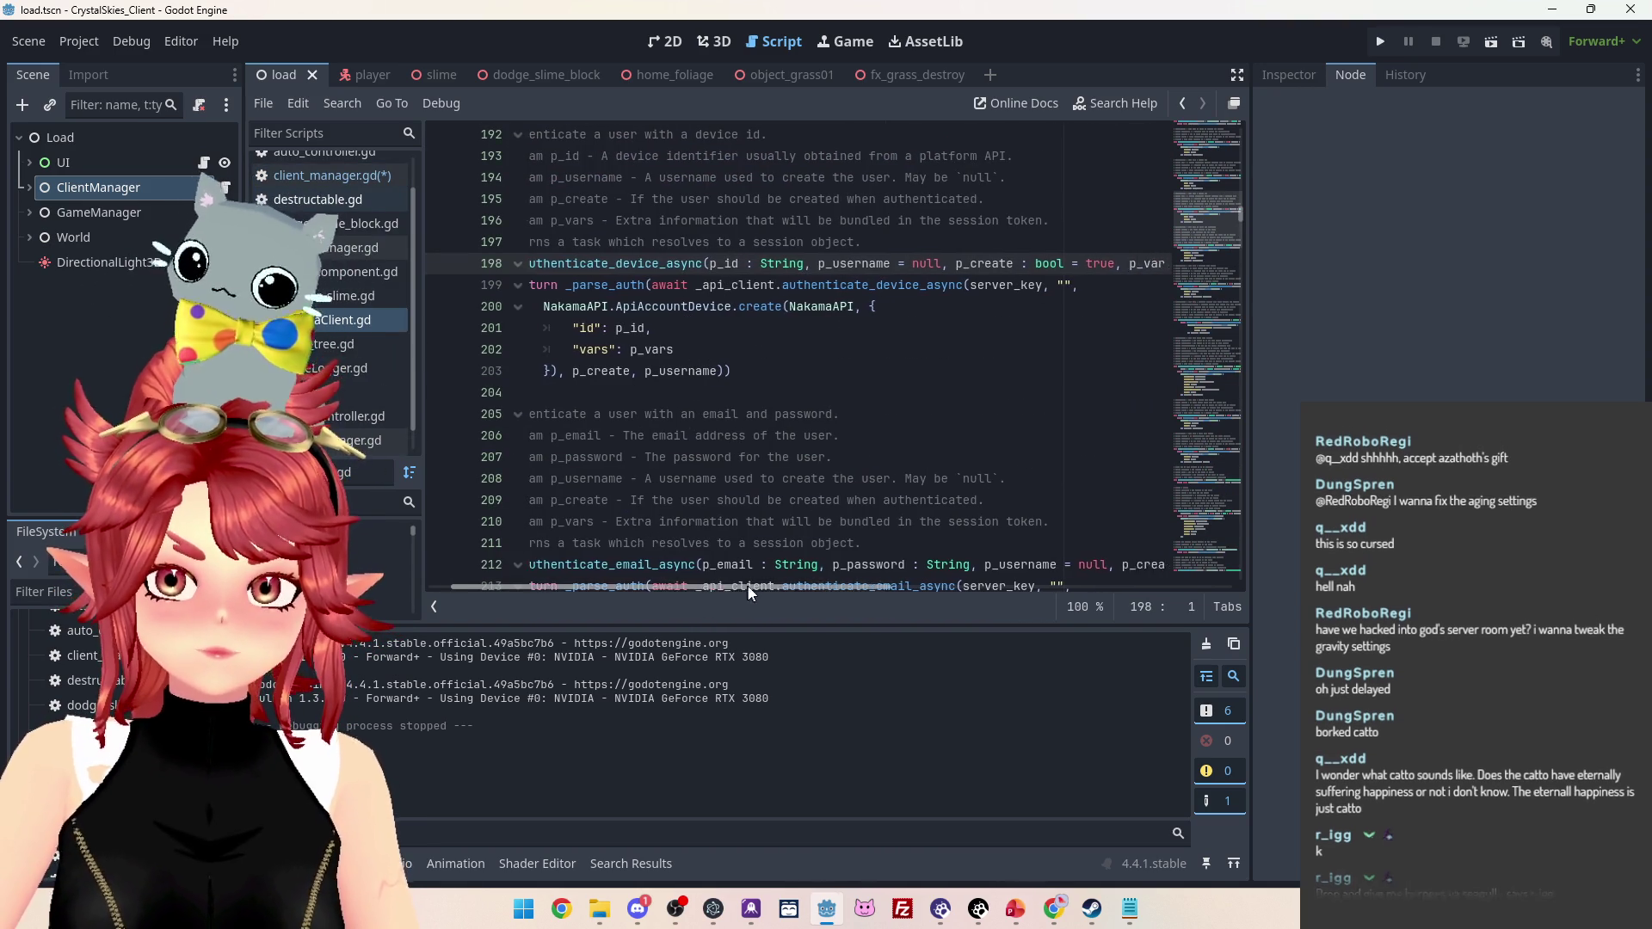
Append ', null' after false in line 63's authenticate_device_async call and save client_manager.gd
{"action": "mouse_move", "coordinate": [718, 587]}
{"action": "left_mouse_down"}
{"action": "mouse_move", "coordinate": [829, 586]}
{"action": "mouse_move", "coordinate": [700, 571]}
{"action": "mouse_move", "coordinate": [880, 568]}
{"action": "mouse_move", "coordinate": [684, 545]}
{"action": "left_mouse_up"}
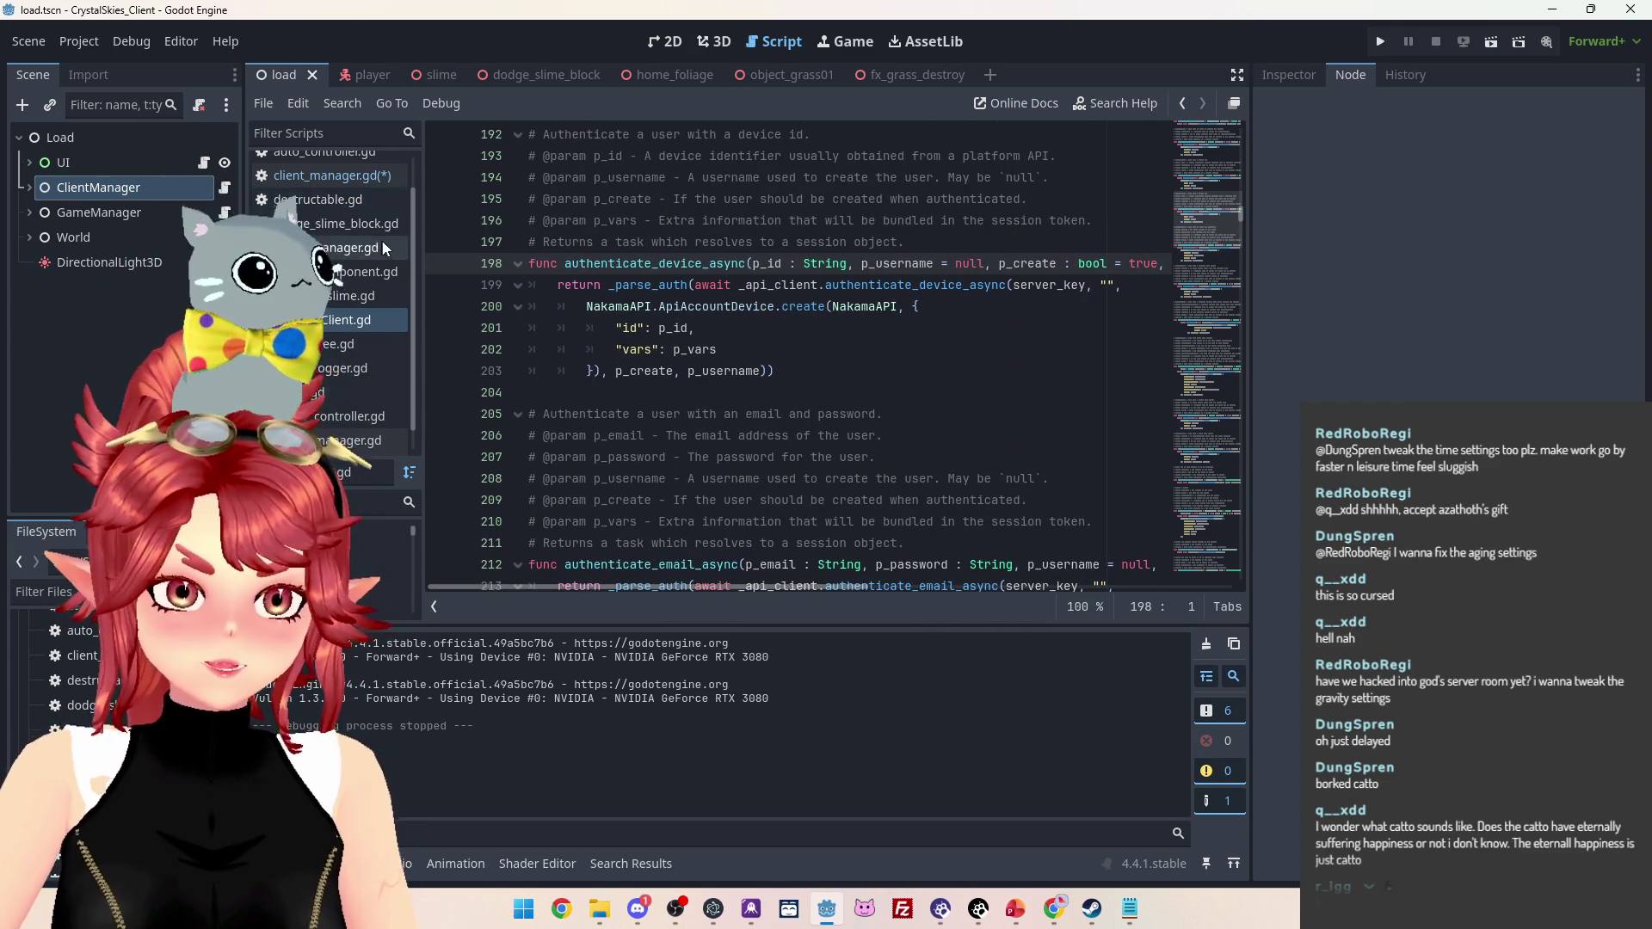
{"action": "mouse_move", "coordinate": [780, 586]}
{"action": "left_mouse_down"}
{"action": "mouse_move", "coordinate": [900, 582]}
{"action": "mouse_move", "coordinate": [451, 358]}
{"action": "left_mouse_up"}
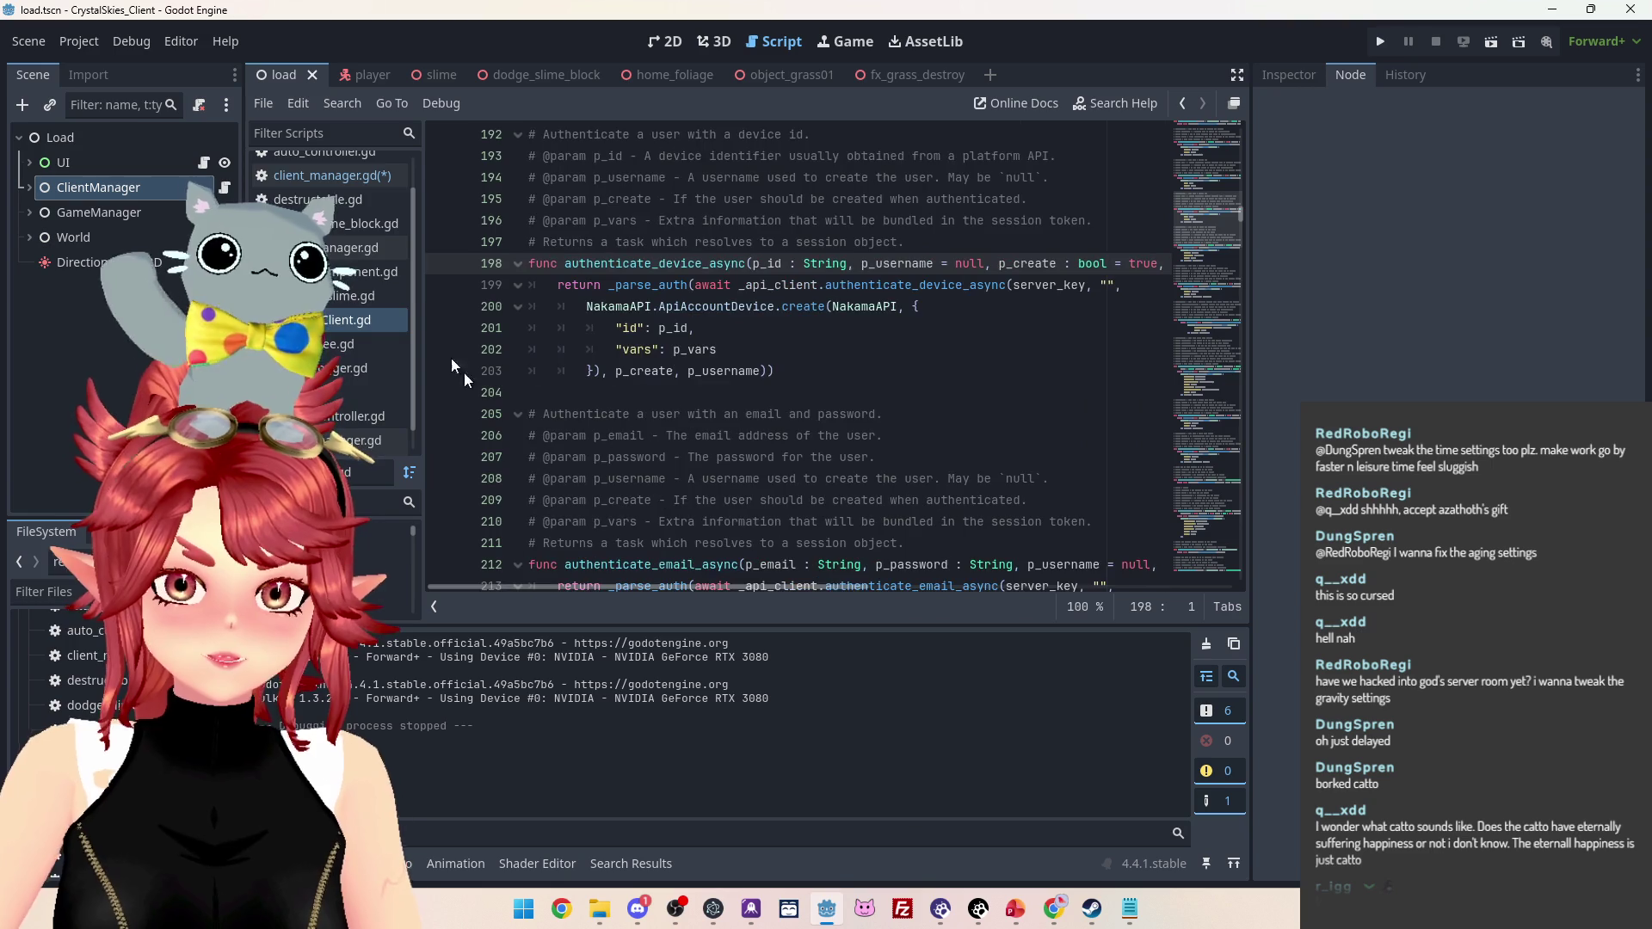
{"action": "left_click", "coordinate": [331, 174]}
{"action": "left_click_drag", "start_coordinate": [802, 594], "coordinate": [983, 586]}
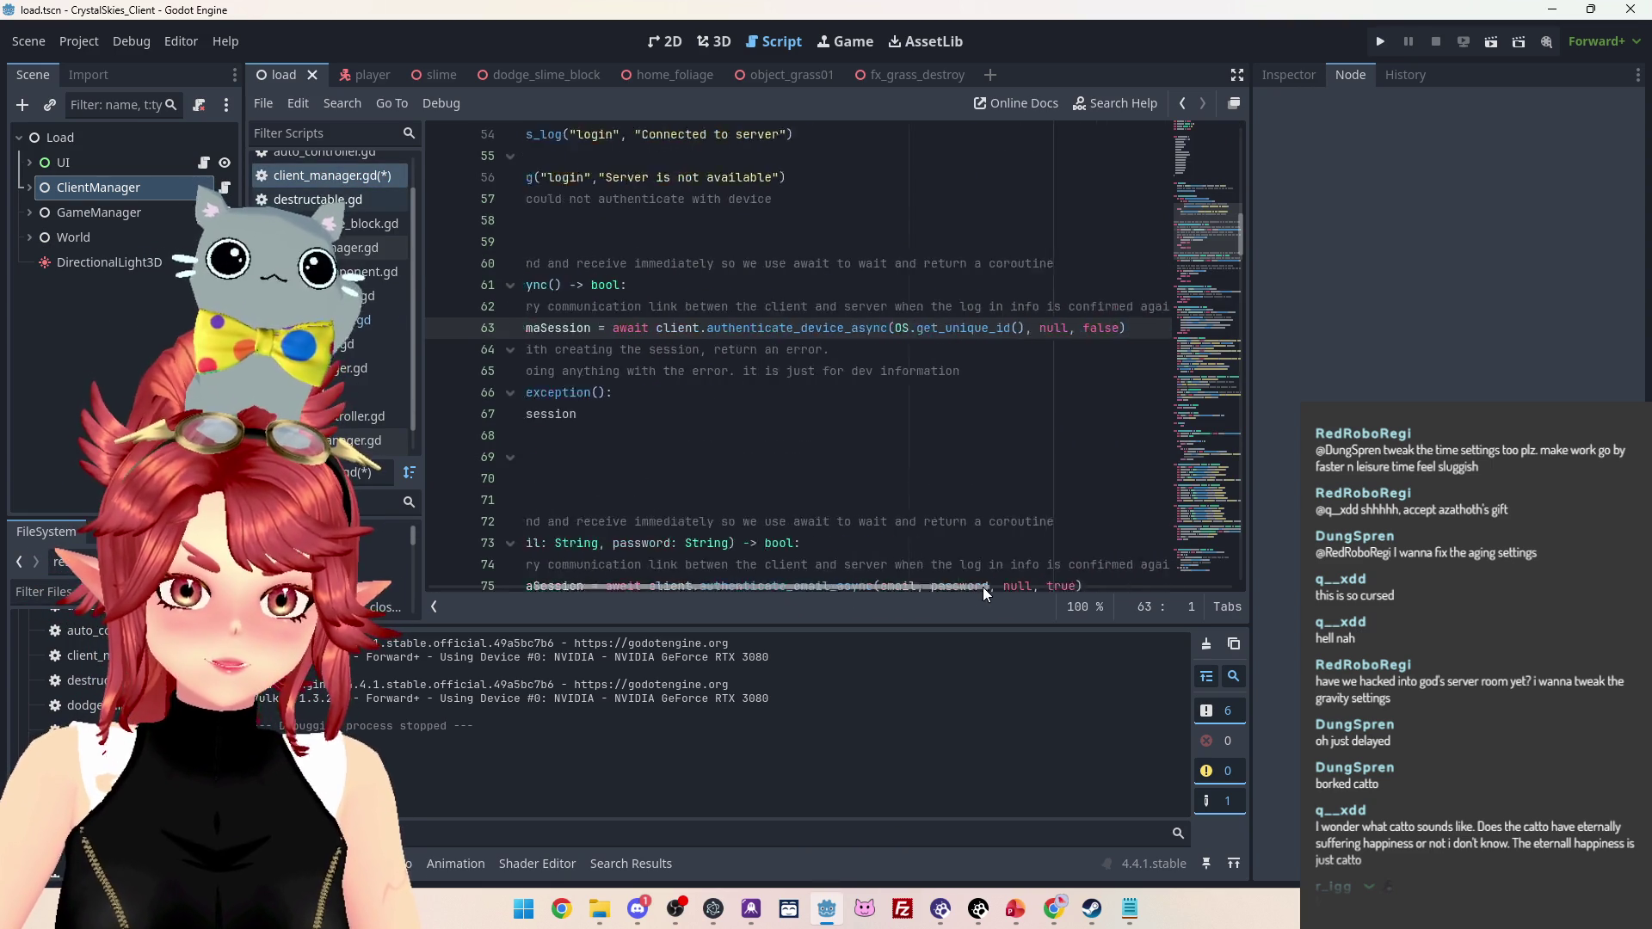
{"action": "left_click", "coordinate": [1070, 336]}
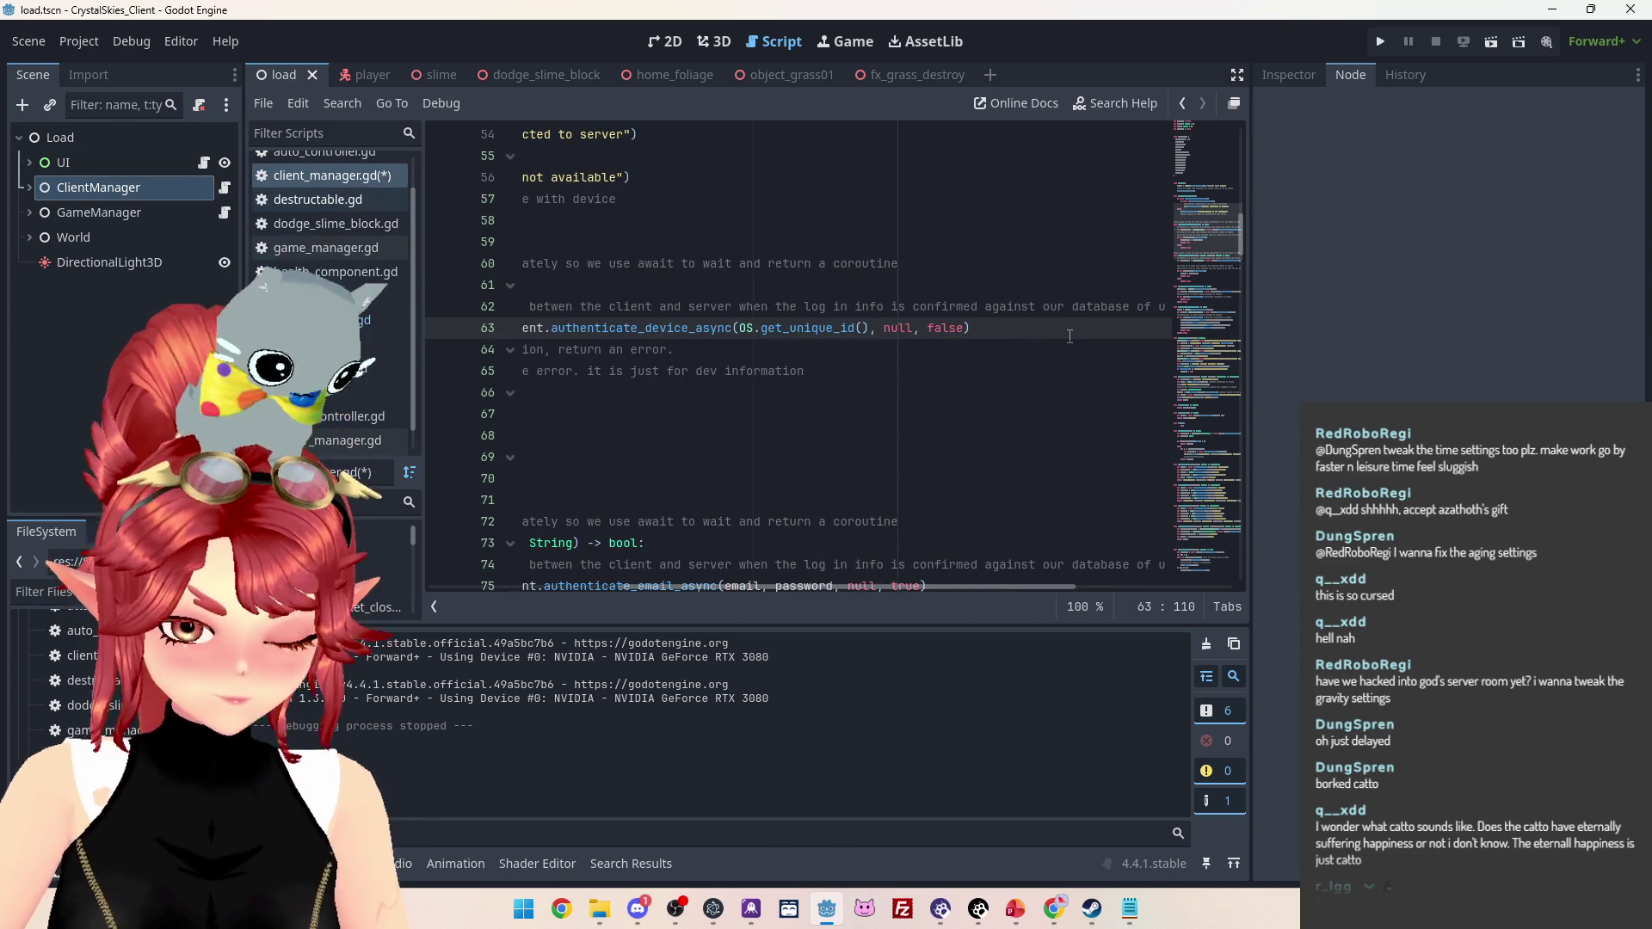
{"action": "type", "text": ", null"}
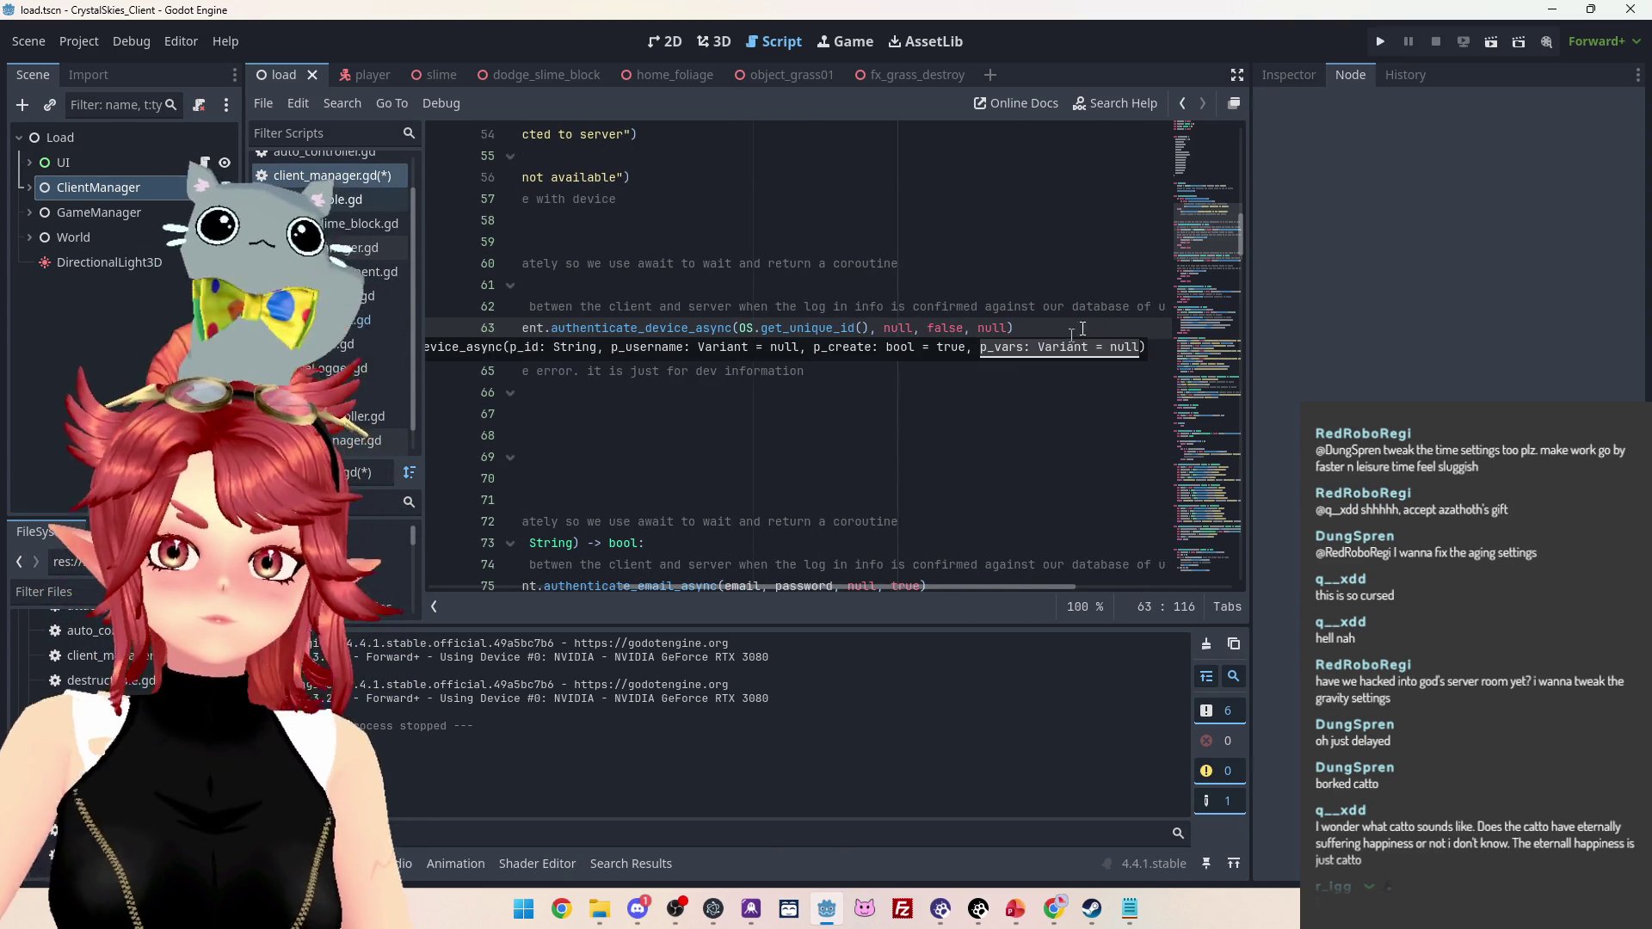
{"action": "key", "text": "Up"}
{"action": "key", "text": "Up"}
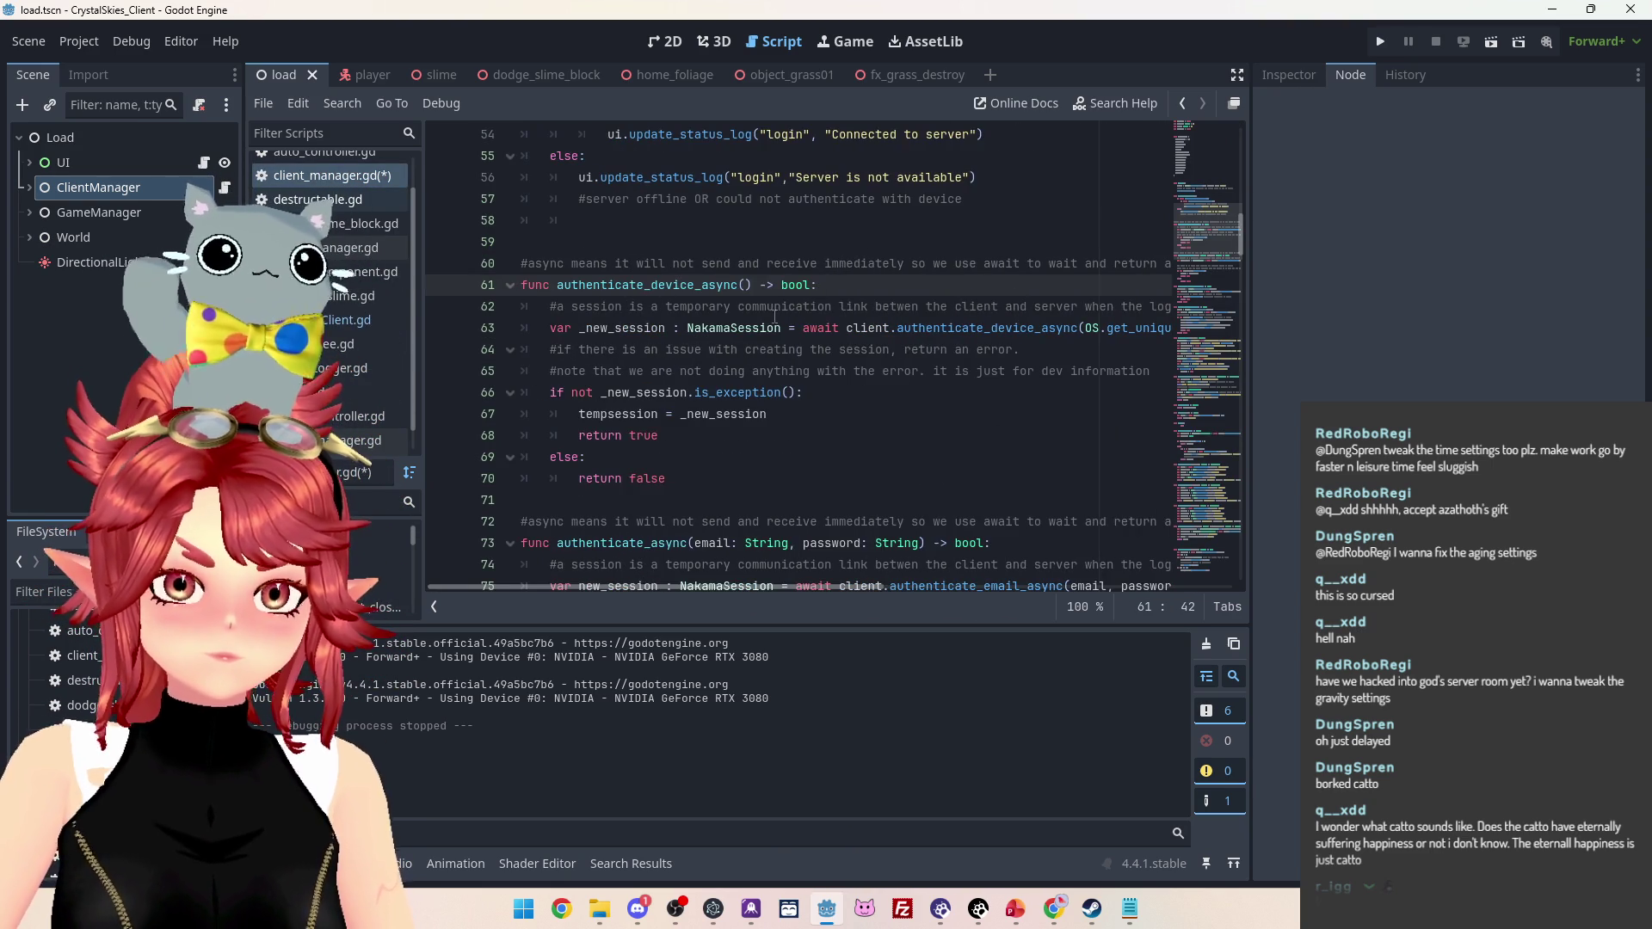
{"action": "key", "text": "Down"}
{"action": "key", "text": "ctrl+s"}
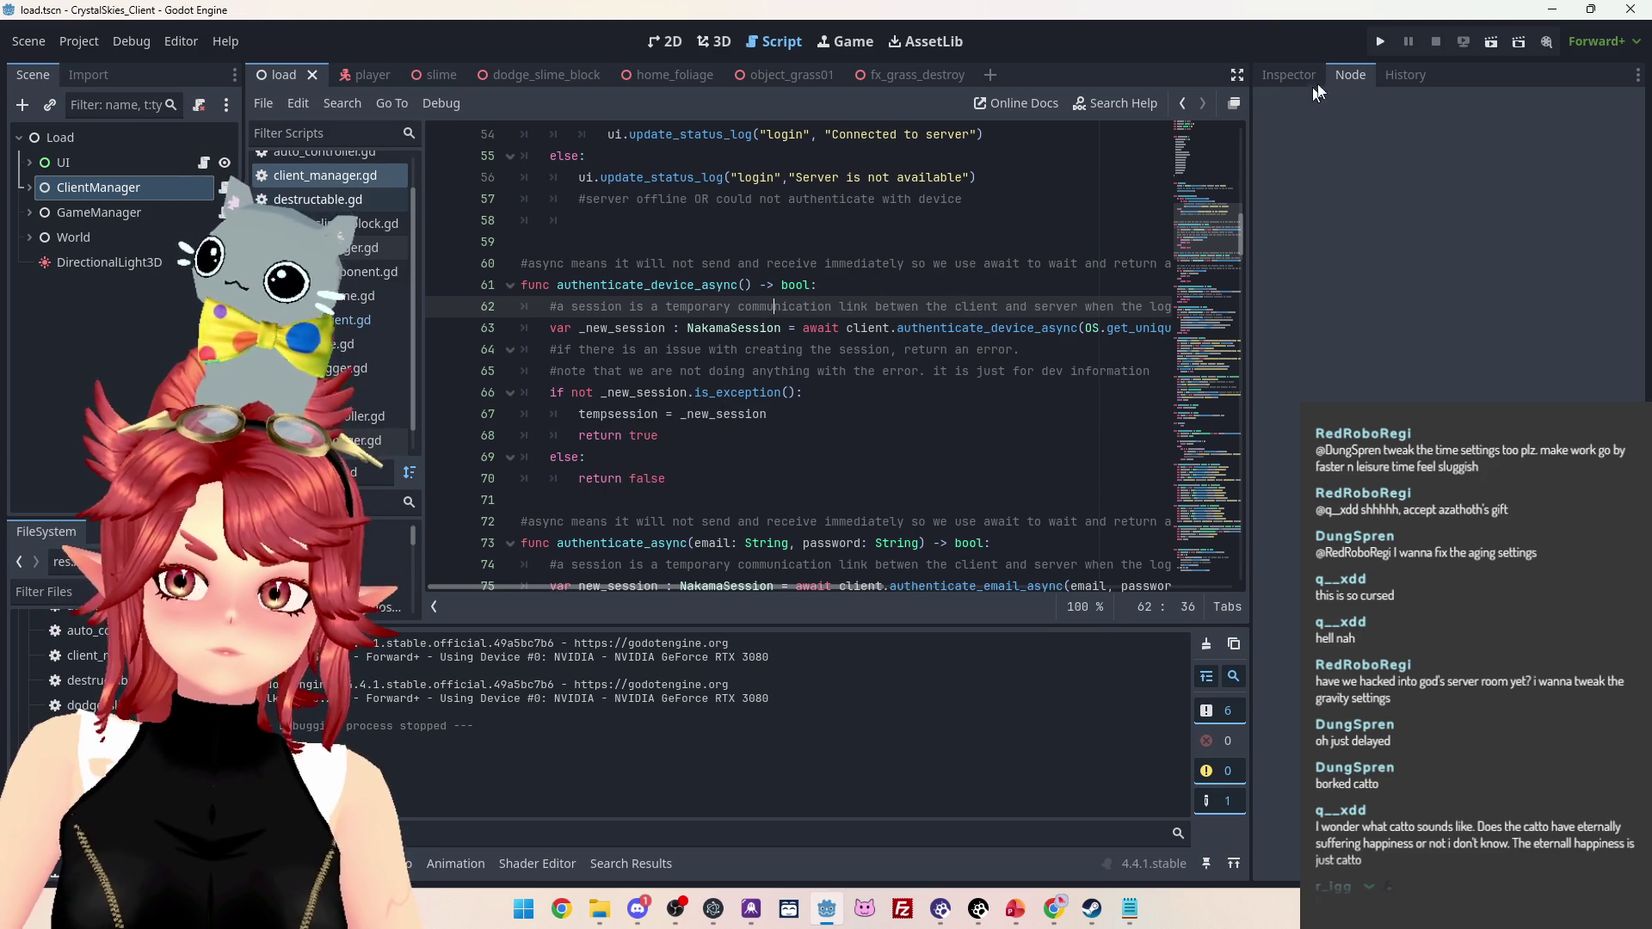
{"action": "left_click", "coordinate": [1380, 41]}
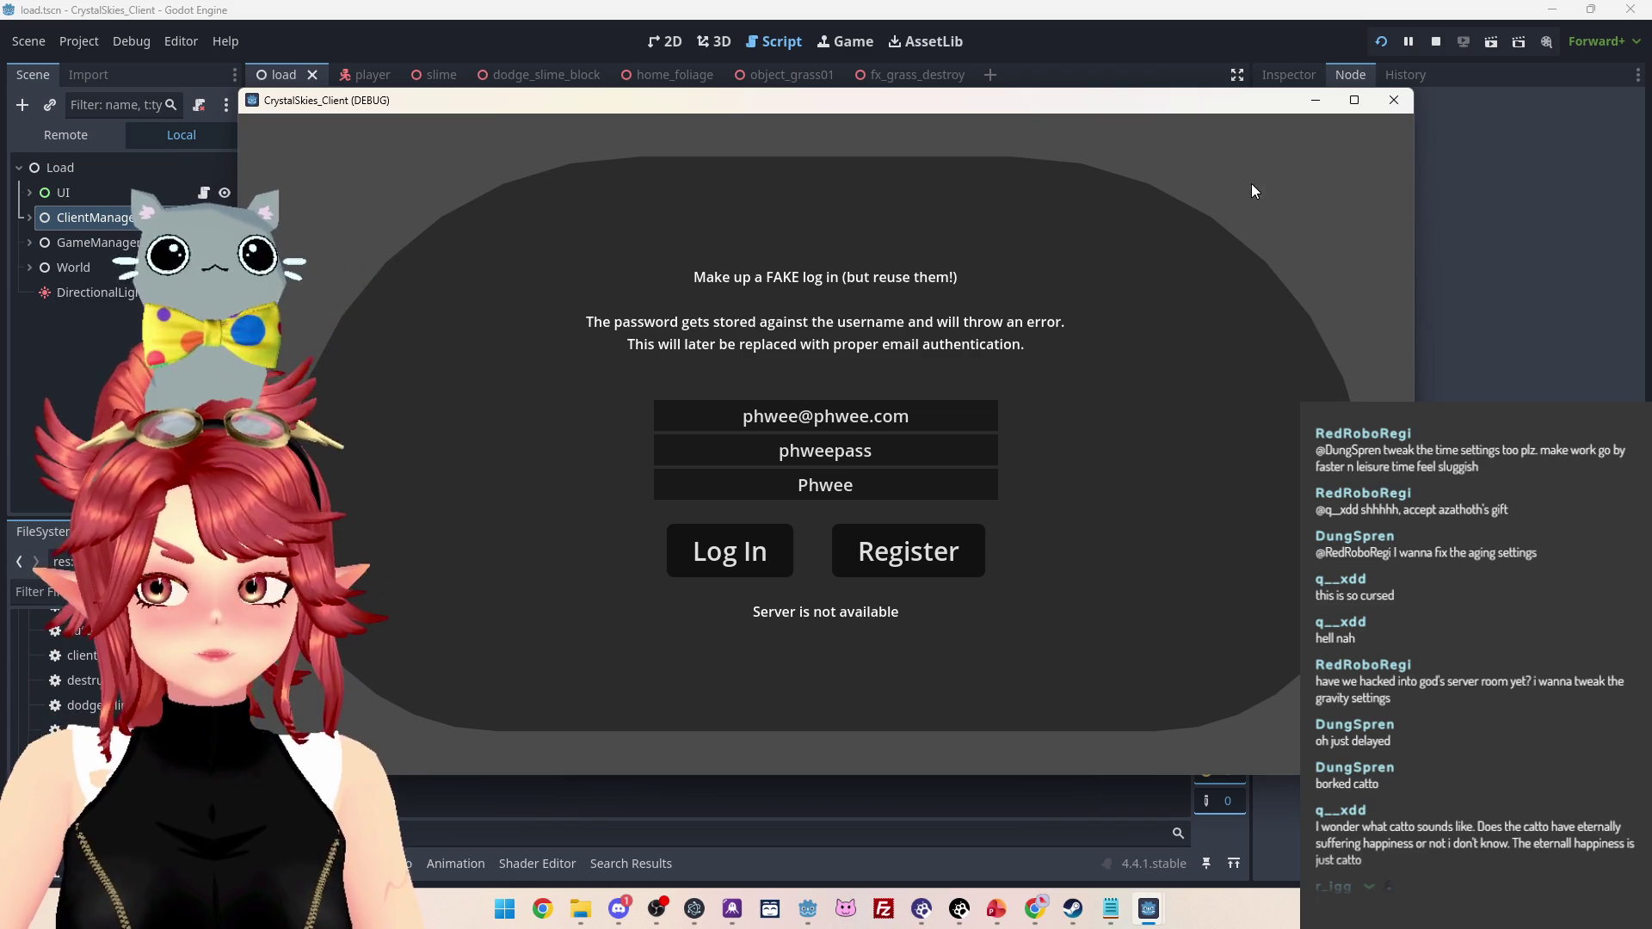
{"action": "left_click", "coordinate": [1436, 42]}
{"action": "scroll", "coordinate": [742, 446], "scroll_direction": "up", "scroll_amount": 6}
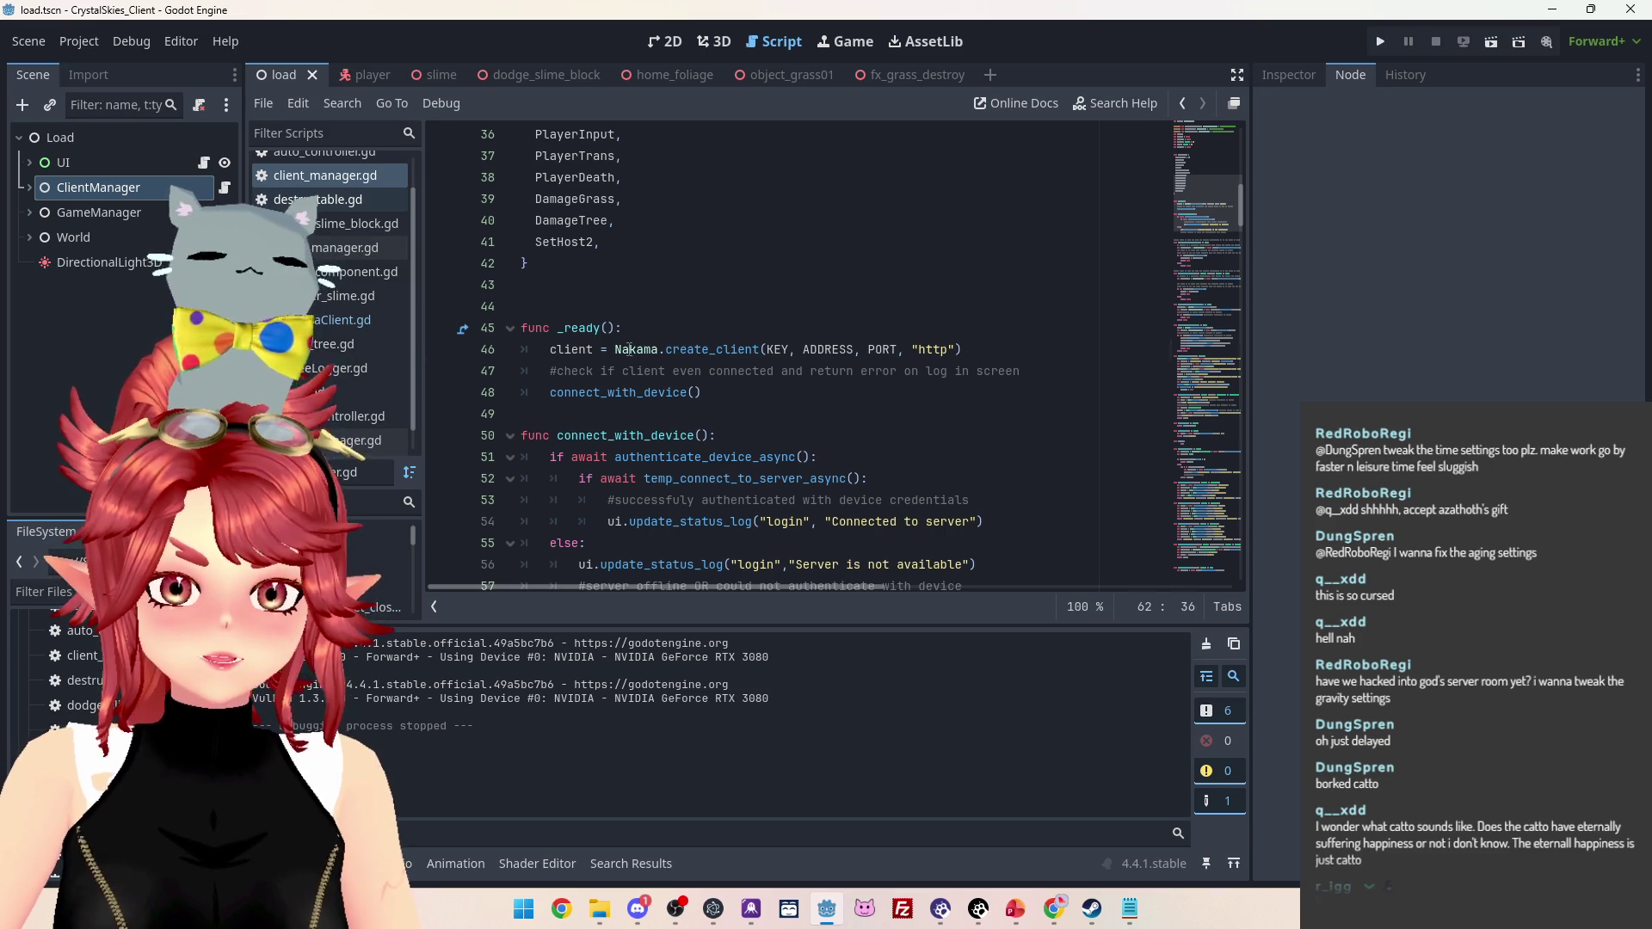
Inspect the Nakama create_client definition, then return to line 46 of client_manager.gd
{"action": "left_click_drag", "start_coordinate": [629, 349], "coordinate": [778, 349]}
{"action": "left_click", "coordinate": [727, 351]}
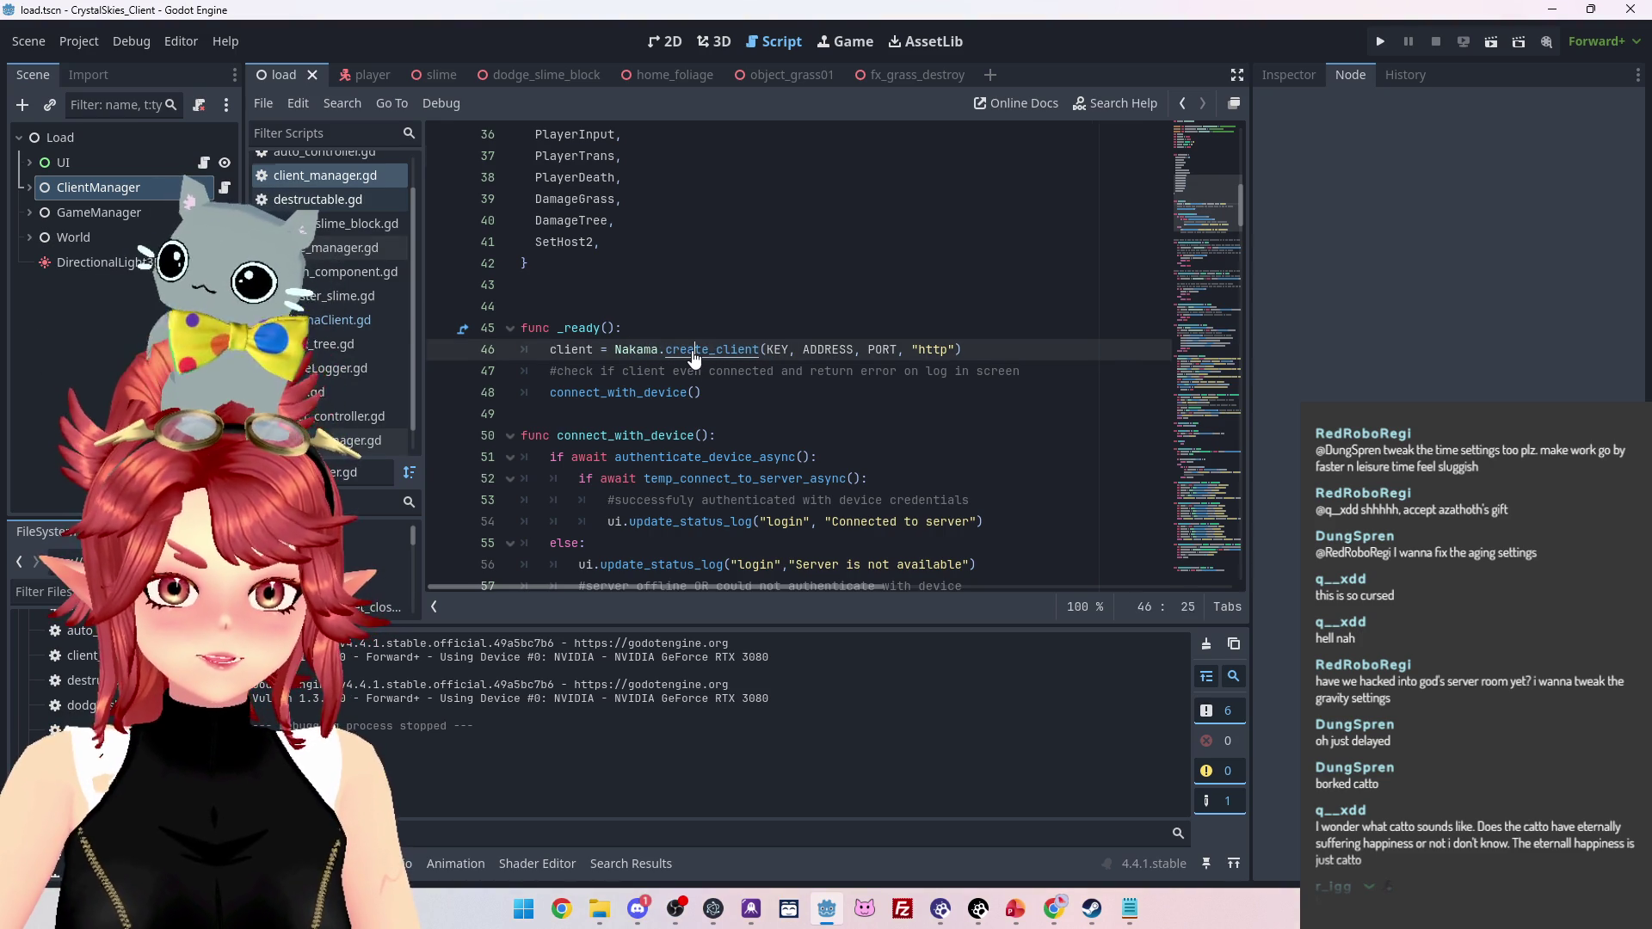
{"action": "left_click", "coordinate": [693, 351], "text": "ctrl"}
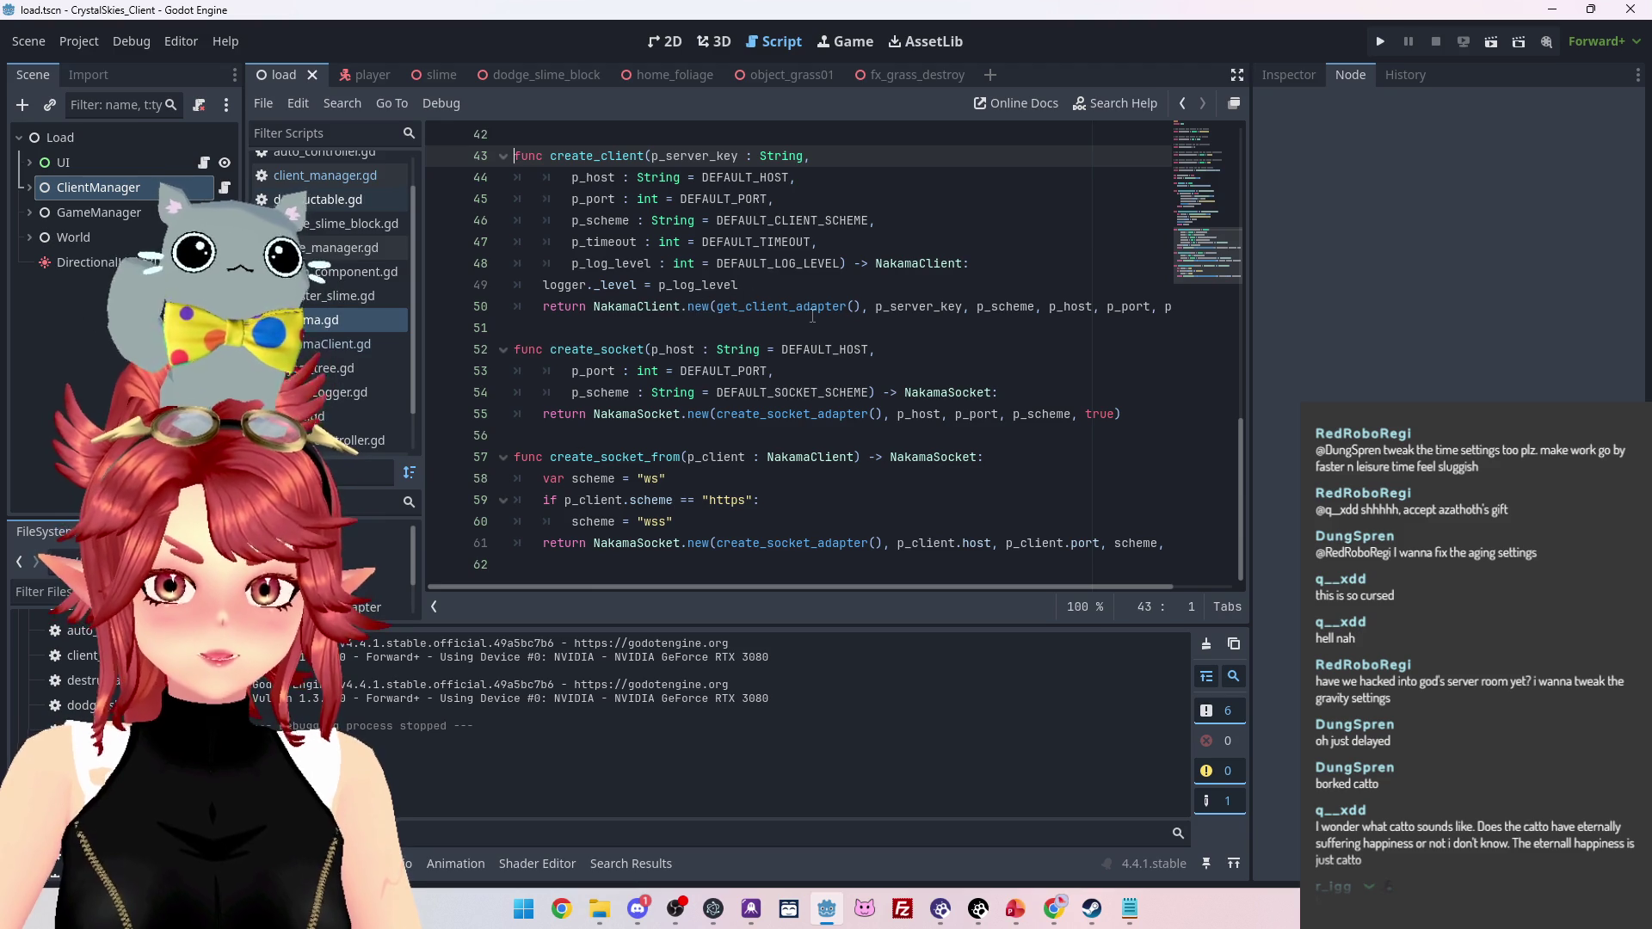
{"action": "left_click", "coordinate": [344, 177]}
Prefix line 46's Nakama.create_client call with await, then run the game with F5 and stop it
{"action": "left_click", "coordinate": [616, 349]}
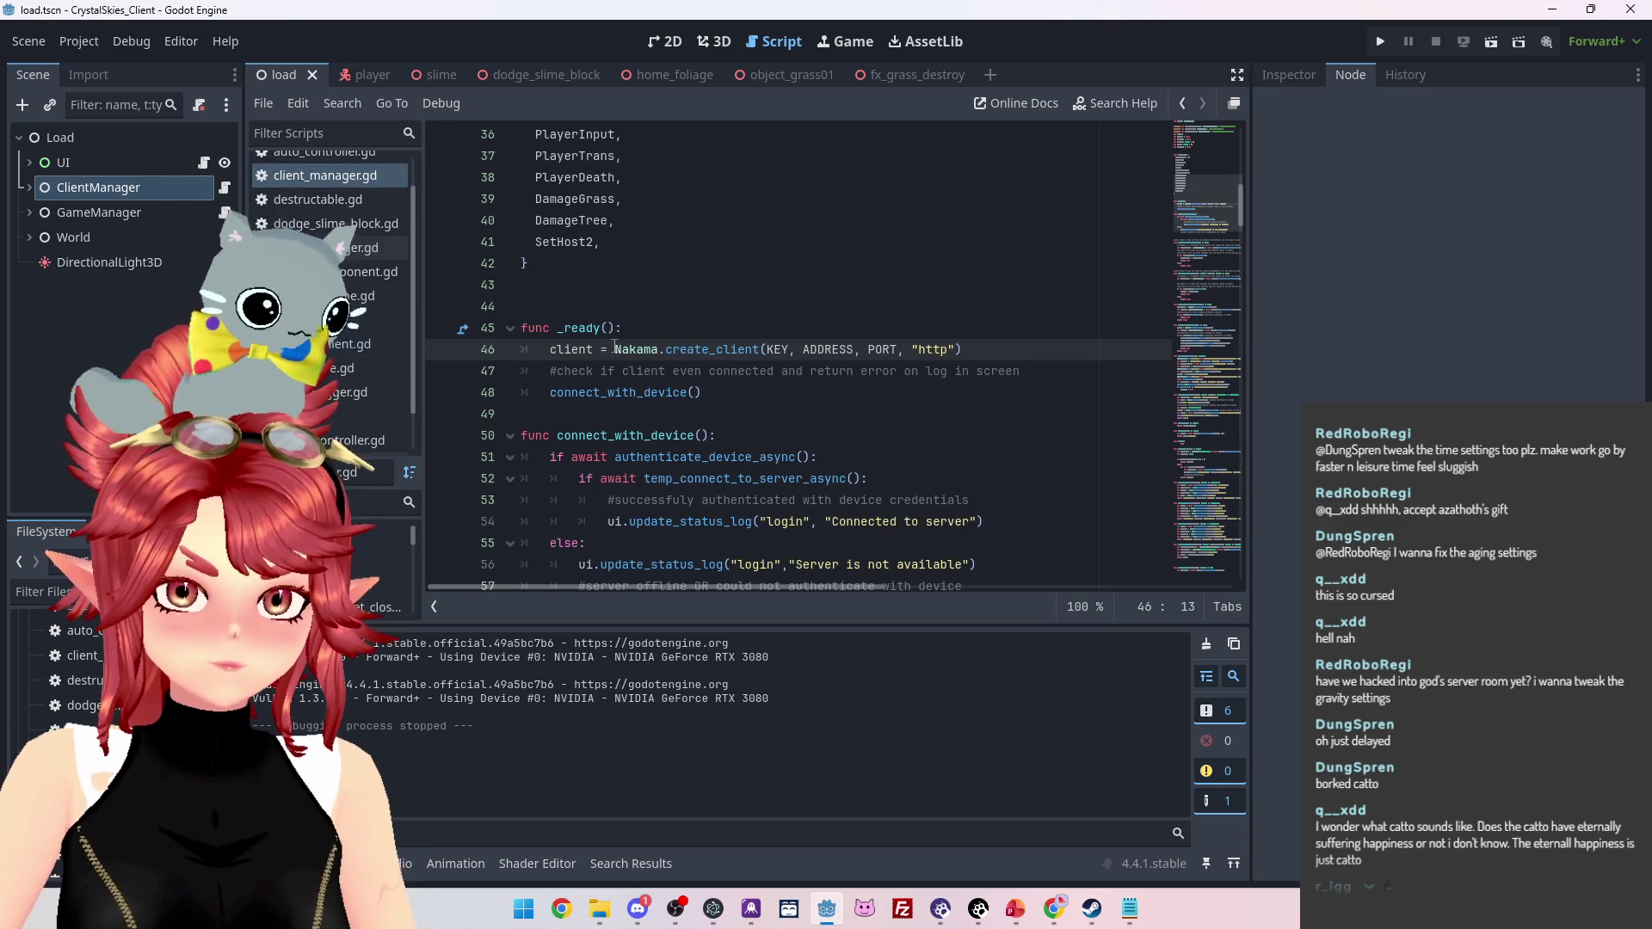
{"action": "type", "text": "await"}
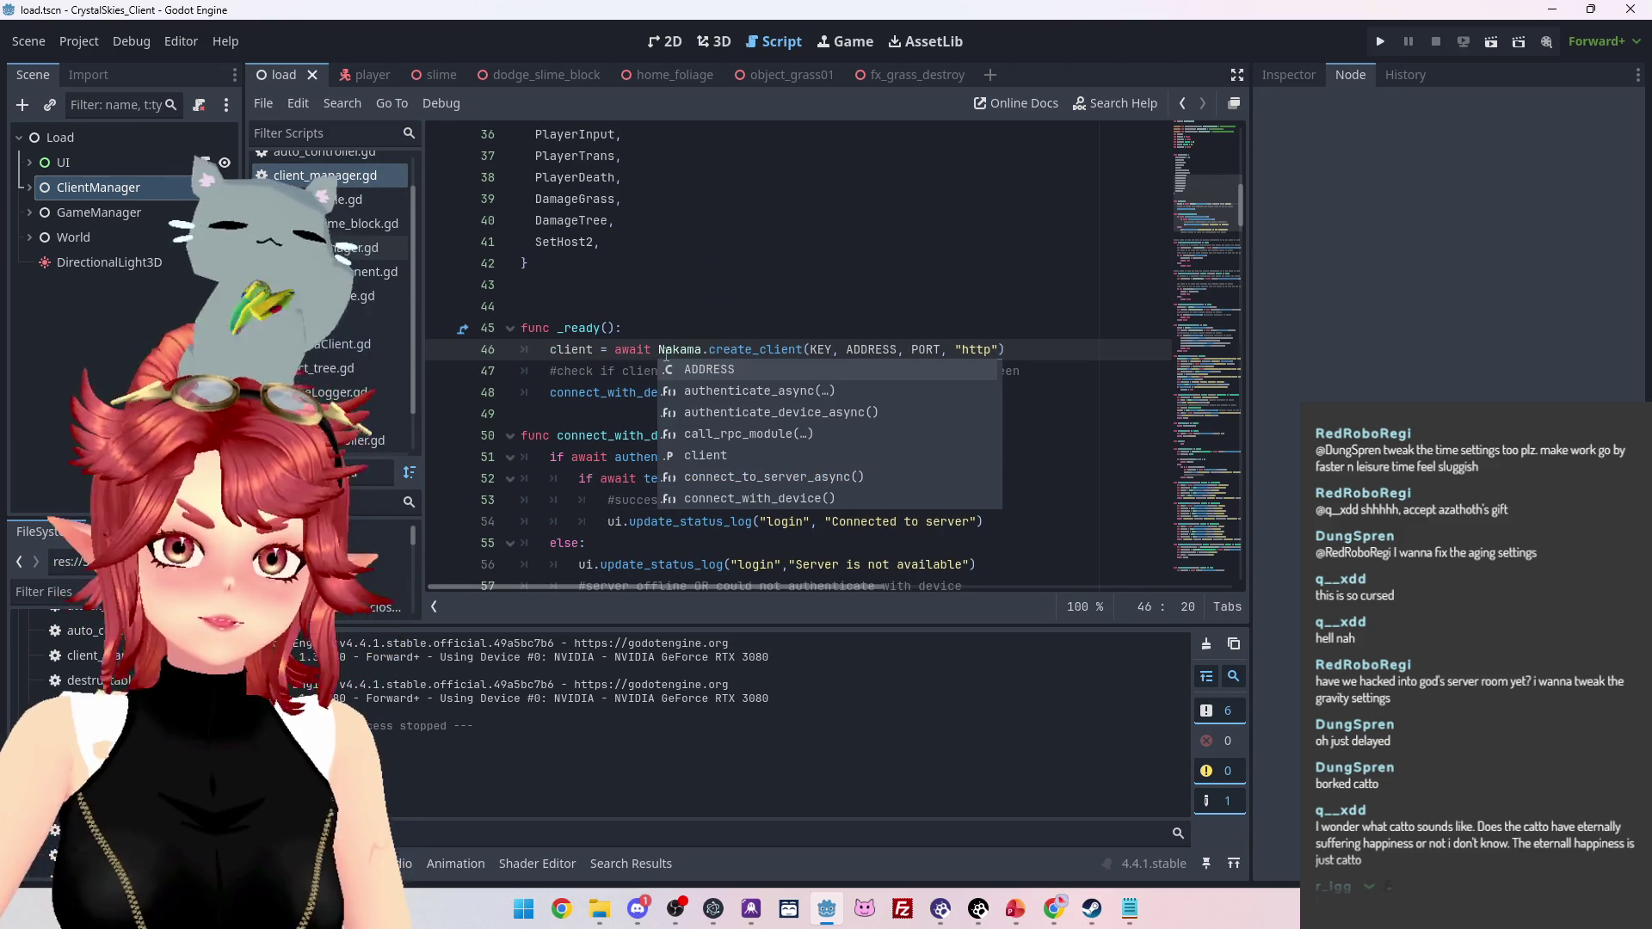
{"action": "left_click", "coordinate": [955, 262]}
{"action": "key", "text": "F5"}
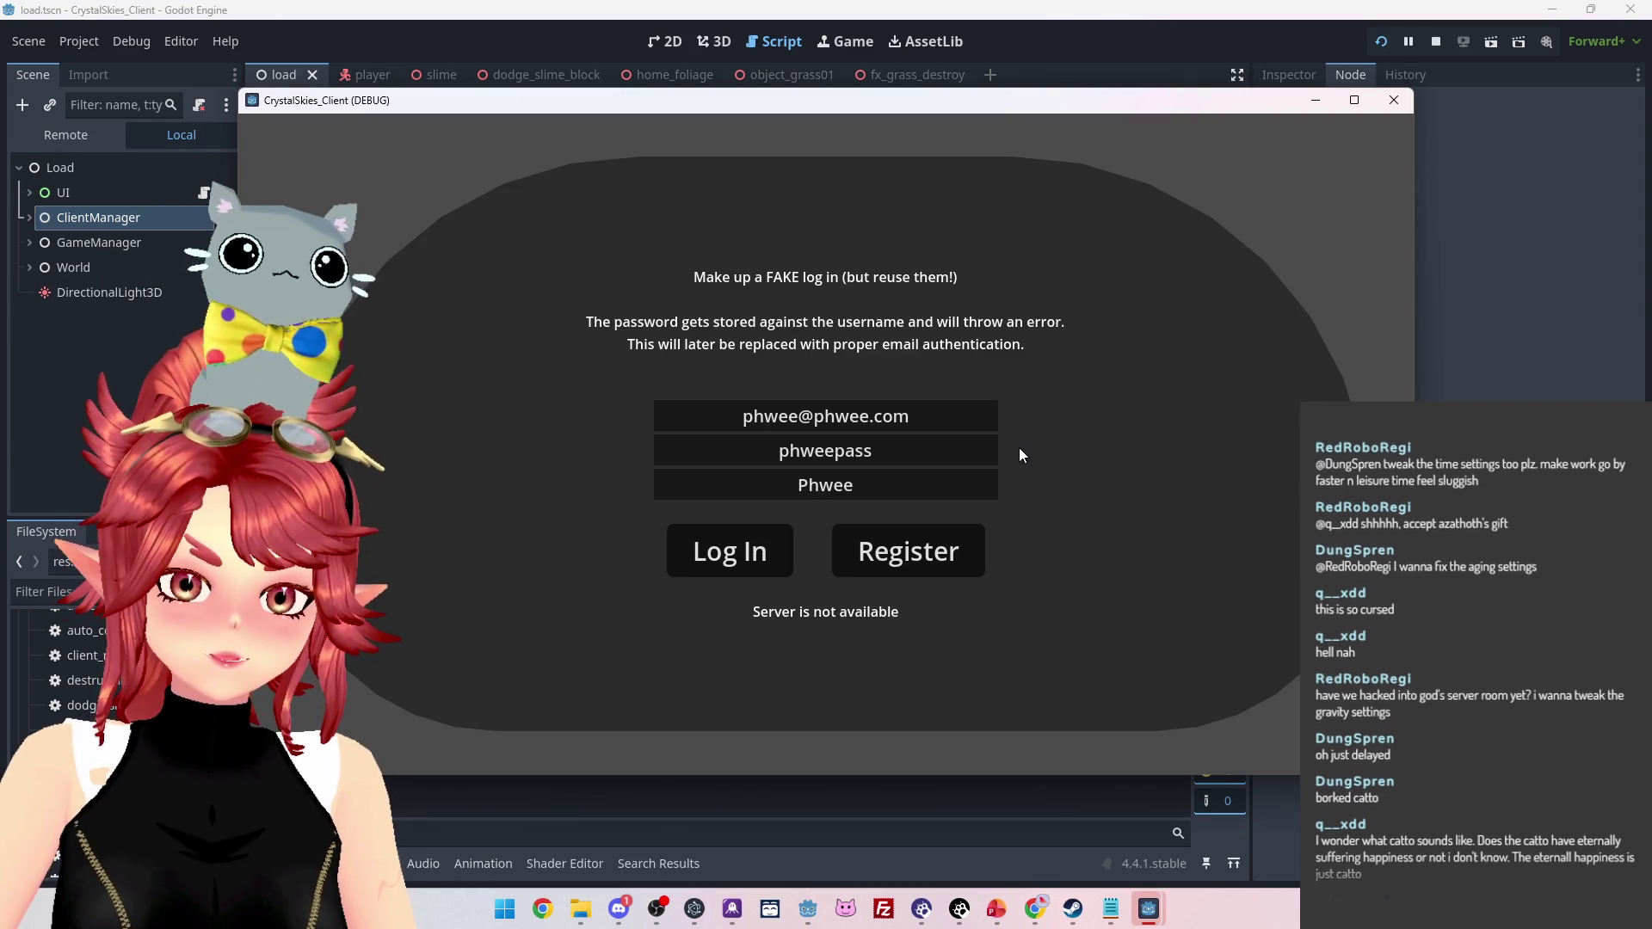
{"action": "left_click", "coordinate": [1443, 49]}
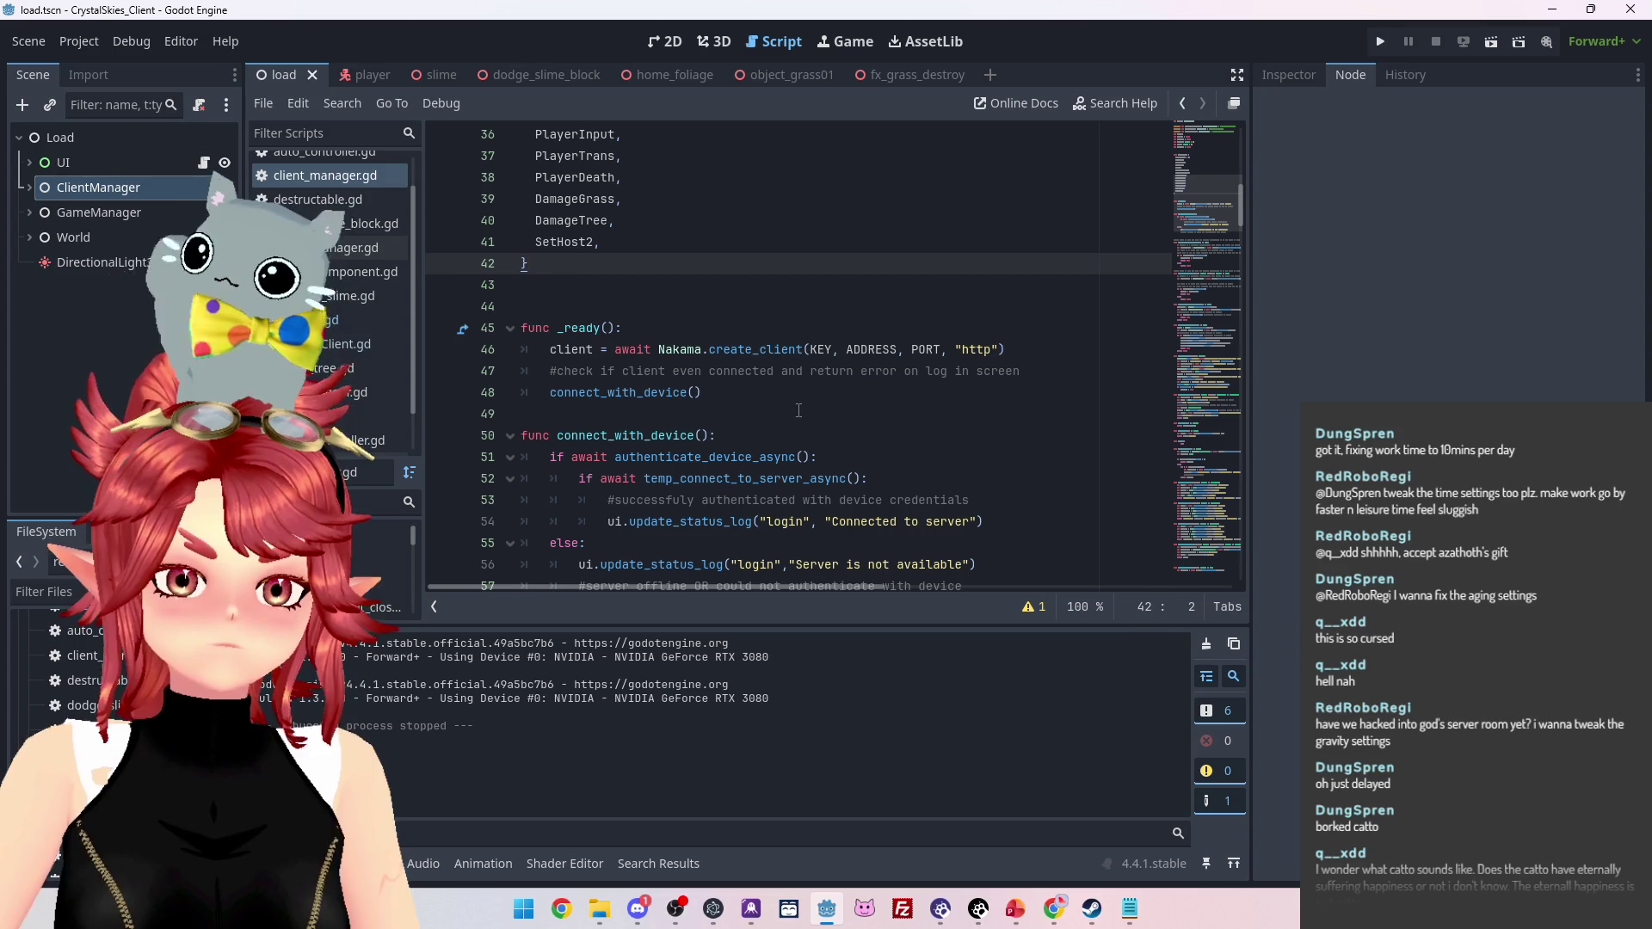
Delete 'await ' before Nakama.create_client on line 46 and scroll through the script
{"action": "left_click_drag", "start_coordinate": [614, 349], "coordinate": [659, 353]}
{"action": "key", "text": "BackSpace"}
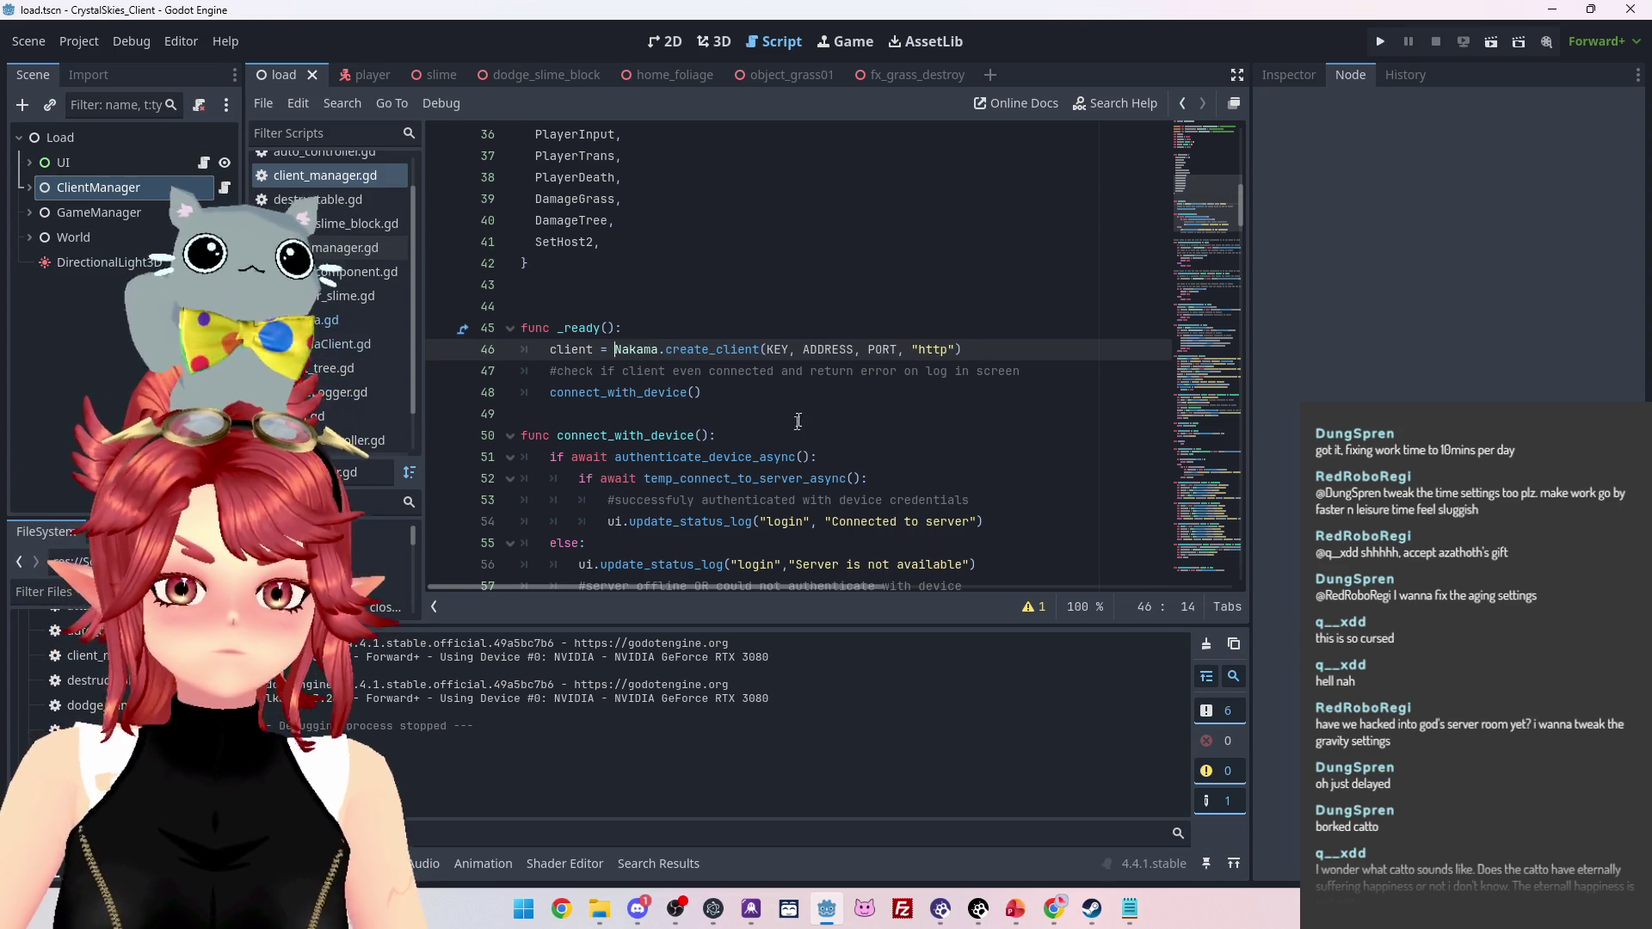
{"action": "key", "text": "Down"}
{"action": "key", "text": "Down"}
{"action": "key", "text": "End"}
{"action": "scroll", "coordinate": [666, 377], "scroll_direction": "down", "scroll_amount": 2}
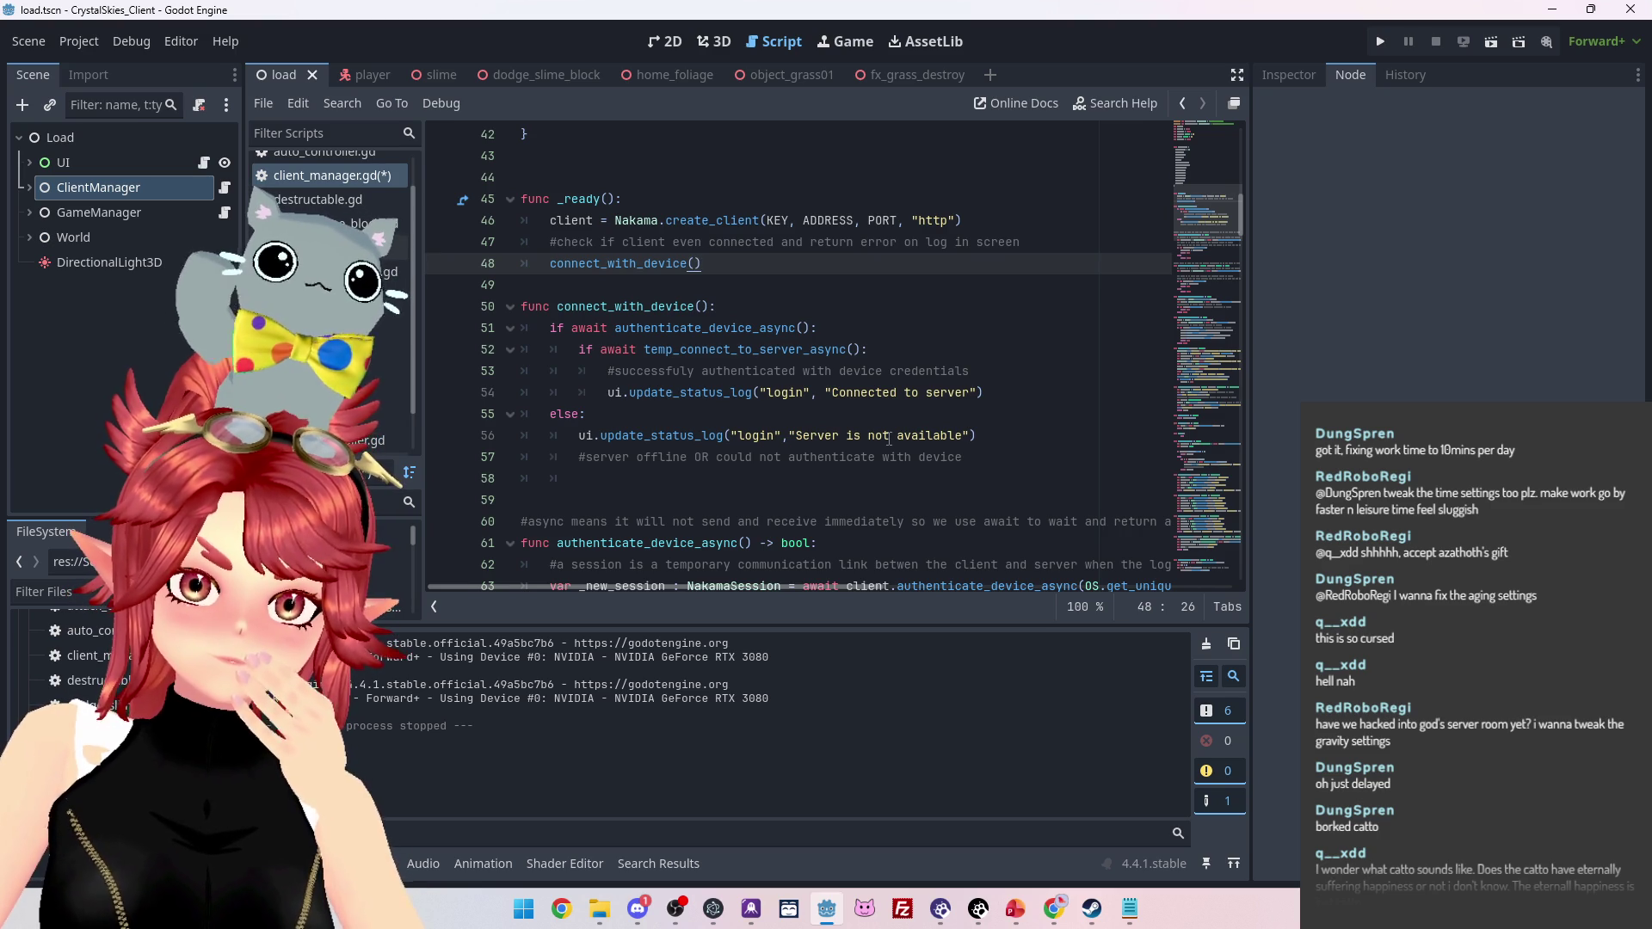
{"action": "scroll", "coordinate": [889, 439], "scroll_direction": "up", "scroll_amount": 1}
{"action": "scroll", "coordinate": [889, 439], "scroll_direction": "down", "scroll_amount": 1}
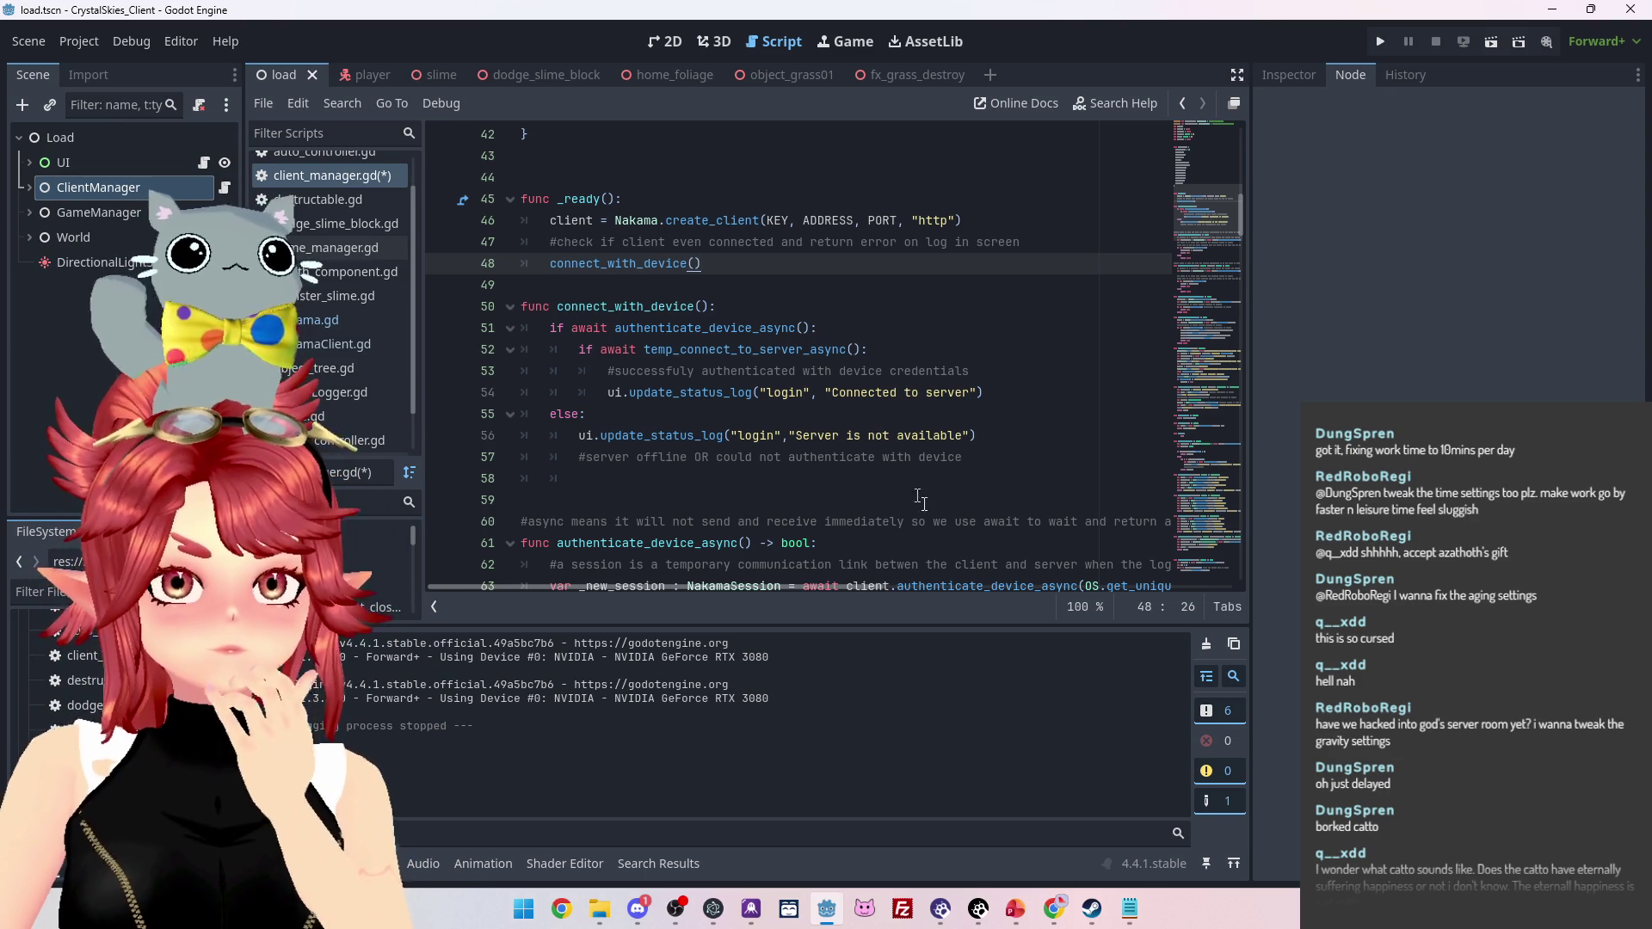
{"action": "mouse_move", "coordinate": [1051, 914]}
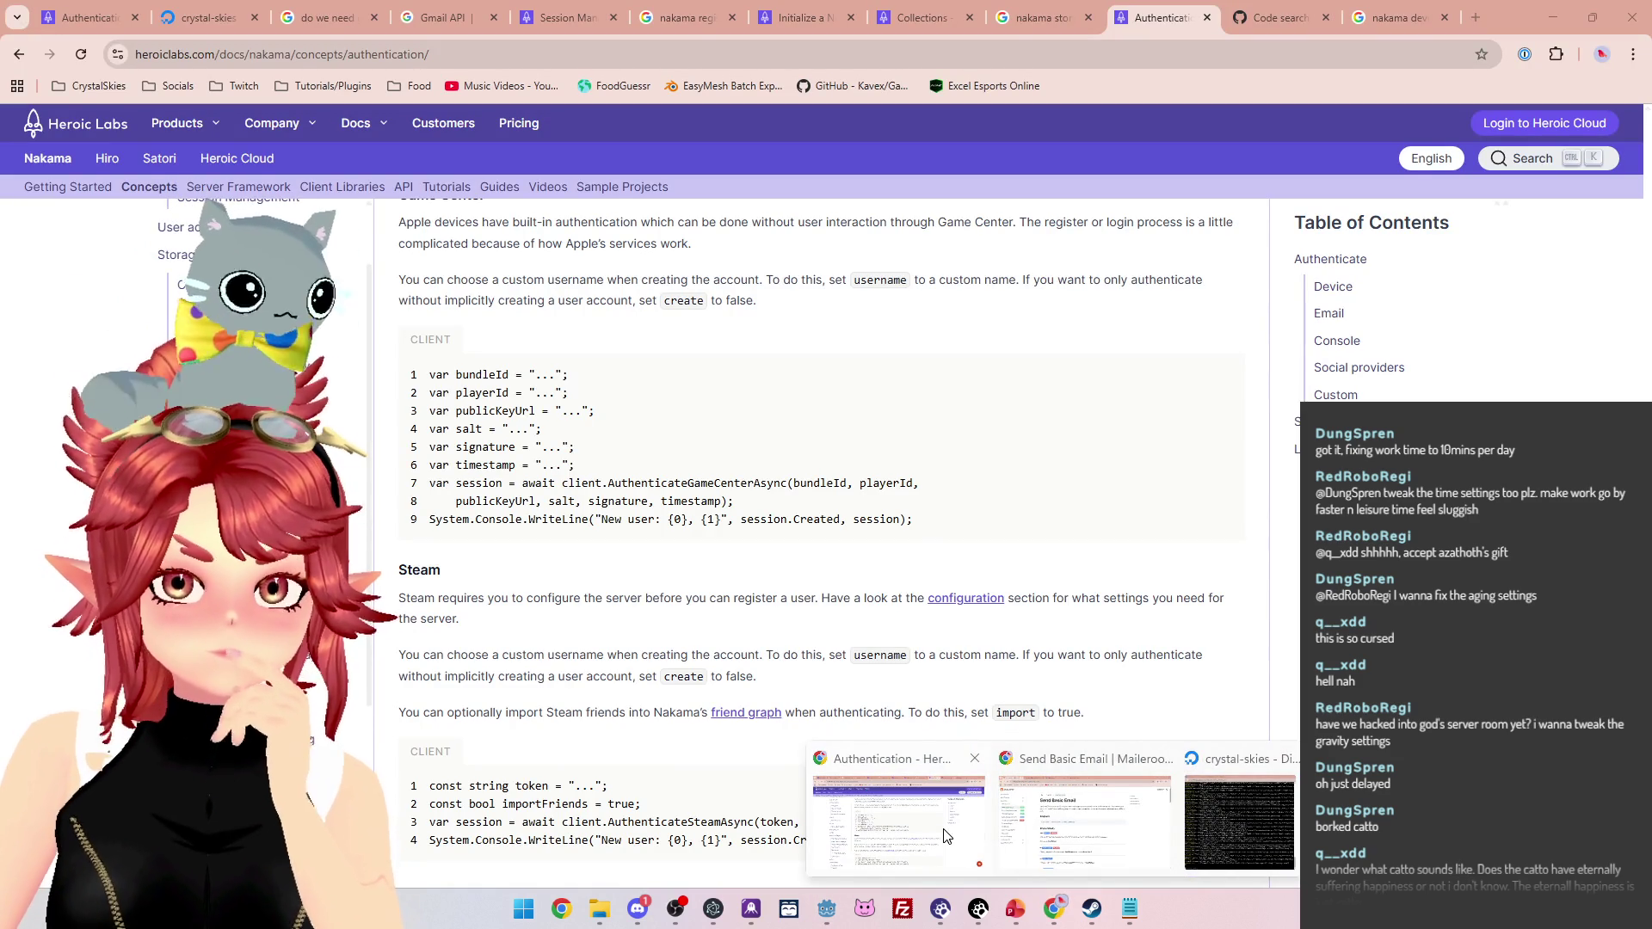
Scroll up to the Device authentication section of the Nakama docs
{"action": "left_click", "coordinate": [945, 834]}
{"action": "scroll", "coordinate": [857, 651], "scroll_direction": "up", "scroll_amount": 6}
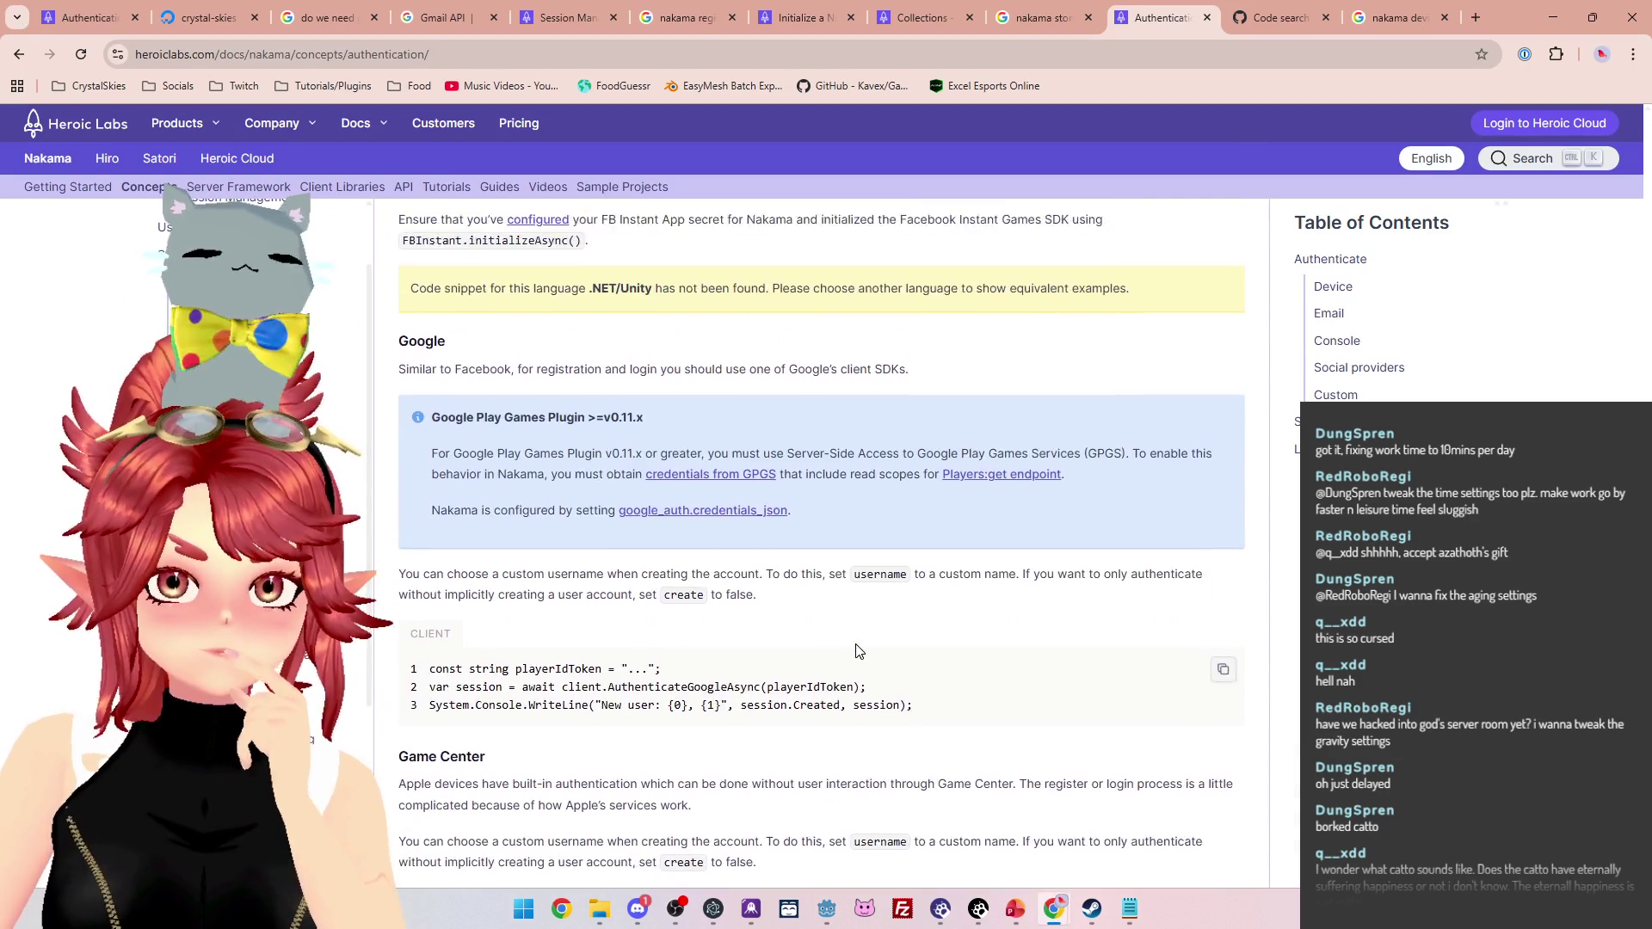
{"action": "scroll", "coordinate": [852, 652], "scroll_direction": "up", "scroll_amount": 12}
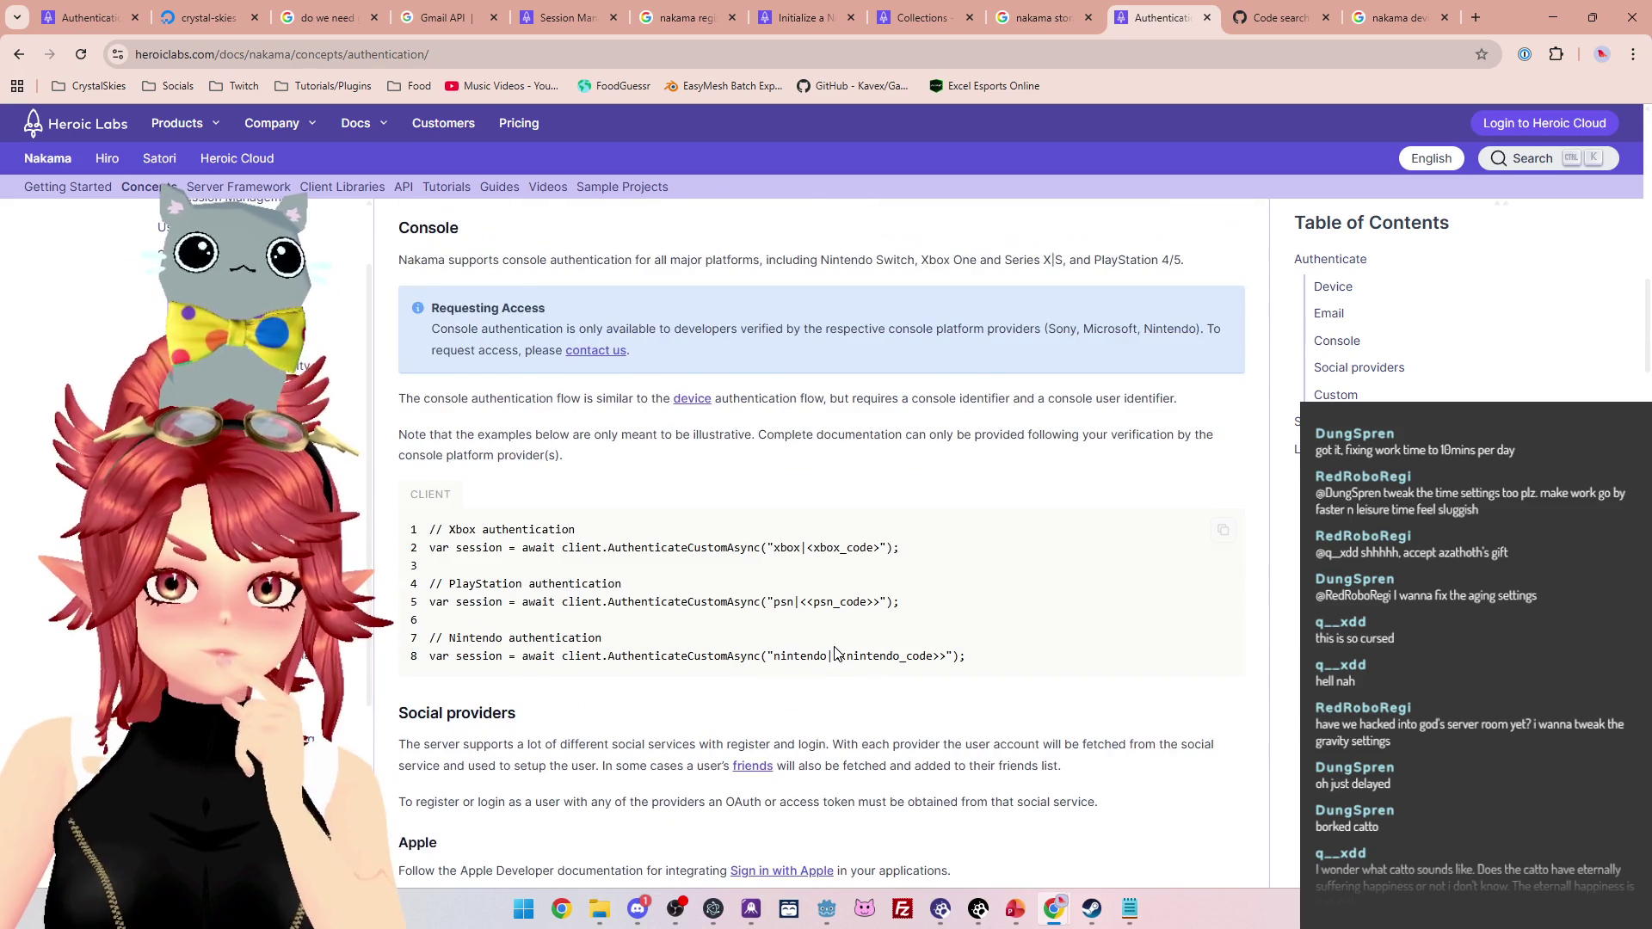
{"action": "scroll", "coordinate": [835, 654], "scroll_direction": "up", "scroll_amount": 10}
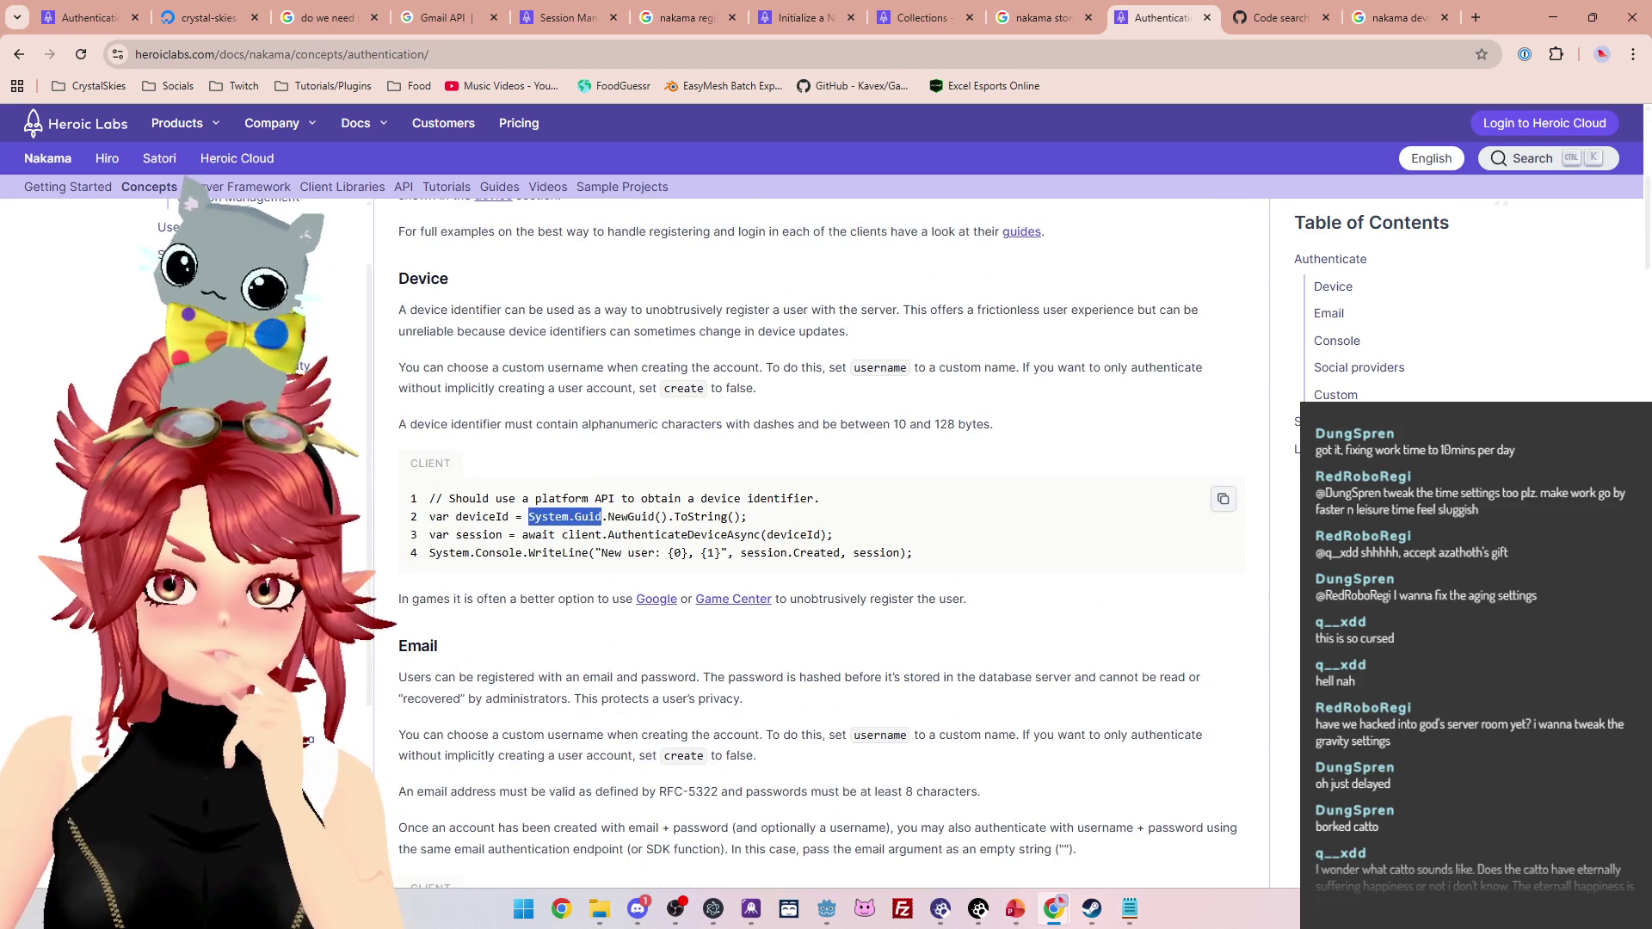
Highlight the sample's device ID, AuthenticateDeviceAsync and console output lines, then close the docs page
{"action": "left_click", "coordinate": [659, 514]}
{"action": "left_click_drag", "start_coordinate": [747, 516], "coordinate": [634, 516]}
{"action": "left_click_drag", "start_coordinate": [534, 535], "coordinate": [774, 535]}
{"action": "left_click_drag", "start_coordinate": [462, 552], "coordinate": [886, 555]}
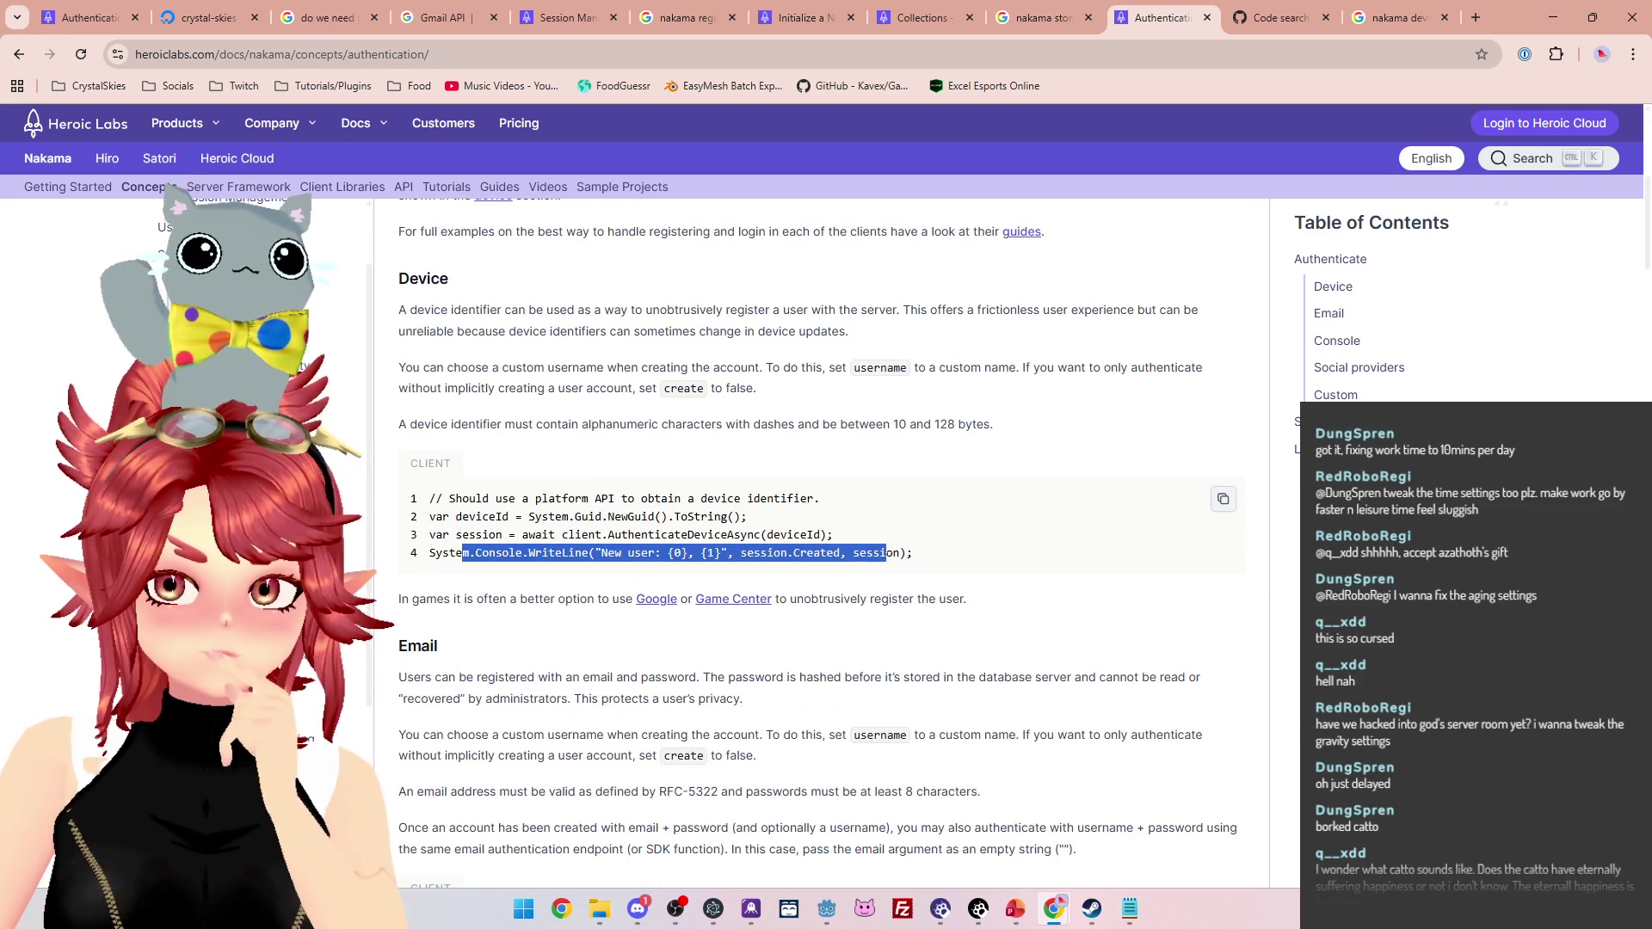
{"action": "left_click_drag", "start_coordinate": [555, 516], "coordinate": [756, 535]}
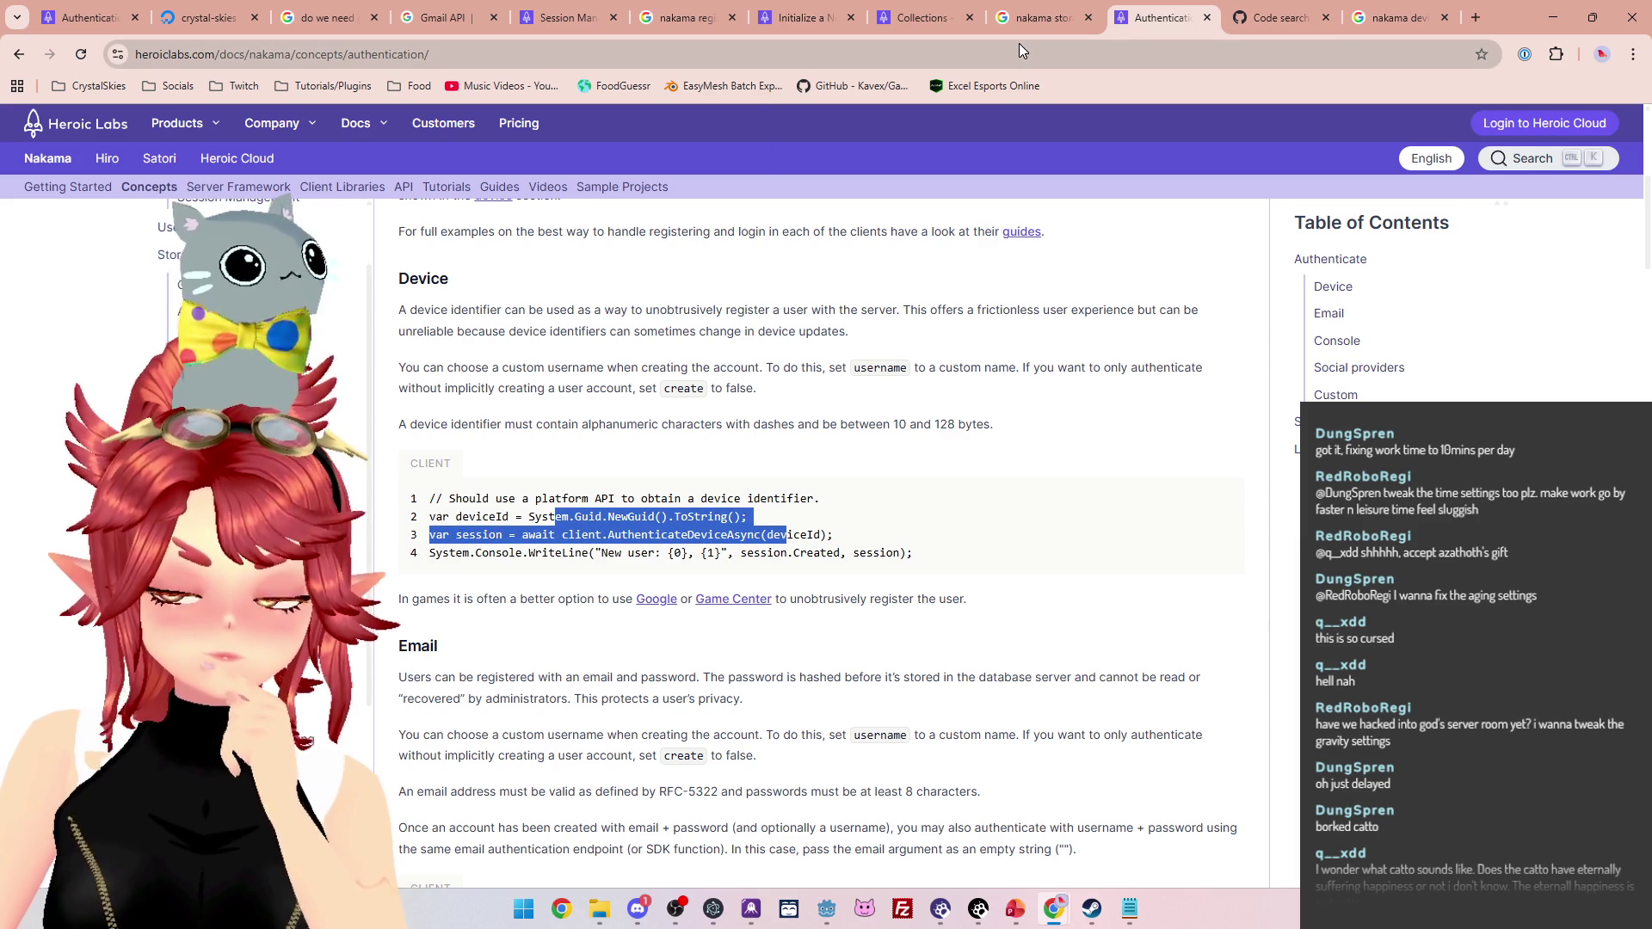
{"action": "left_click", "coordinate": [1207, 17]}
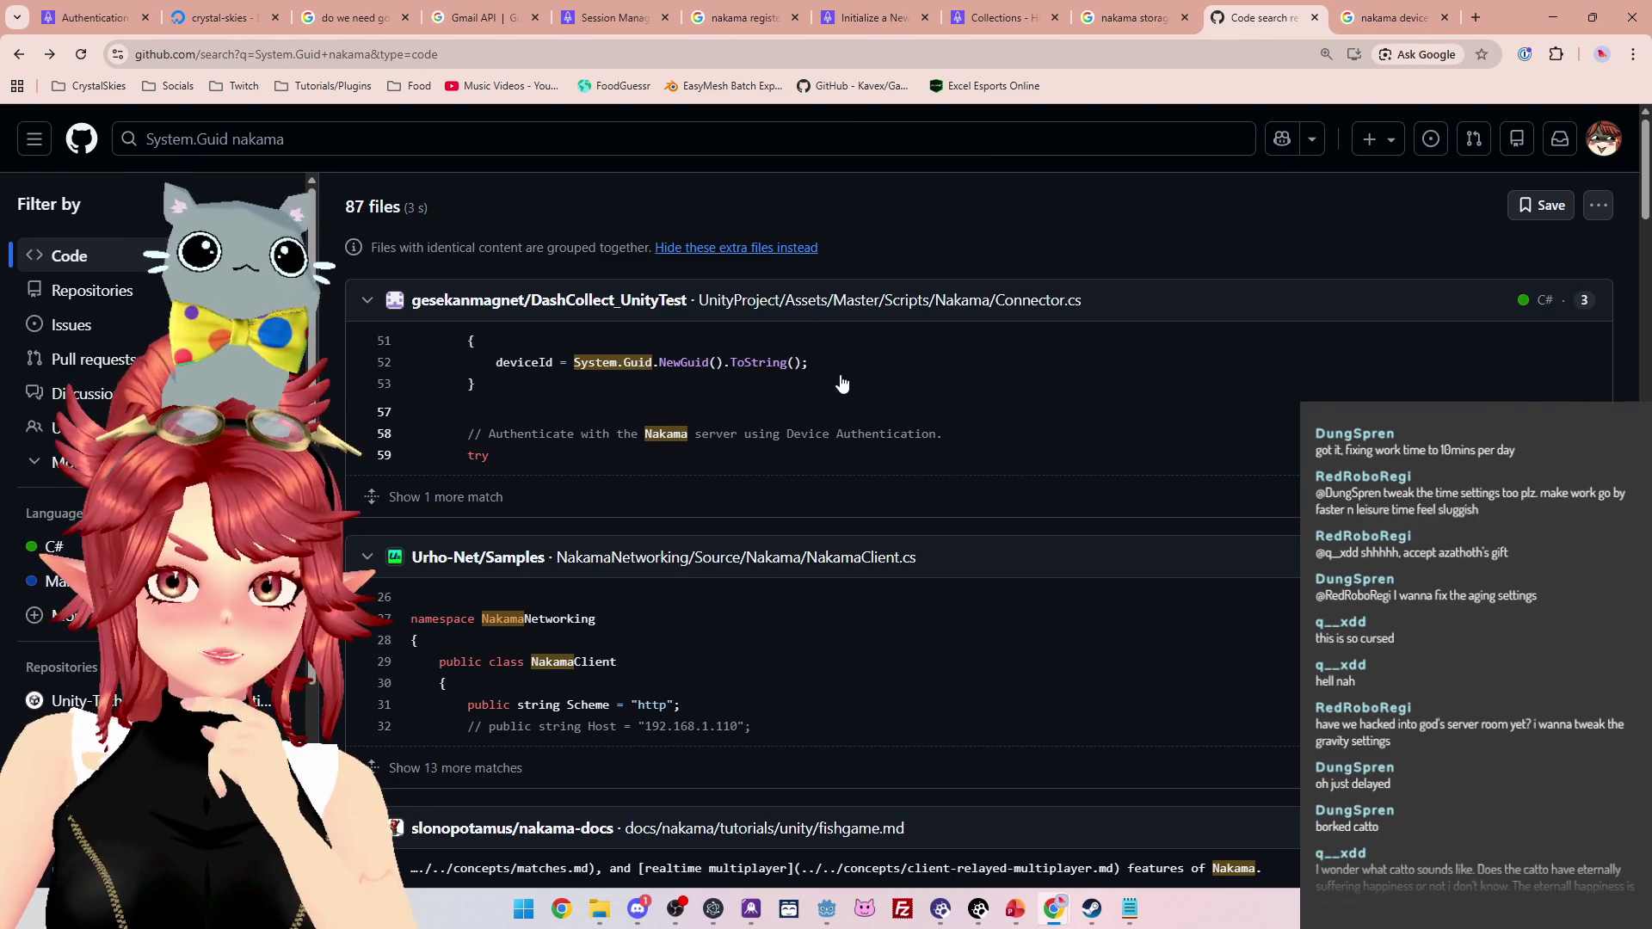
In Godot, select OS.get_unique_id on line 63 of the authenticate_device_async call
{"action": "left_click", "coordinate": [841, 907]}
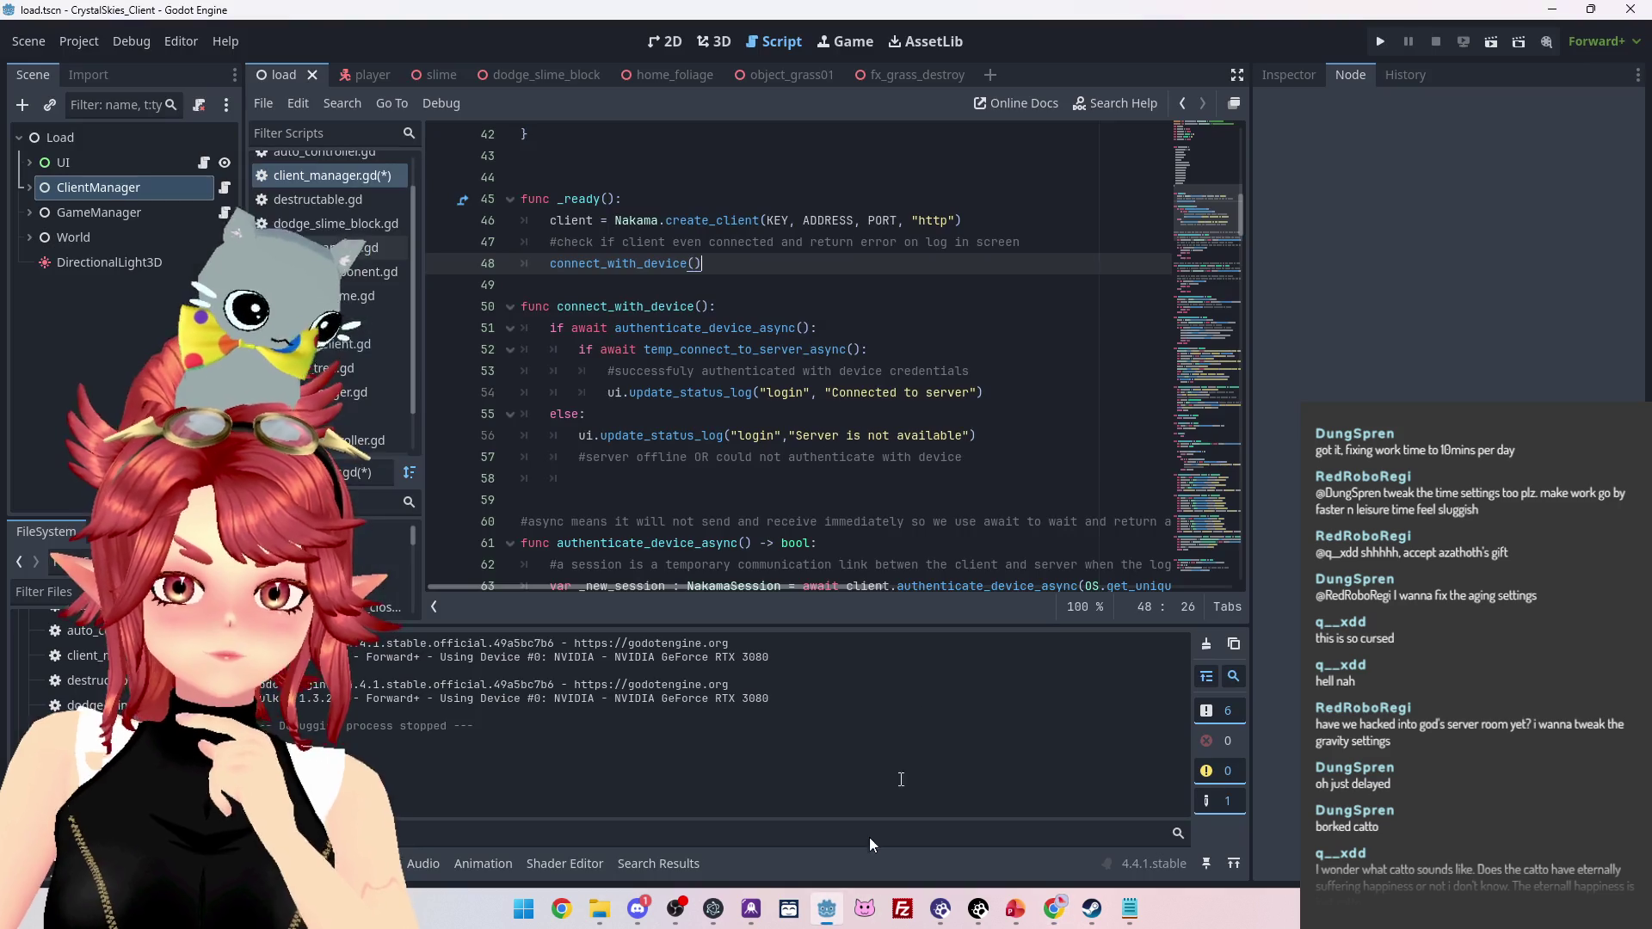
{"action": "scroll", "coordinate": [894, 404], "scroll_direction": "down", "scroll_amount": 3}
{"action": "scroll", "coordinate": [897, 416], "scroll_direction": "up", "scroll_amount": 2}
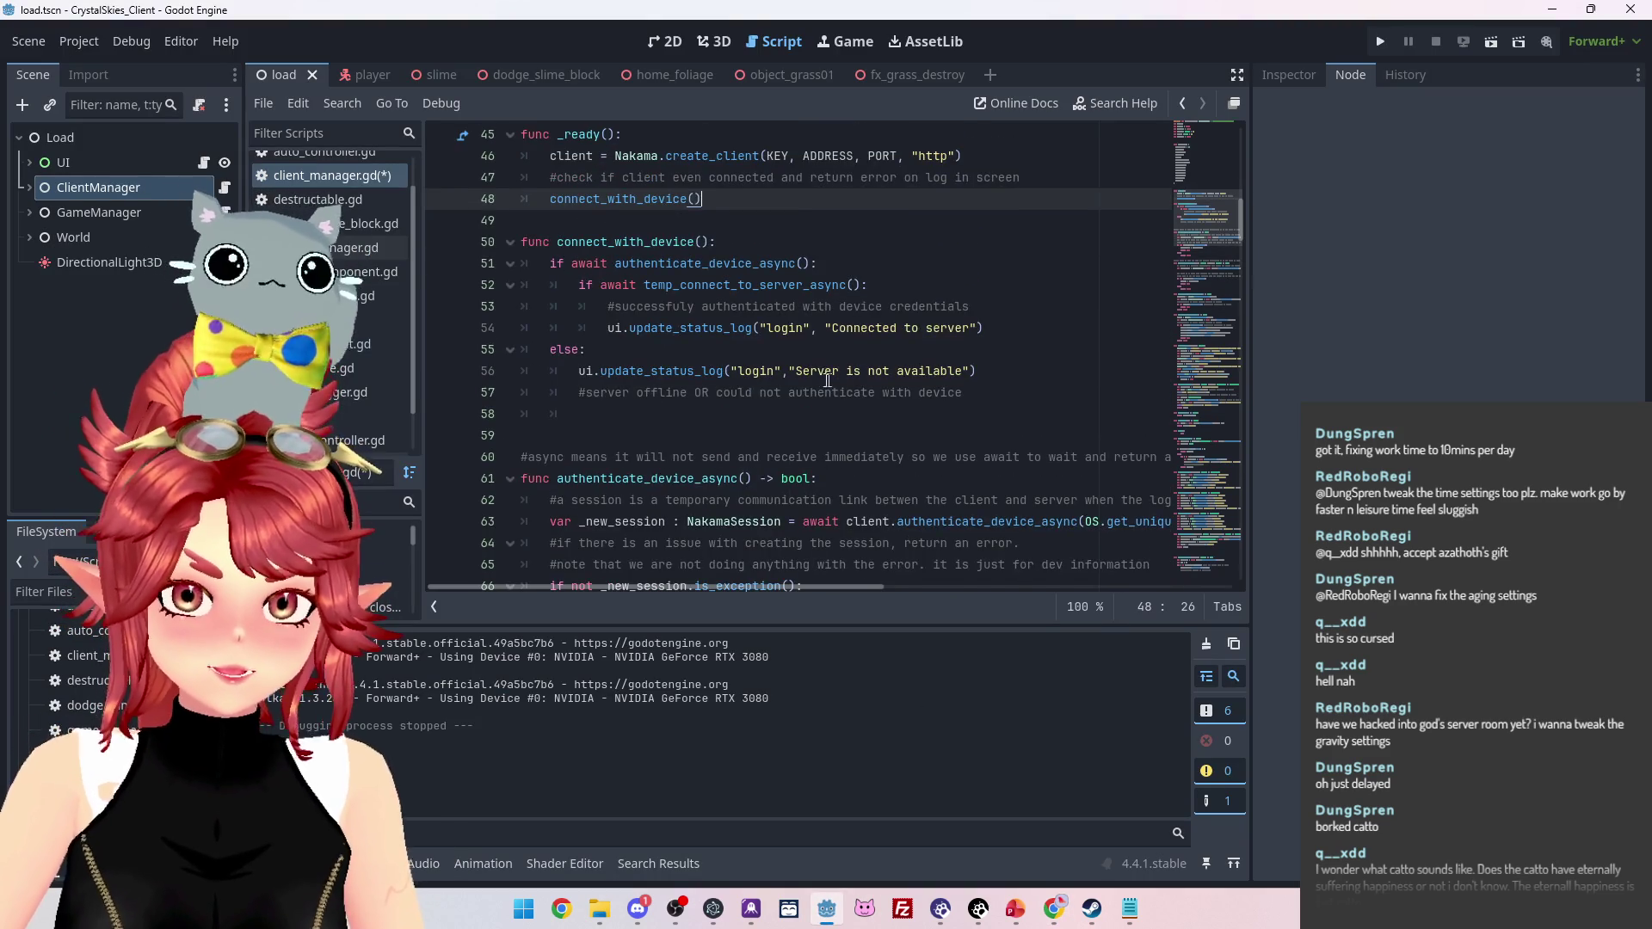
{"action": "scroll", "coordinate": [828, 379], "scroll_direction": "up", "scroll_amount": 1}
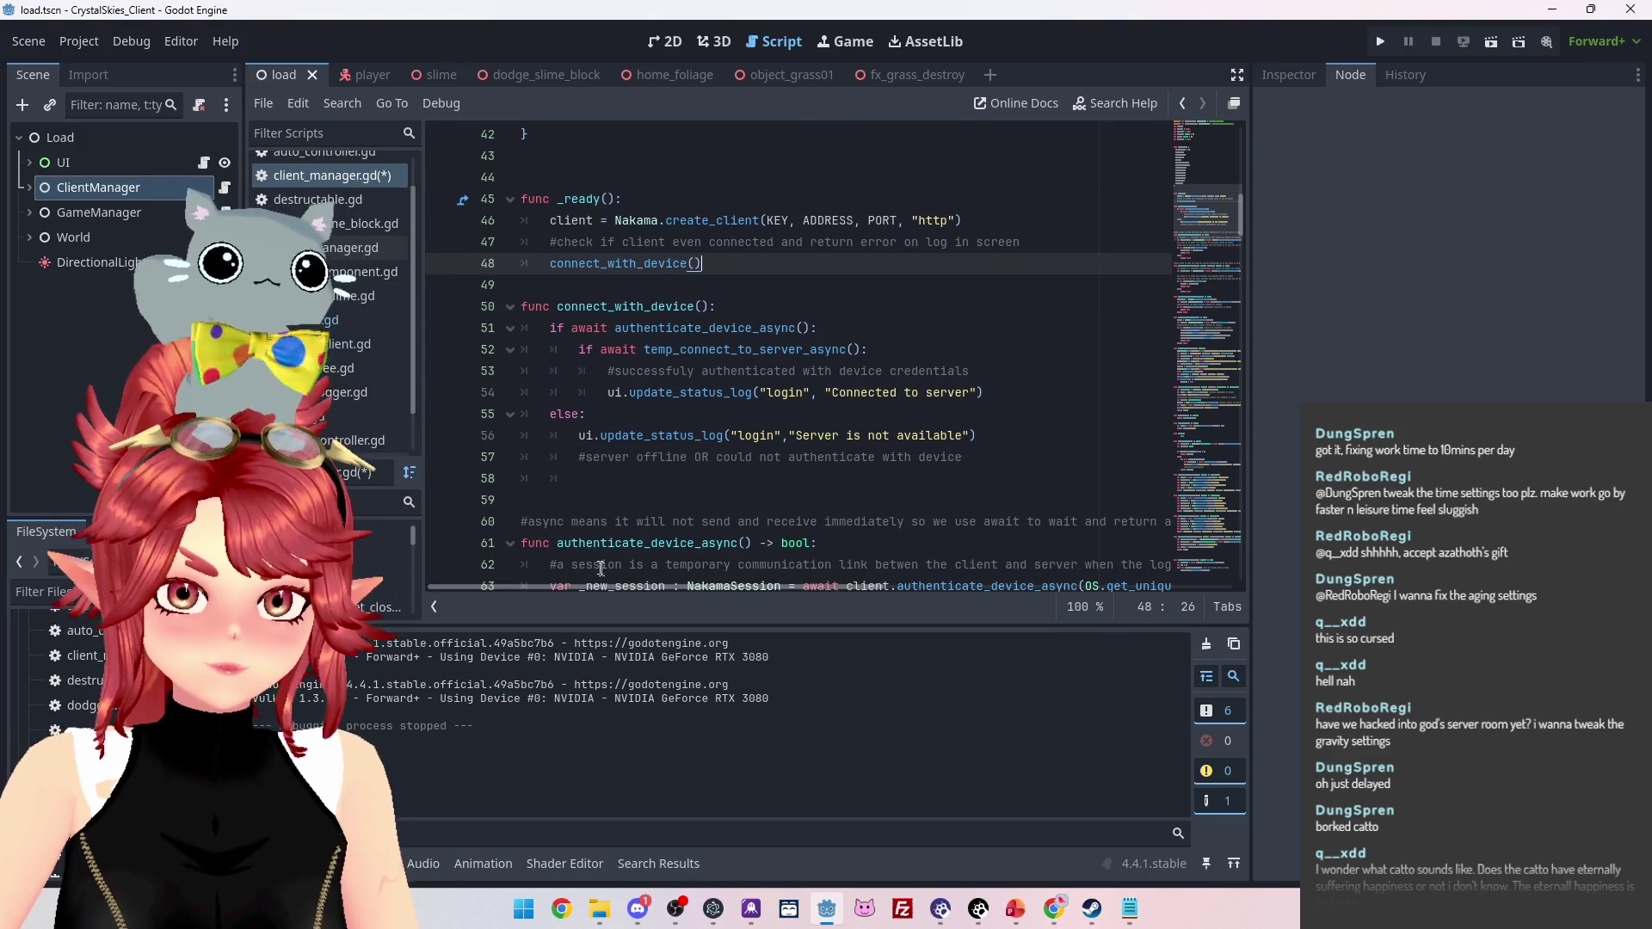
{"action": "left_click", "coordinate": [750, 331], "text": "ctrl"}
{"action": "mouse_move", "coordinate": [1088, 393]}
{"action": "left_mouse_down"}
{"action": "mouse_move", "coordinate": [1179, 393]}
{"action": "mouse_move", "coordinate": [989, 393]}
{"action": "left_mouse_up"}
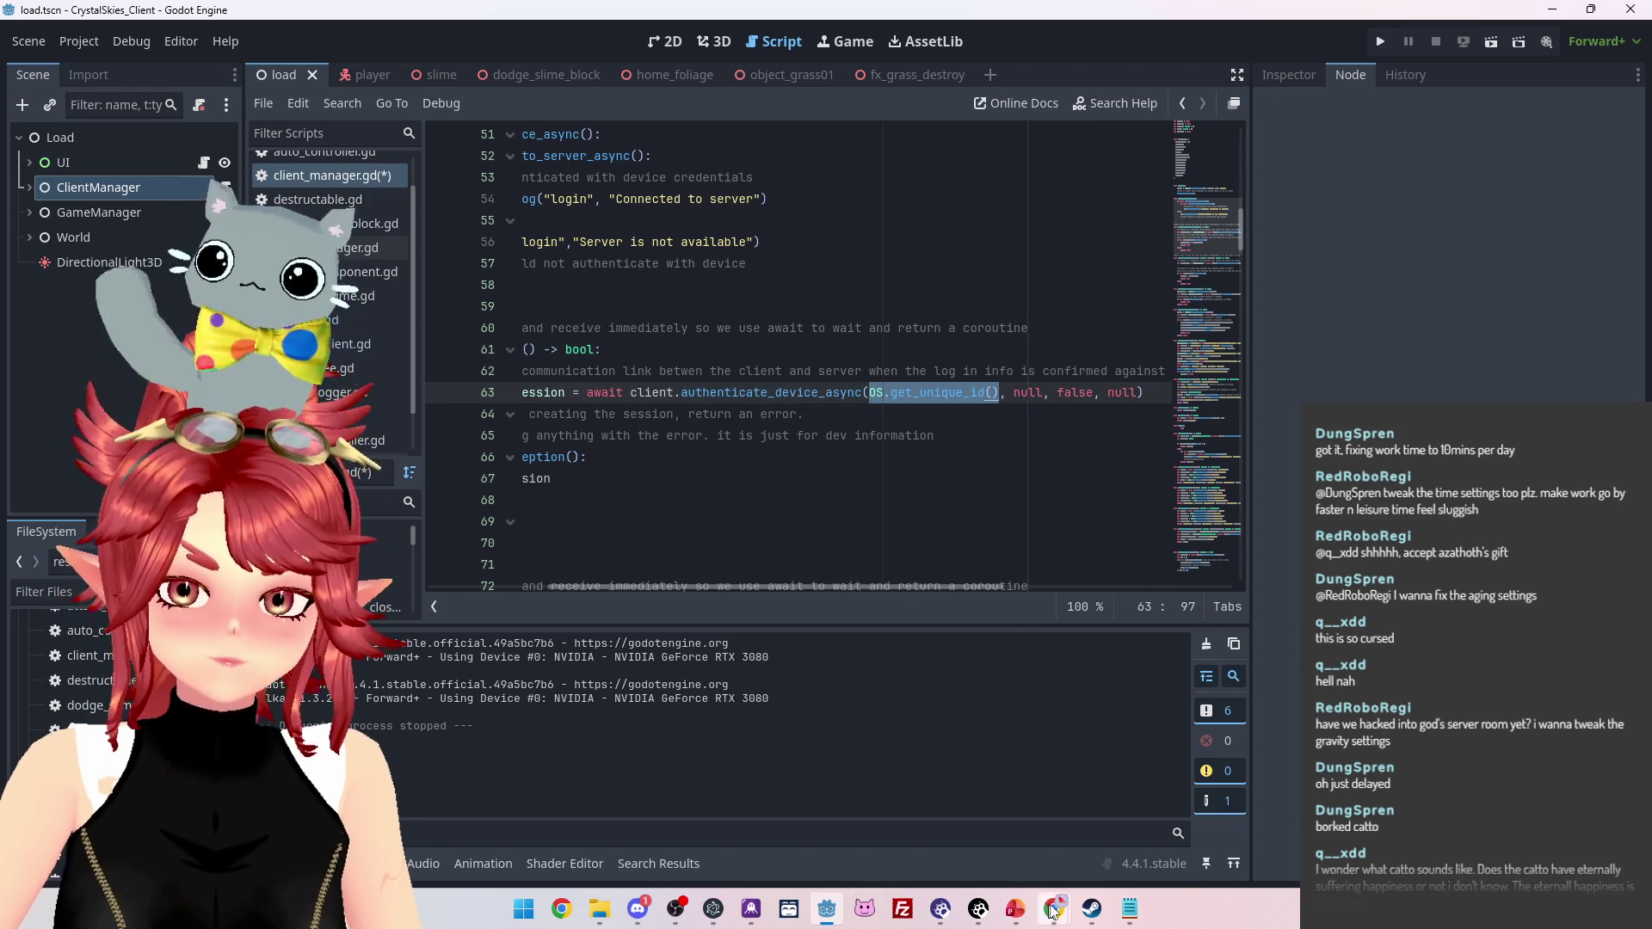
Extend the GitHub query to 'System.Guid nakama OS.get_unique_id()'
{"action": "mouse_move", "coordinate": [1054, 909]}
{"action": "left_click", "coordinate": [905, 826]}
{"action": "left_click", "coordinate": [333, 147]}
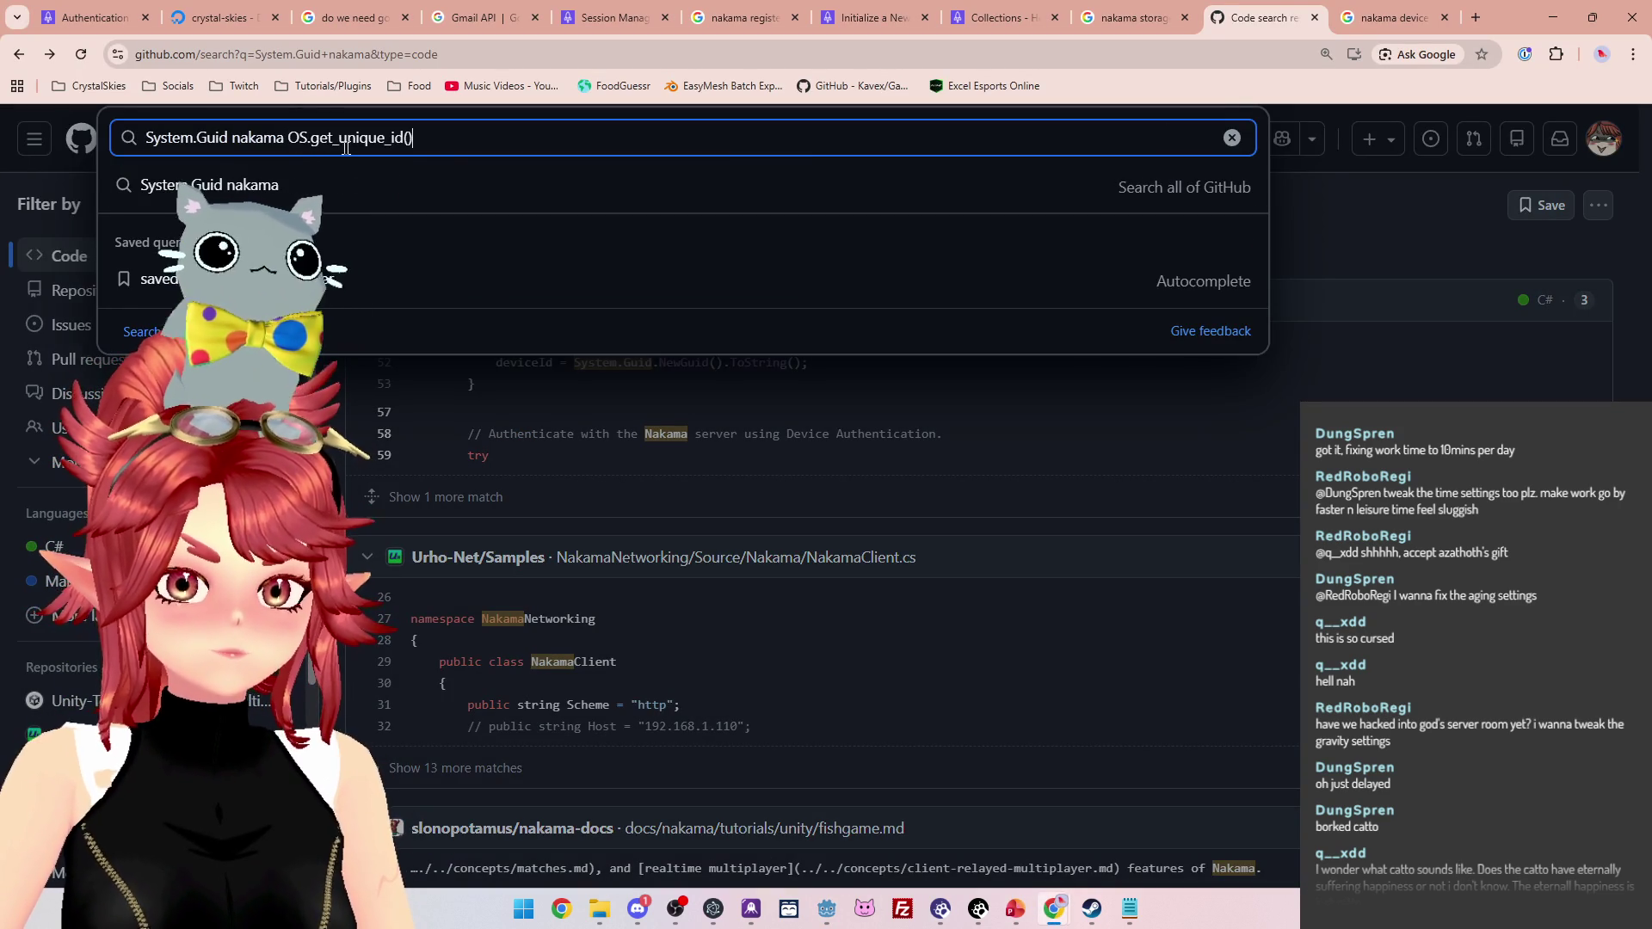
Run the search, then drop System.Guid to search 'nakama OS.get_unique_id()'
{"action": "key", "text": "Return"}
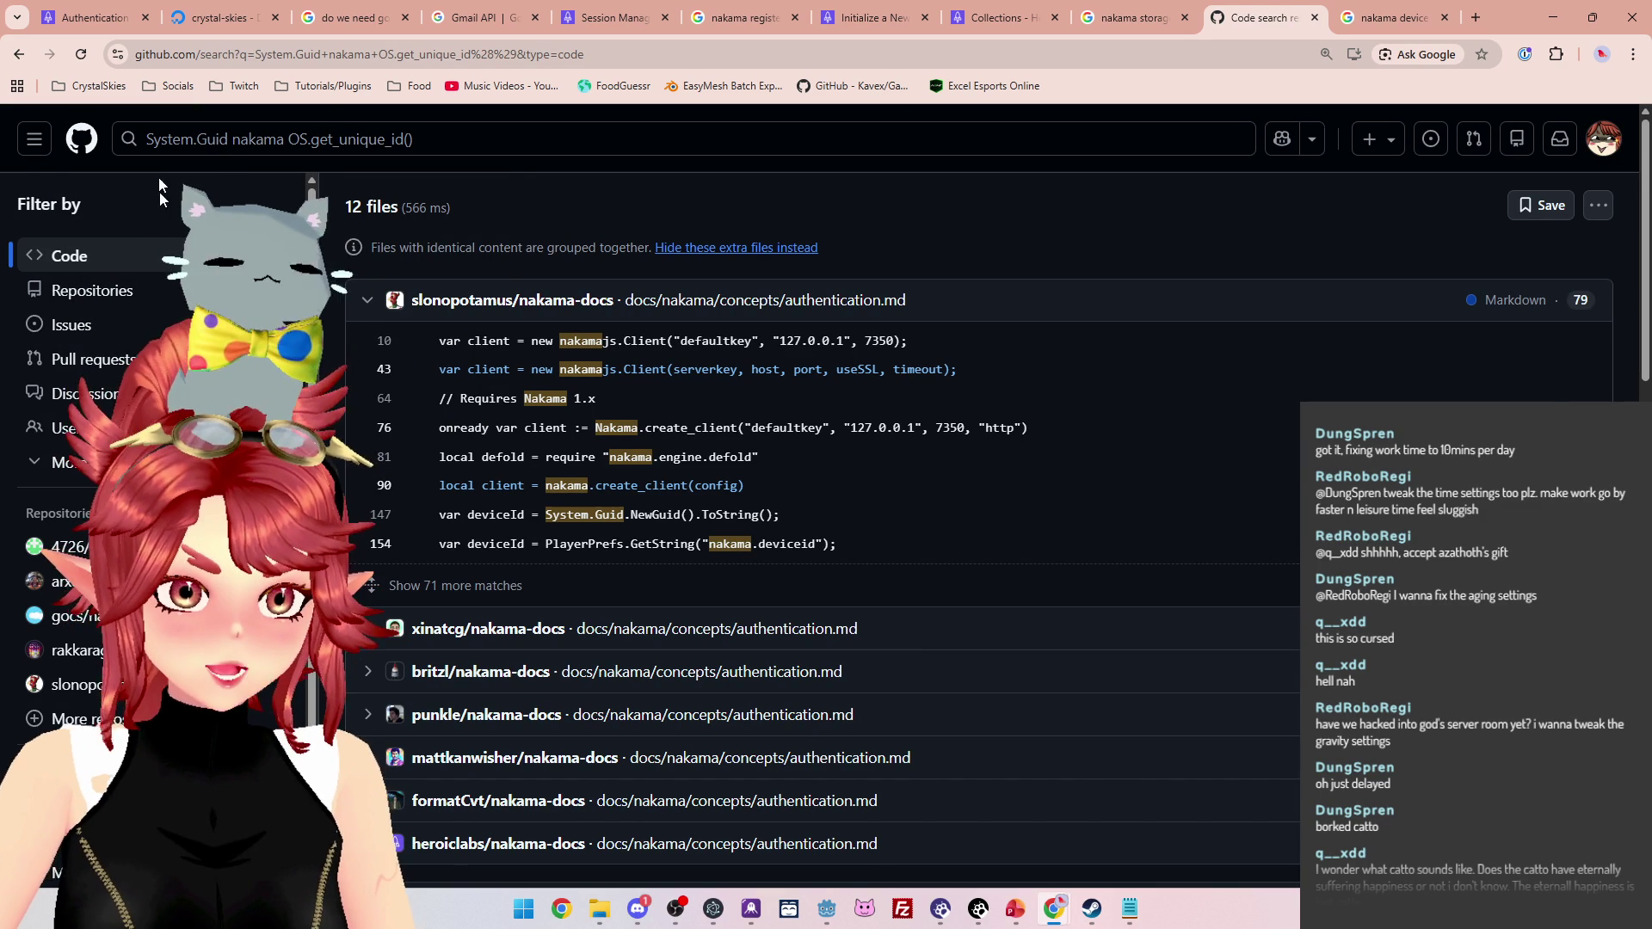
{"action": "left_click", "coordinate": [232, 145]}
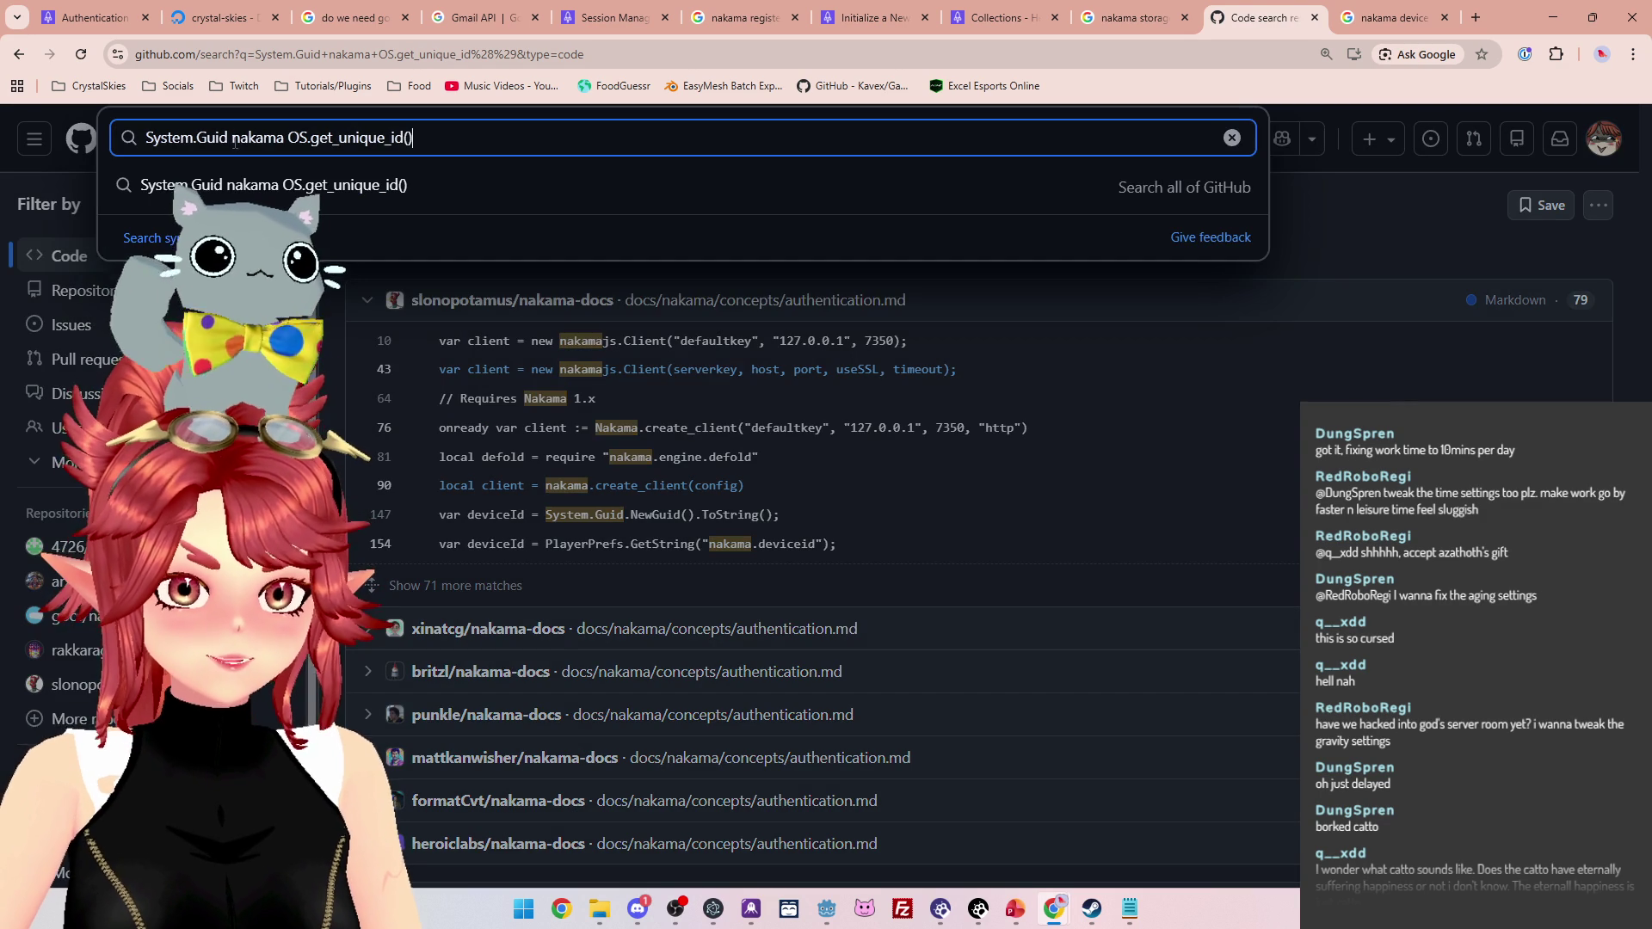
{"action": "key", "text": "BackSpace"}
{"action": "key", "text": "Return"}
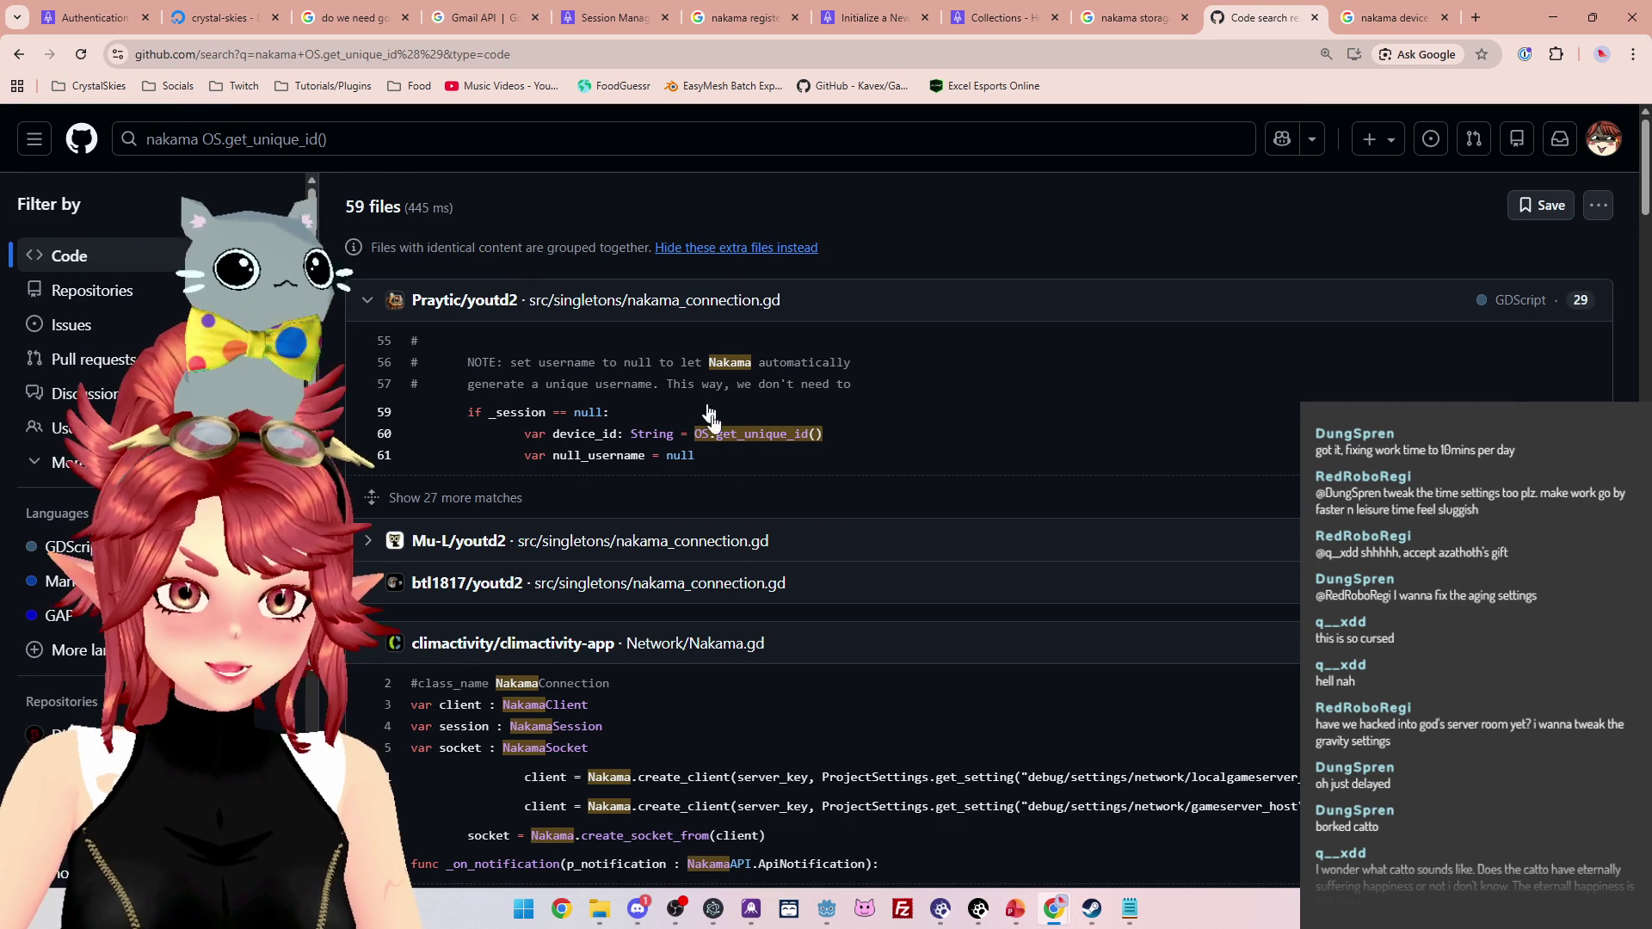
Open the Praytic/youtd2 nakama_connection.gd match from the results
{"action": "scroll", "coordinate": [852, 430], "scroll_direction": "down", "scroll_amount": 1}
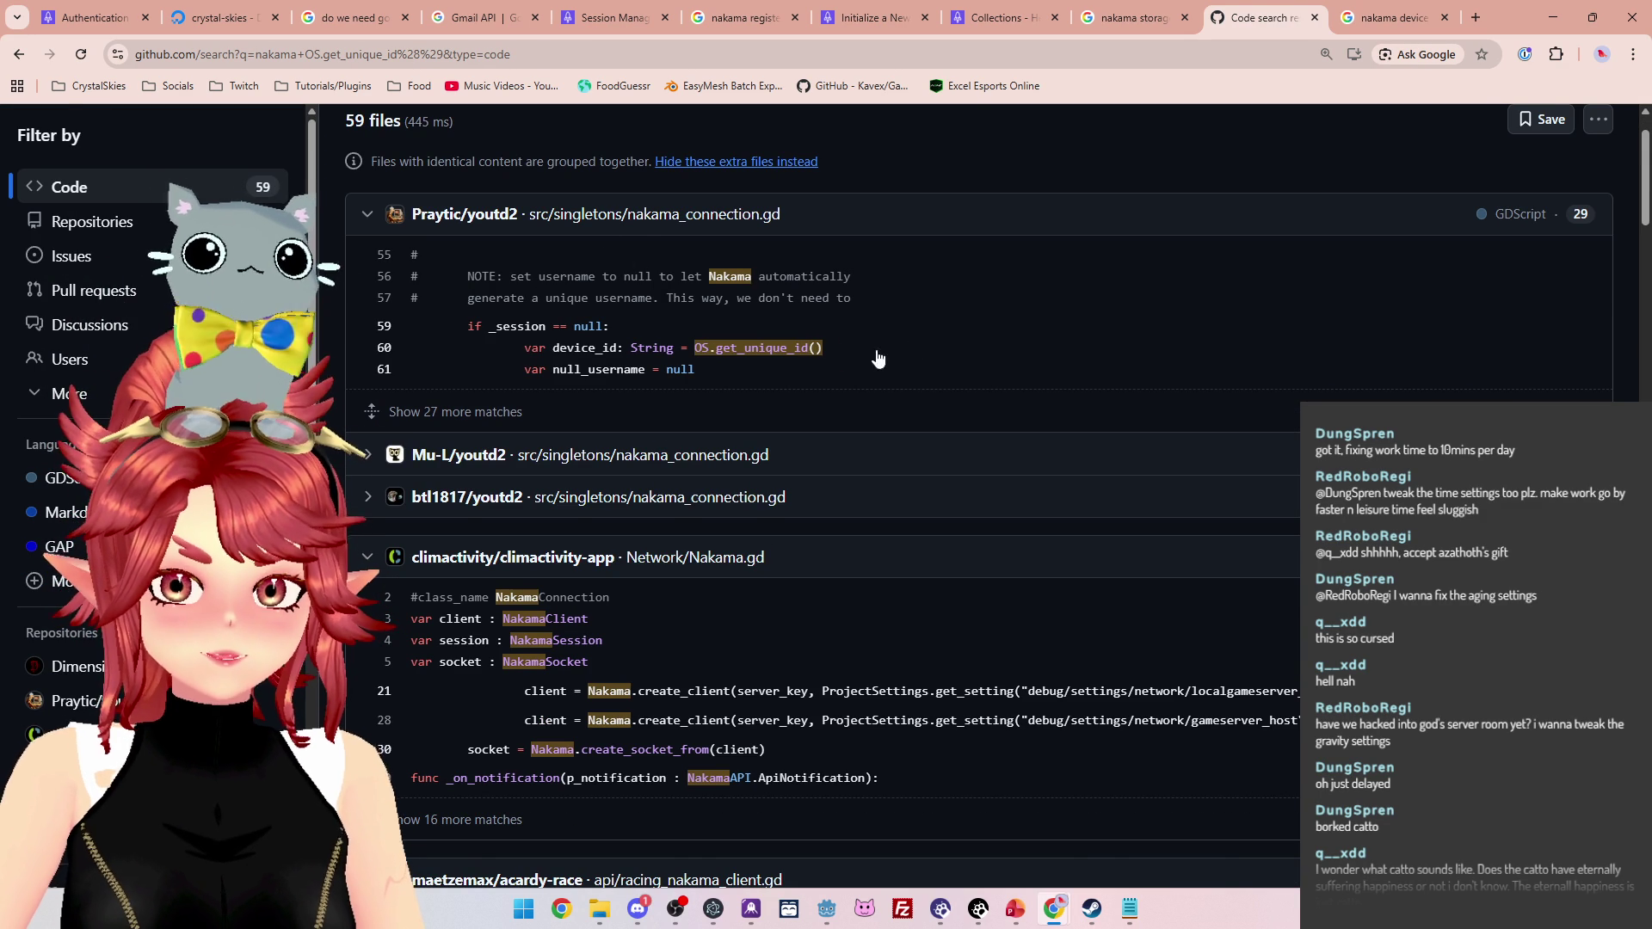
{"action": "scroll", "coordinate": [889, 350], "scroll_direction": "up", "scroll_amount": 1}
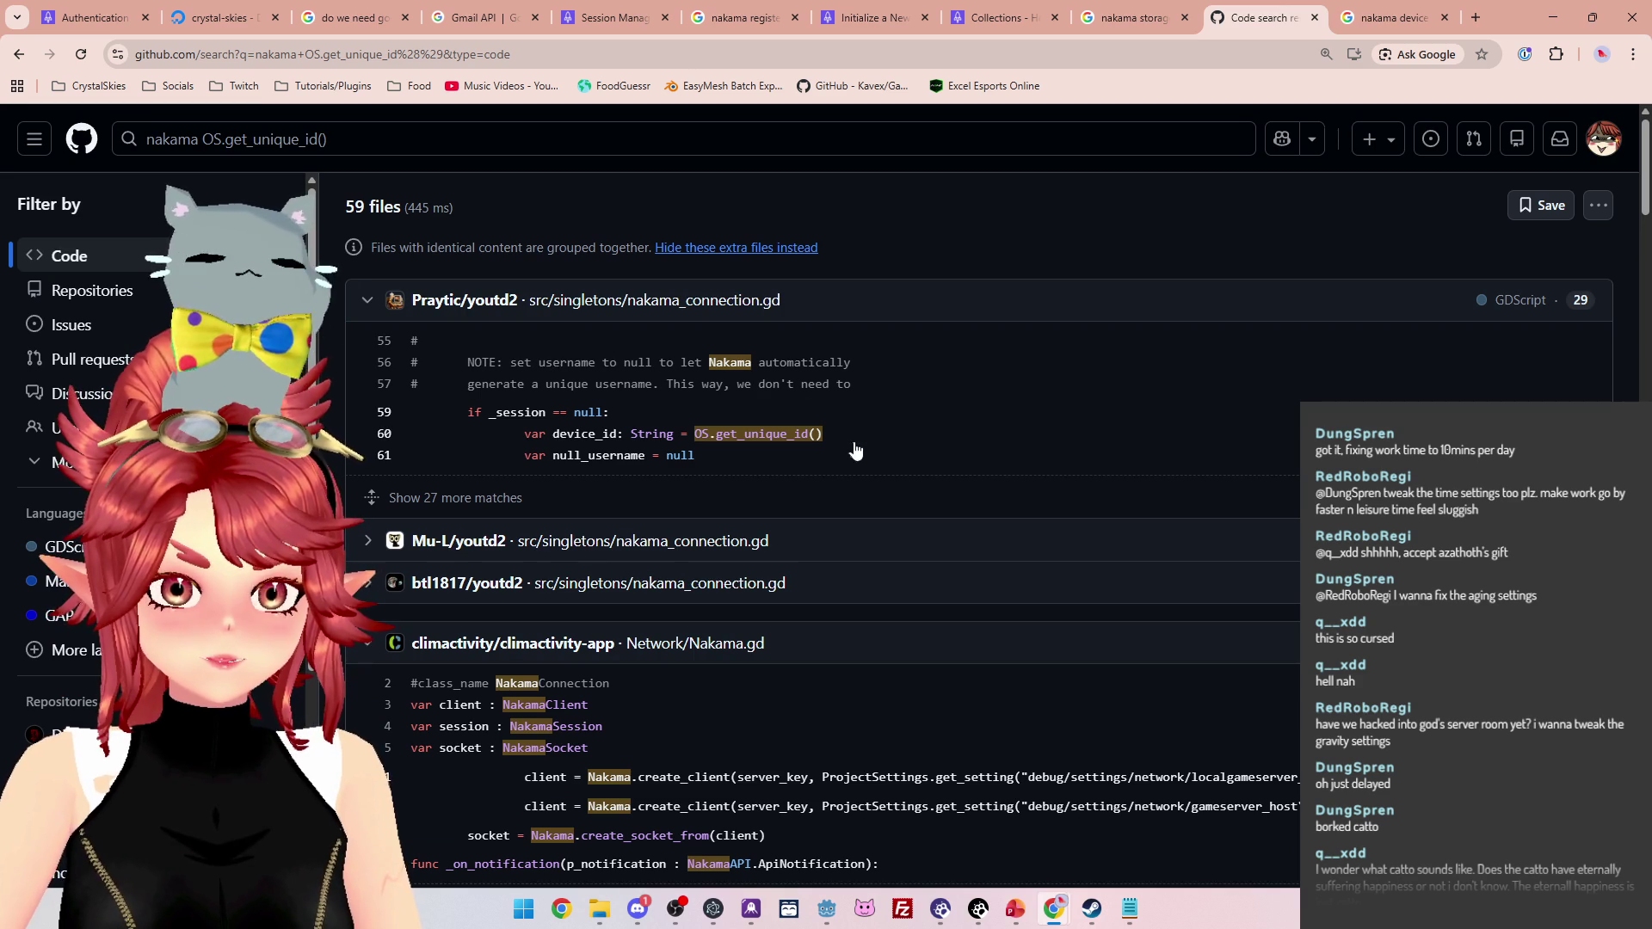
{"action": "left_click", "coordinate": [869, 437]}
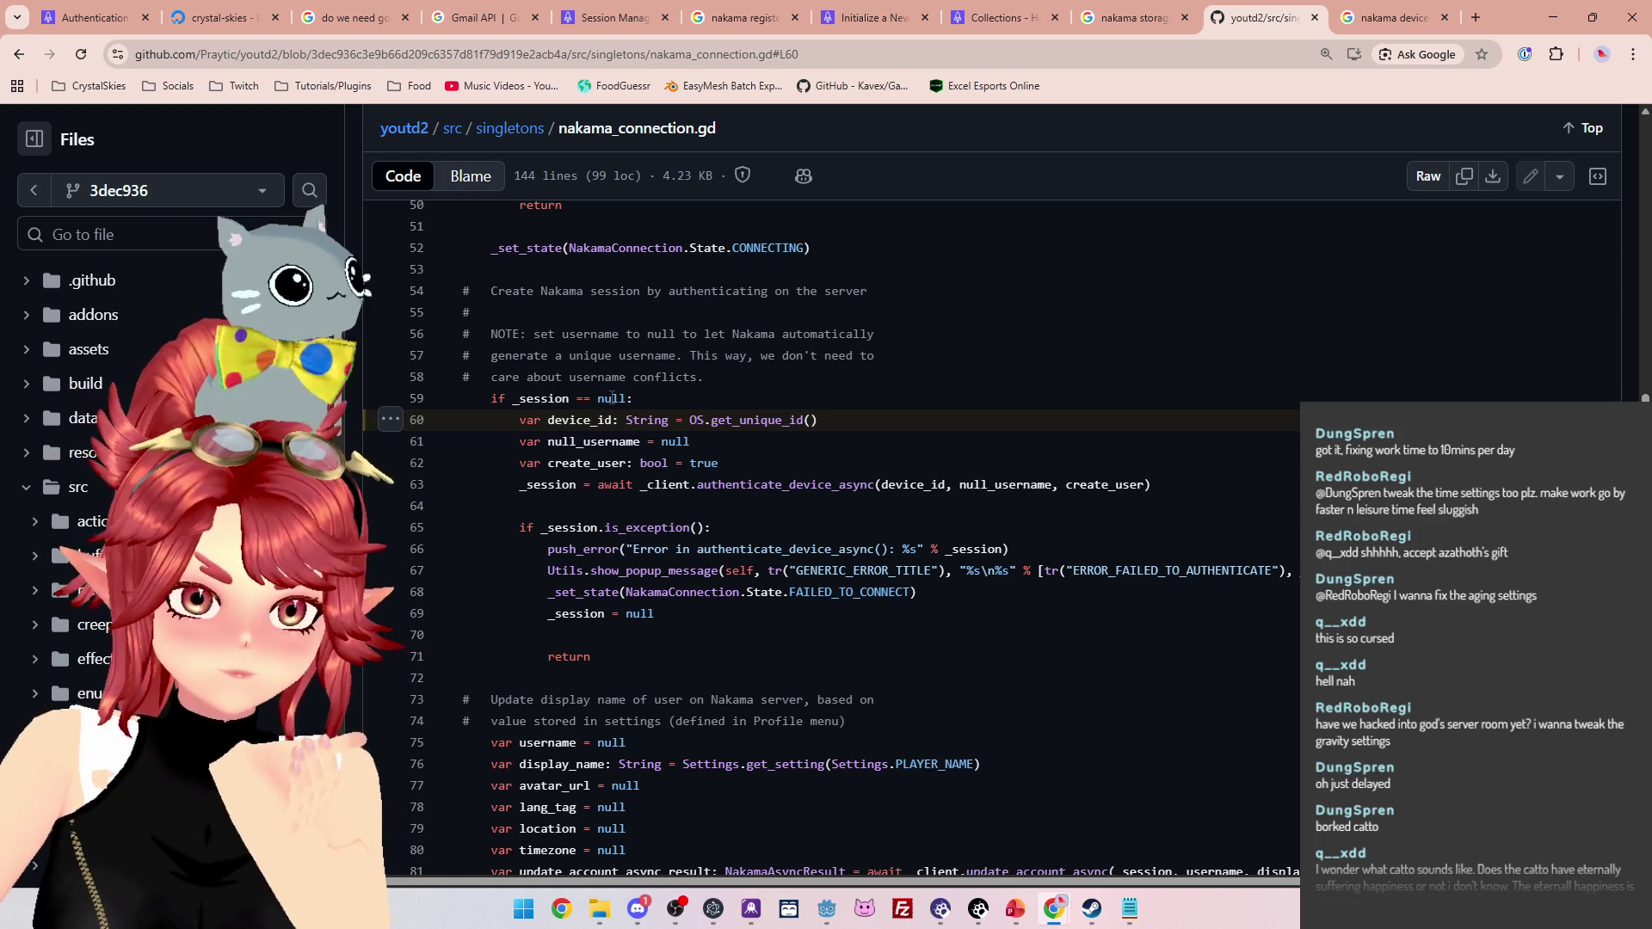
Read through youtd2's nakama_connection.gd around its authenticate_device_async call
{"action": "scroll", "coordinate": [711, 484], "scroll_direction": "down", "scroll_amount": 2}
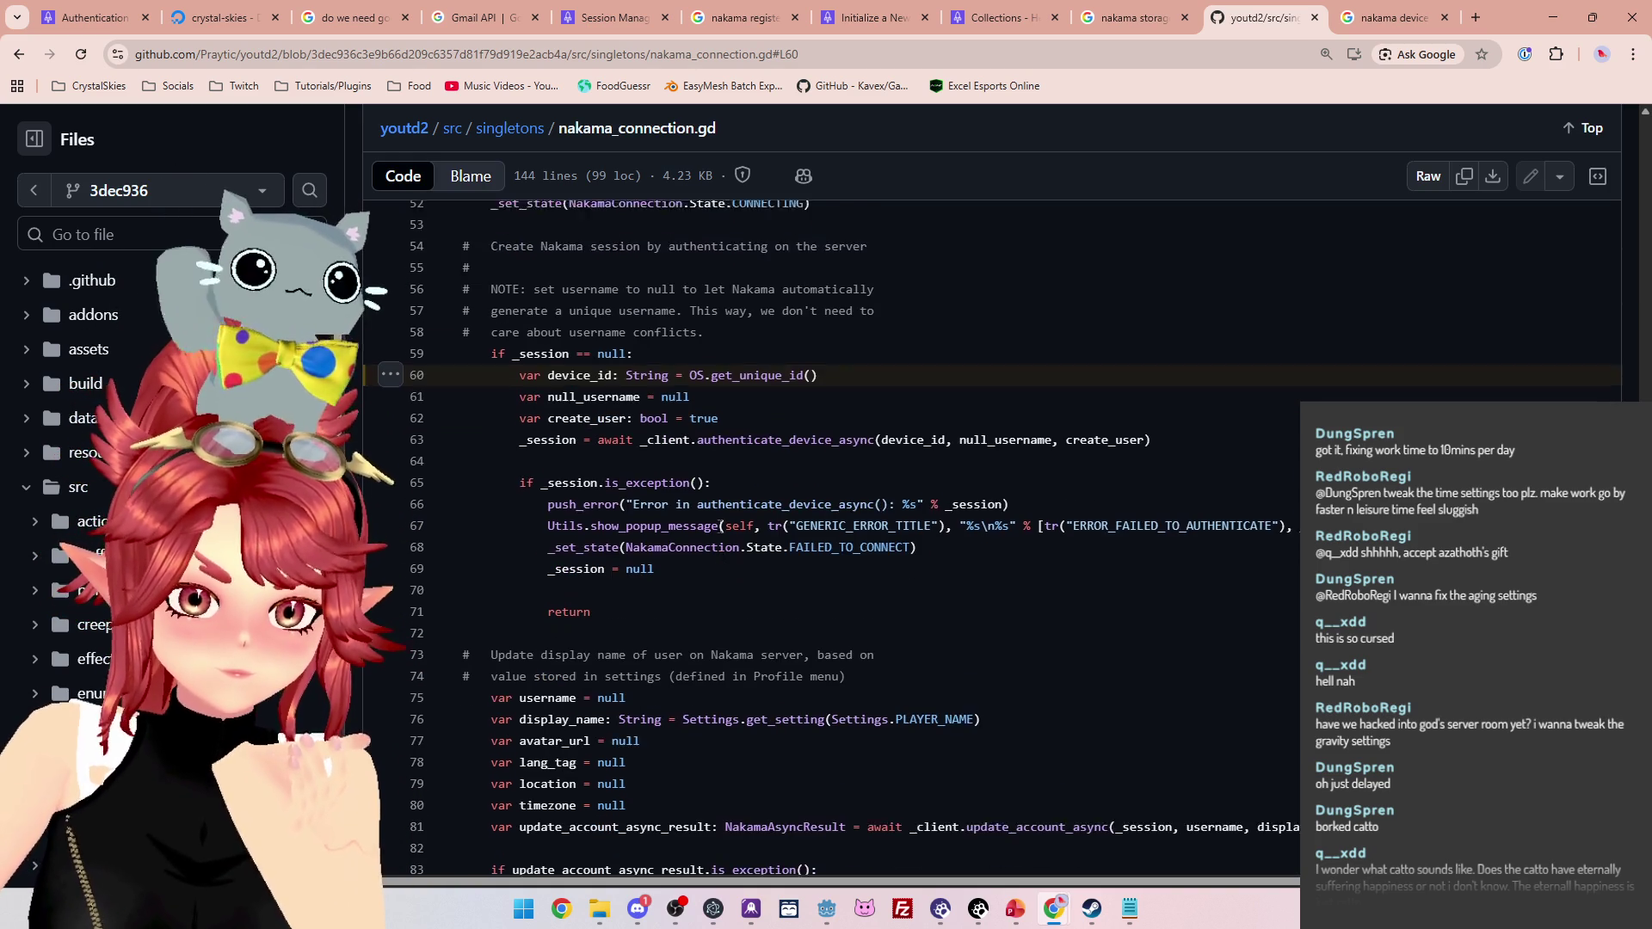
{"action": "scroll", "coordinate": [731, 583], "scroll_direction": "up", "scroll_amount": 2}
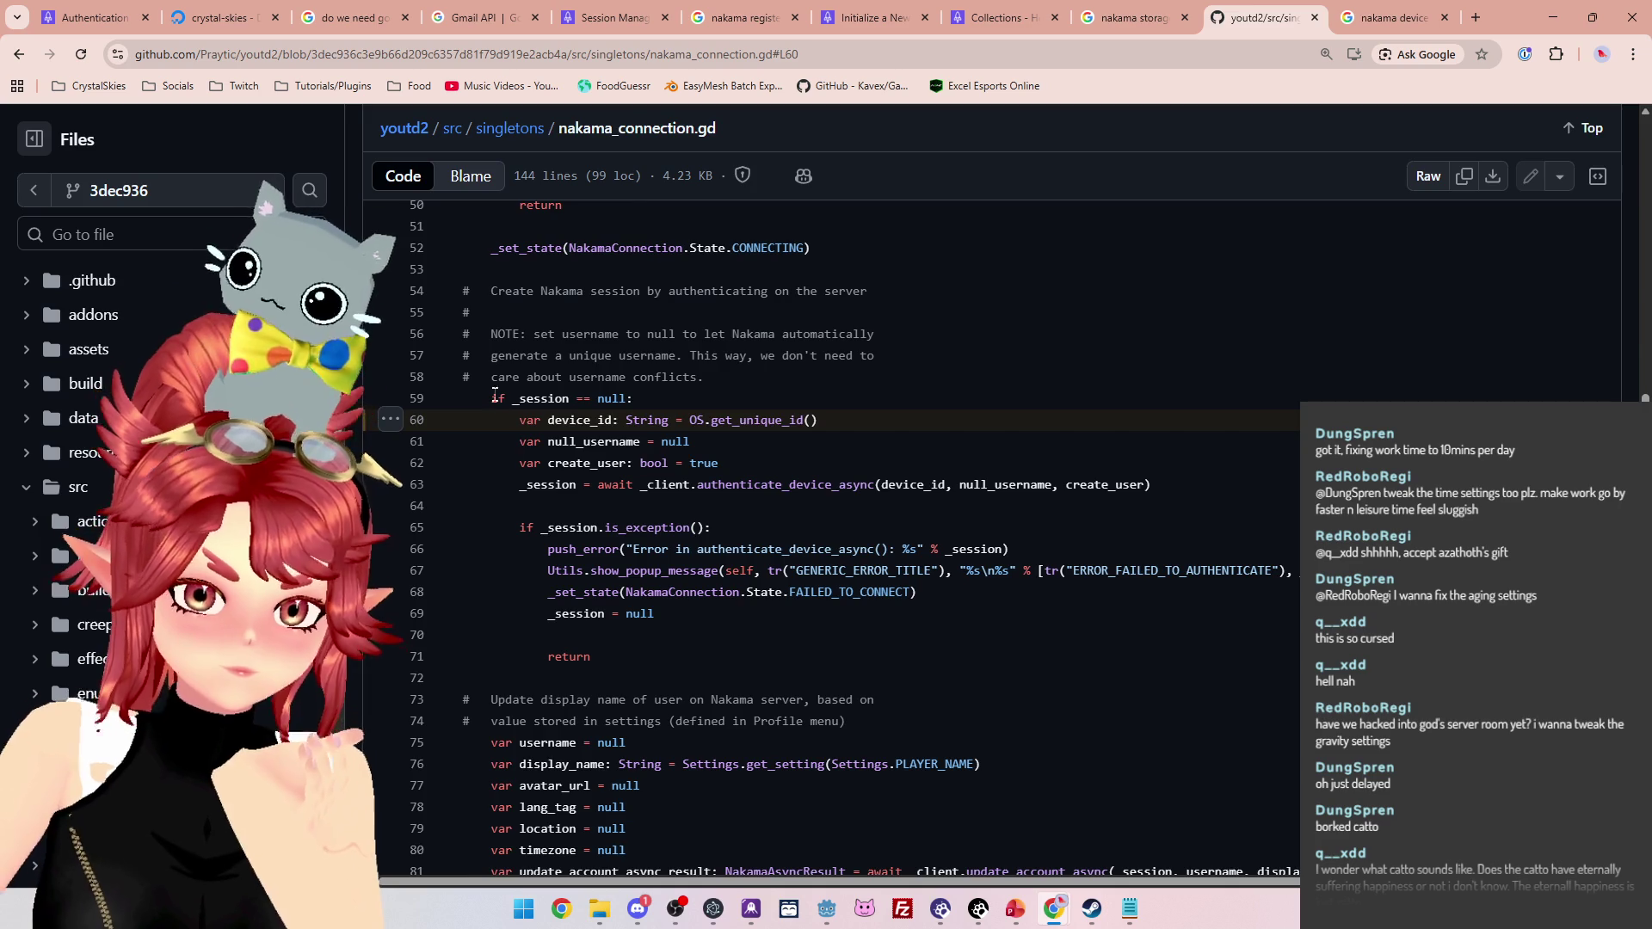
{"action": "scroll", "coordinate": [493, 398], "scroll_direction": "up", "scroll_amount": 2}
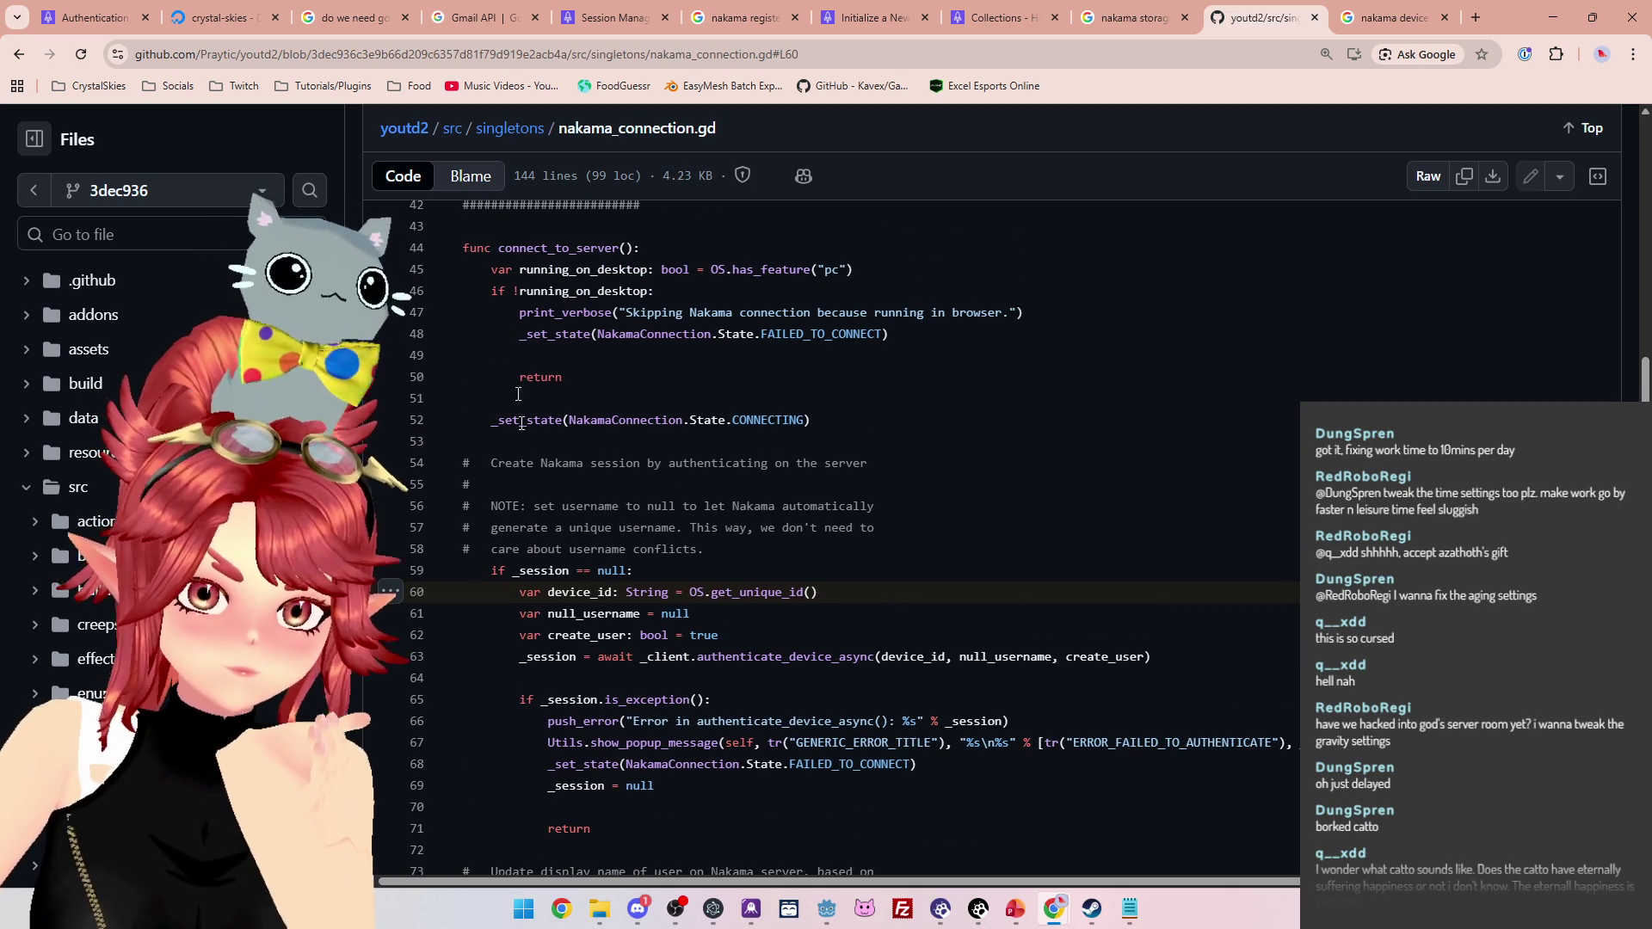
{"action": "scroll", "coordinate": [494, 482], "scroll_direction": "down", "scroll_amount": 1}
{"action": "scroll", "coordinate": [494, 576], "scroll_direction": "down", "scroll_amount": 1}
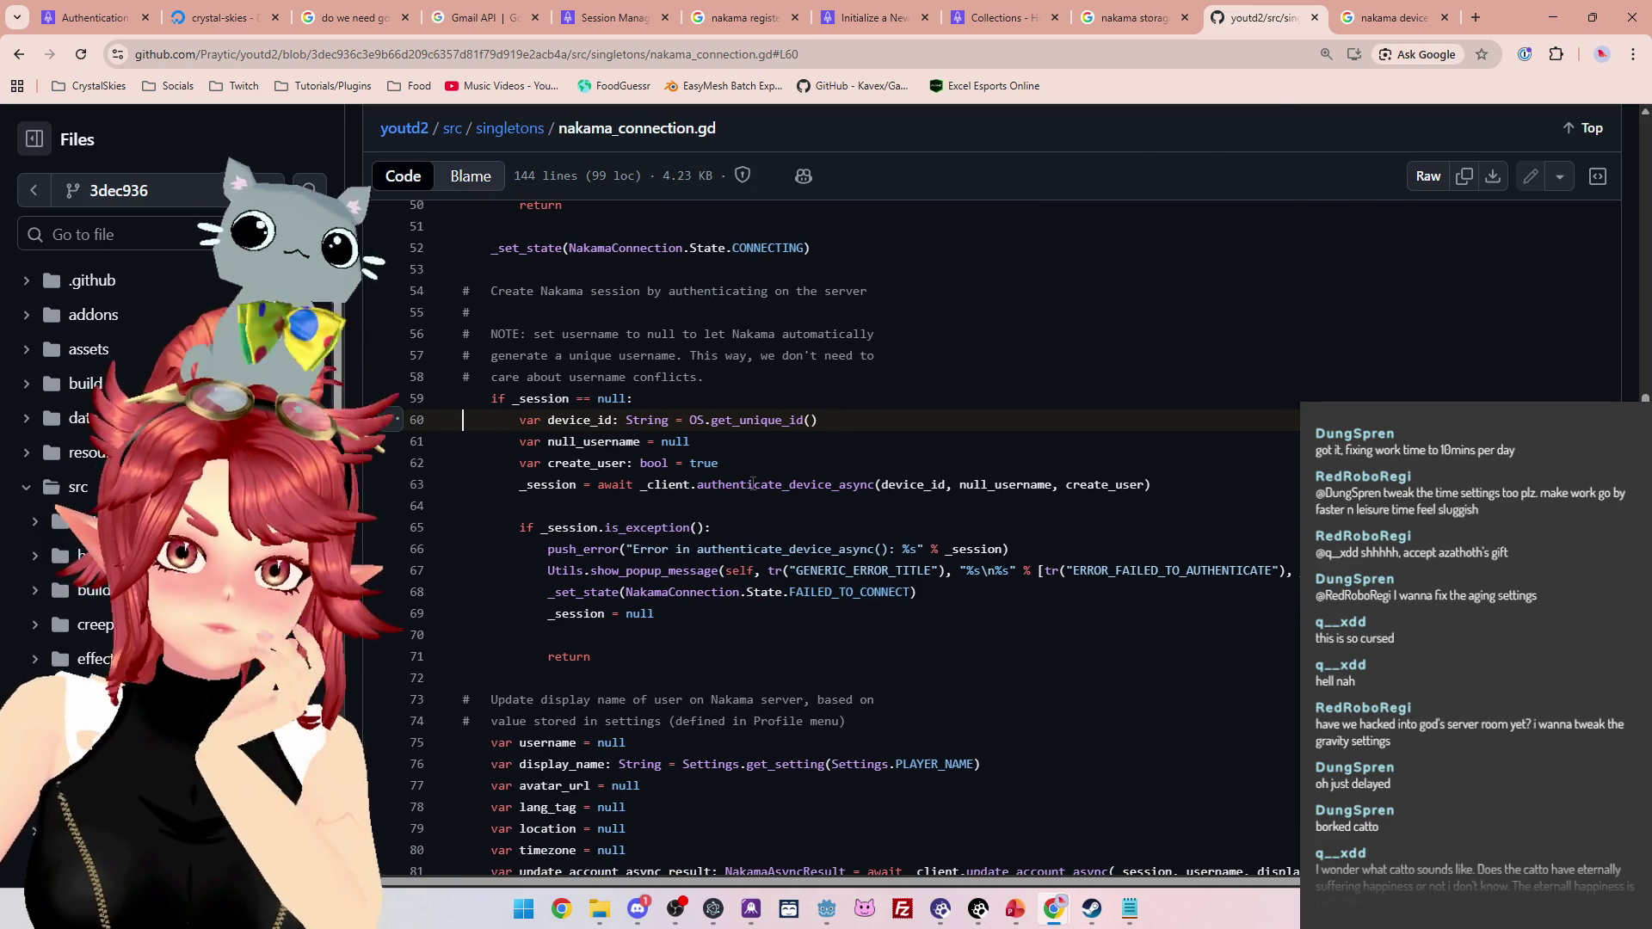
List authenticate_device_async's two references, jump to the line 63 call, then return to Godot
{"action": "left_click", "coordinate": [755, 485]}
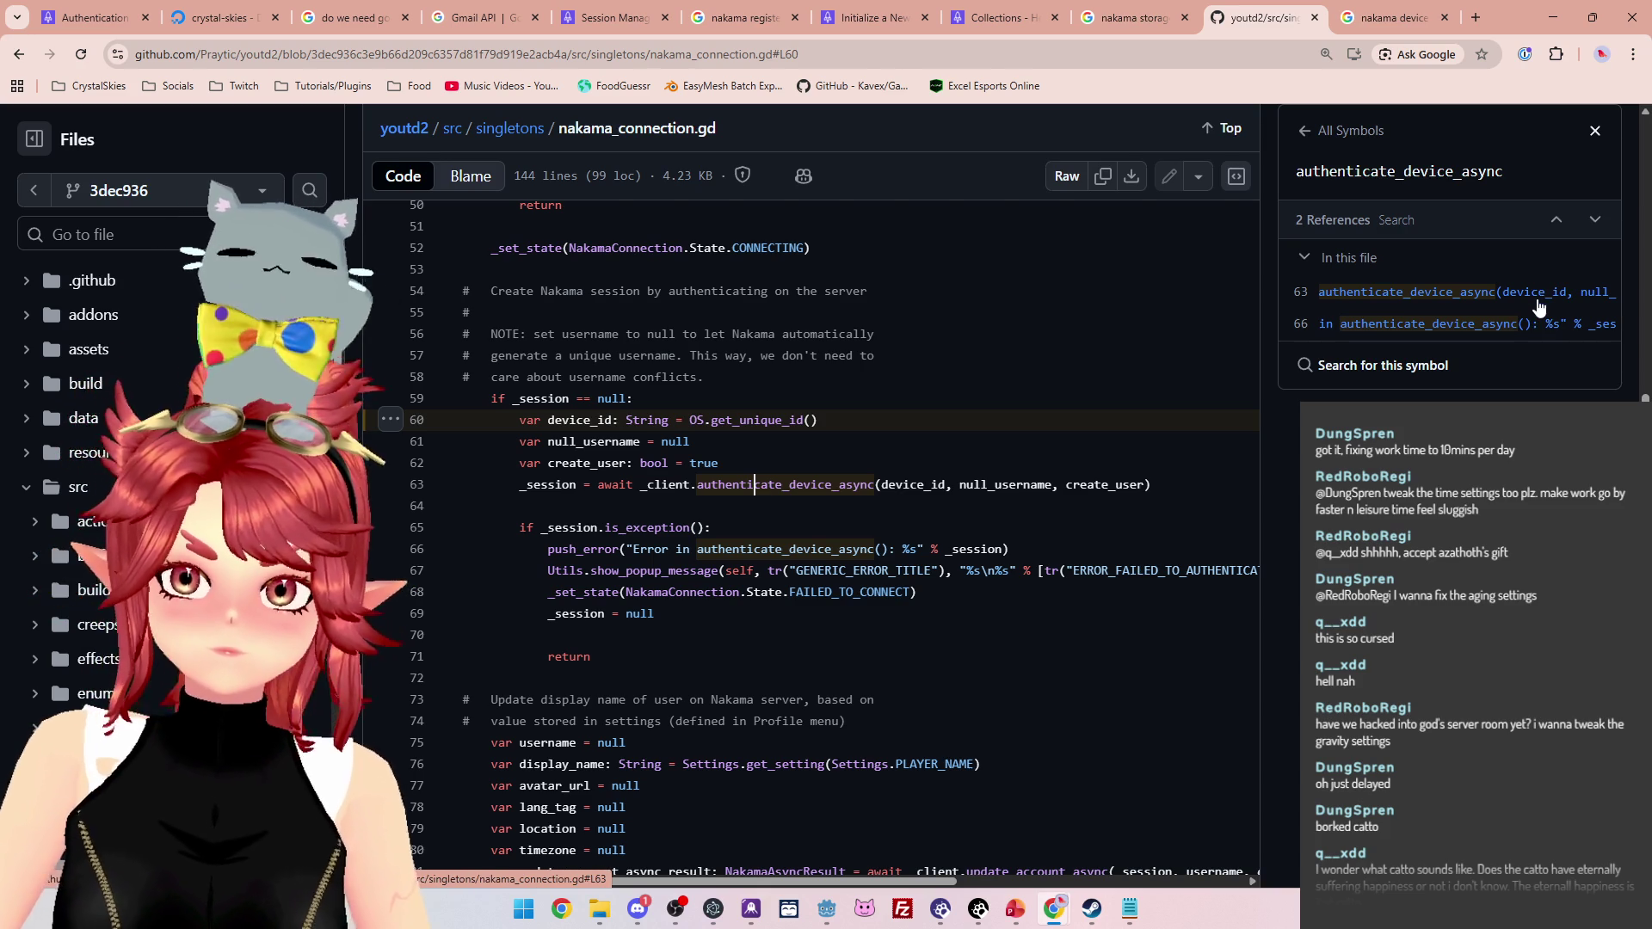
{"action": "left_click", "coordinate": [1545, 297]}
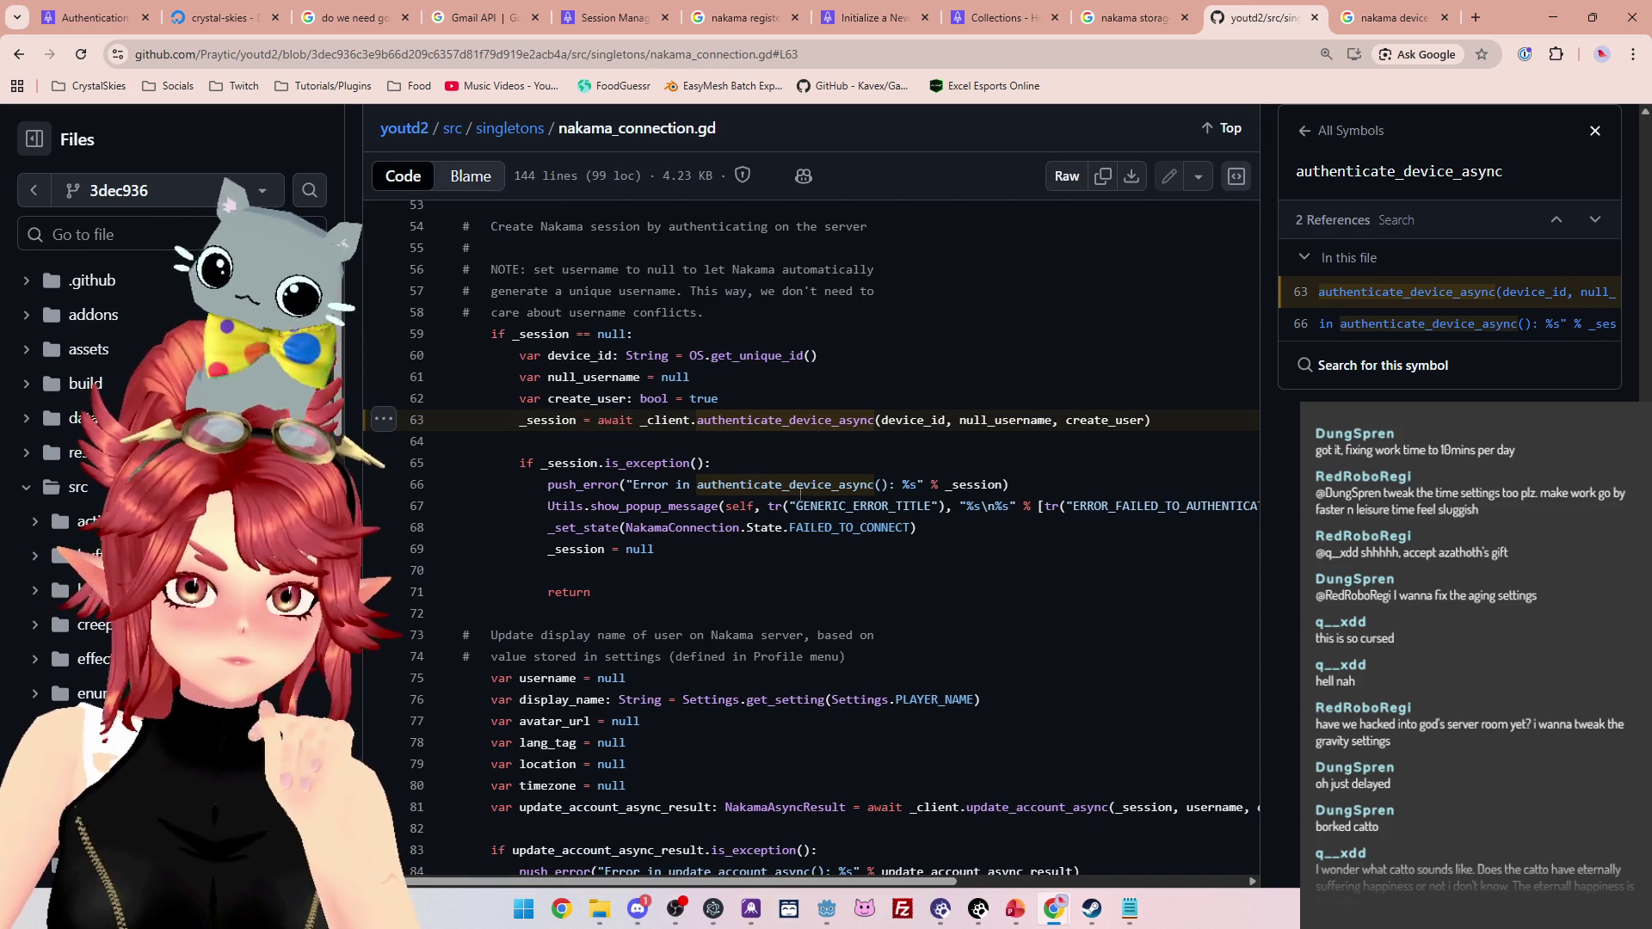
{"action": "left_click", "coordinate": [1416, 310]}
{"action": "scroll", "coordinate": [822, 465], "scroll_direction": "up", "scroll_amount": 3}
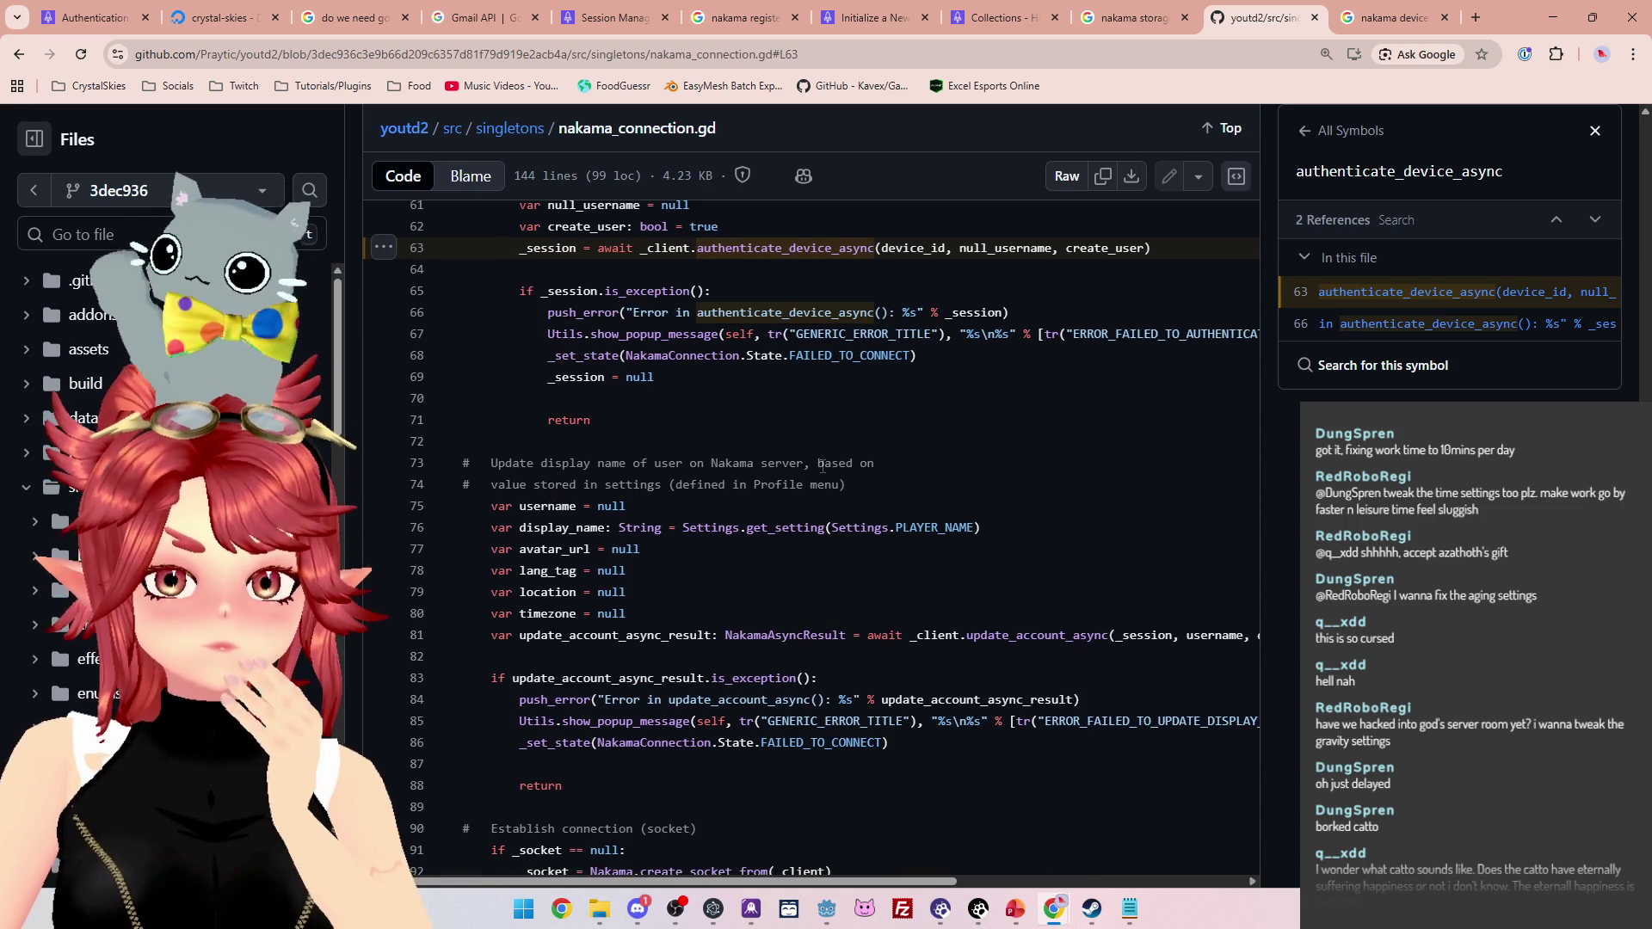
{"action": "scroll", "coordinate": [822, 465], "scroll_direction": "down", "scroll_amount": 4}
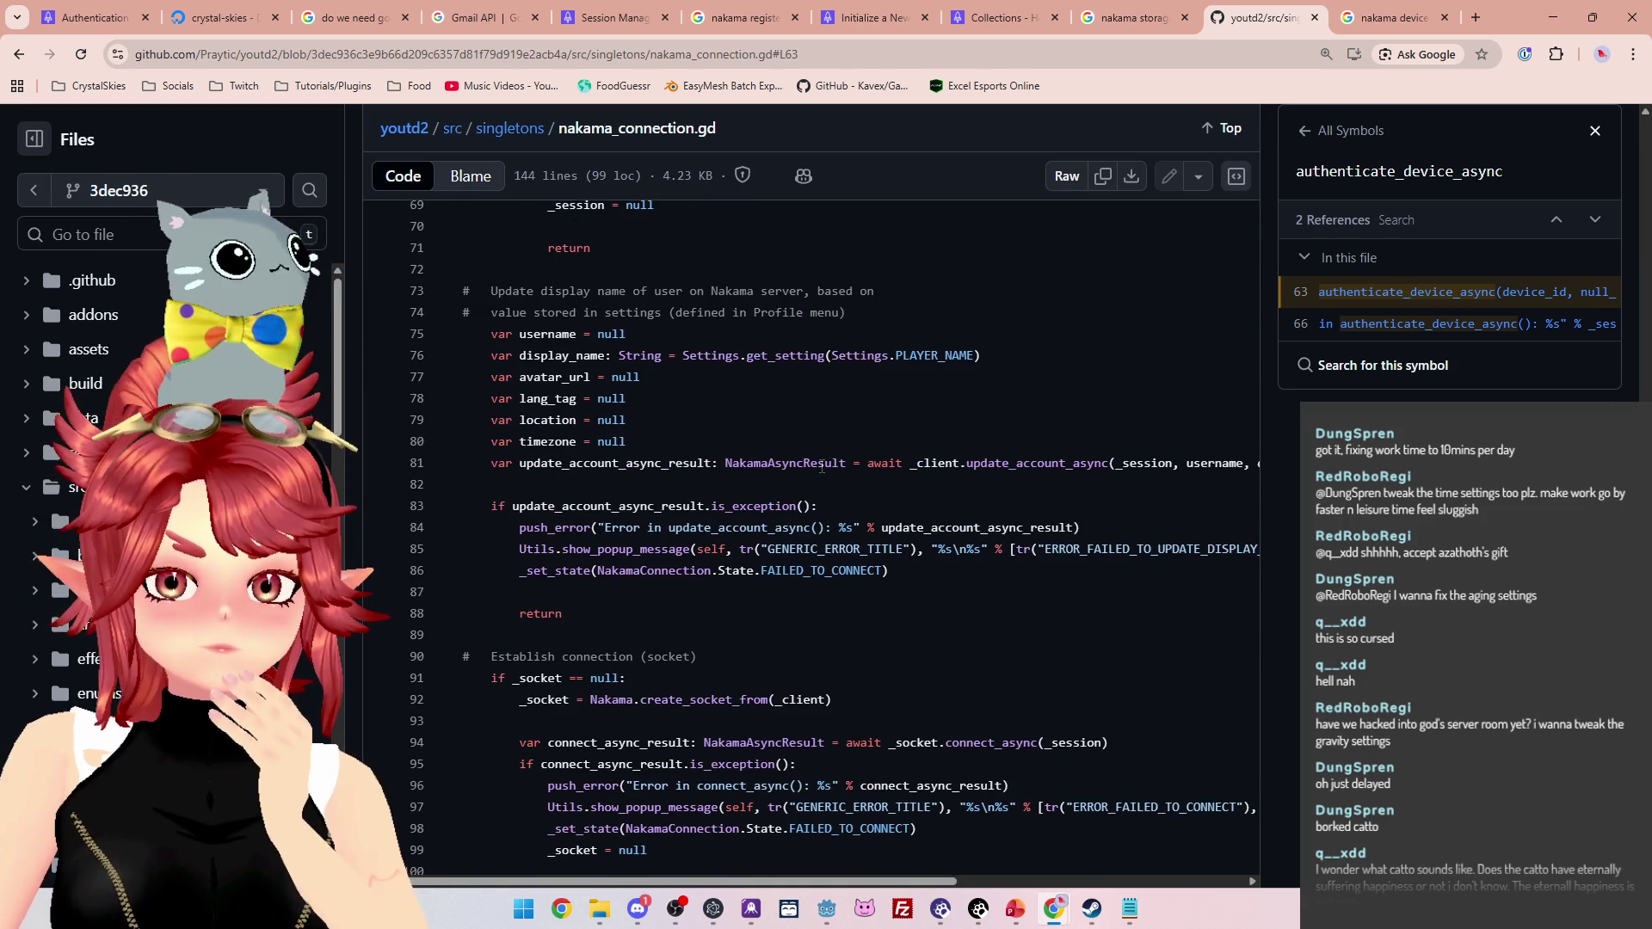
{"action": "scroll", "coordinate": [821, 465], "scroll_direction": "up", "scroll_amount": 4}
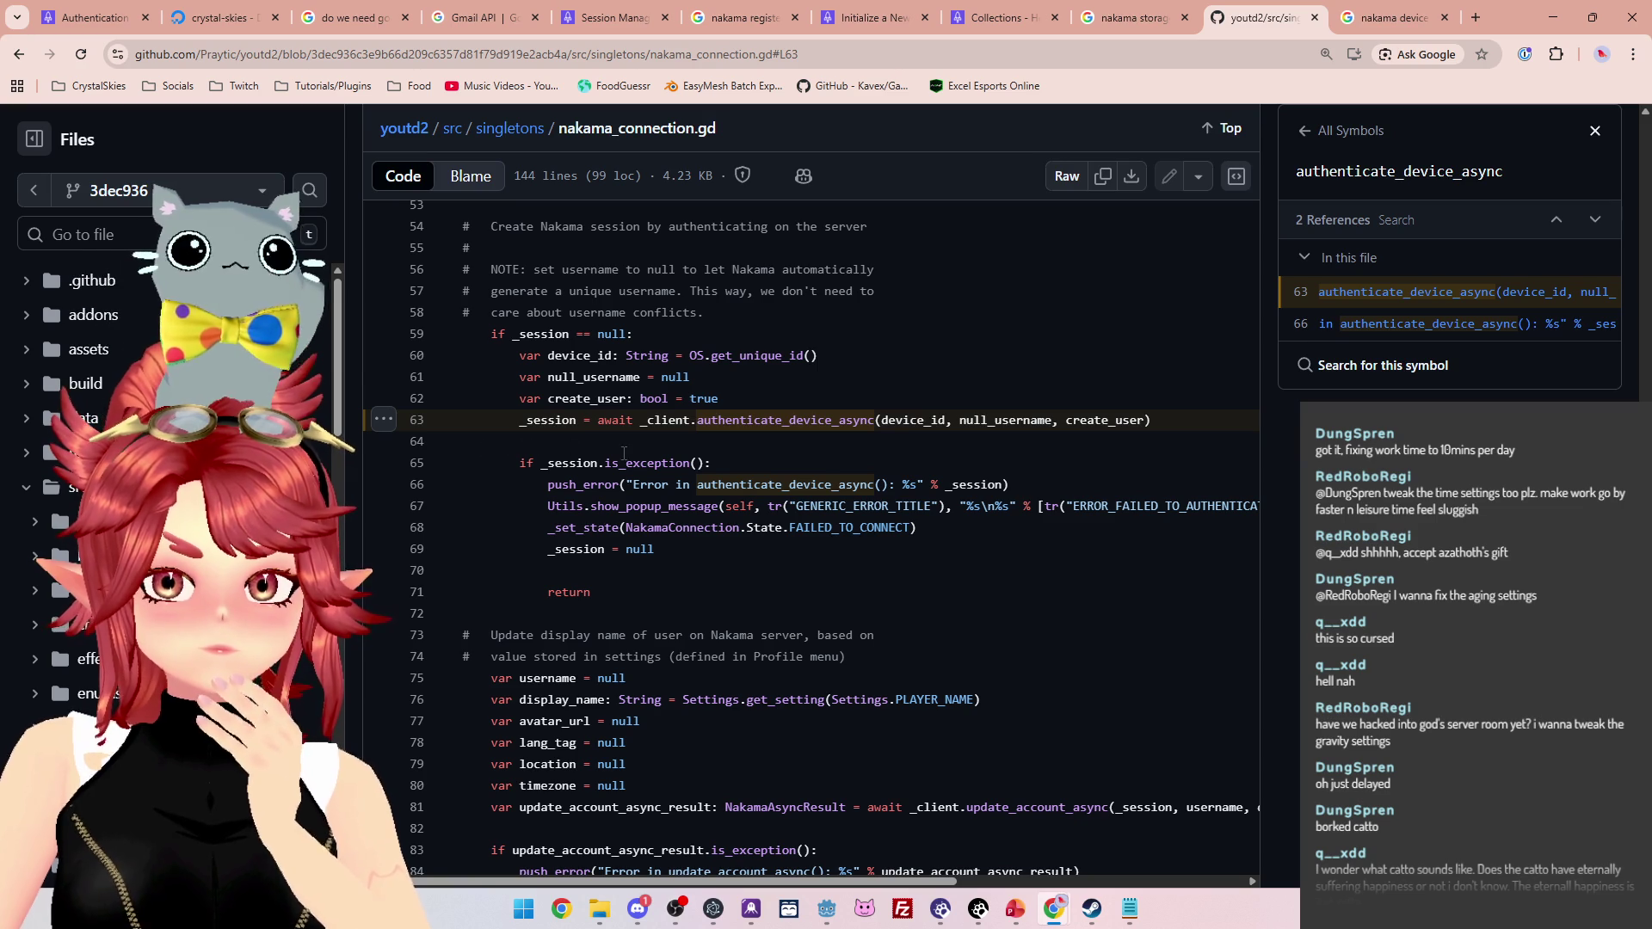
{"action": "mouse_move", "coordinate": [824, 920]}
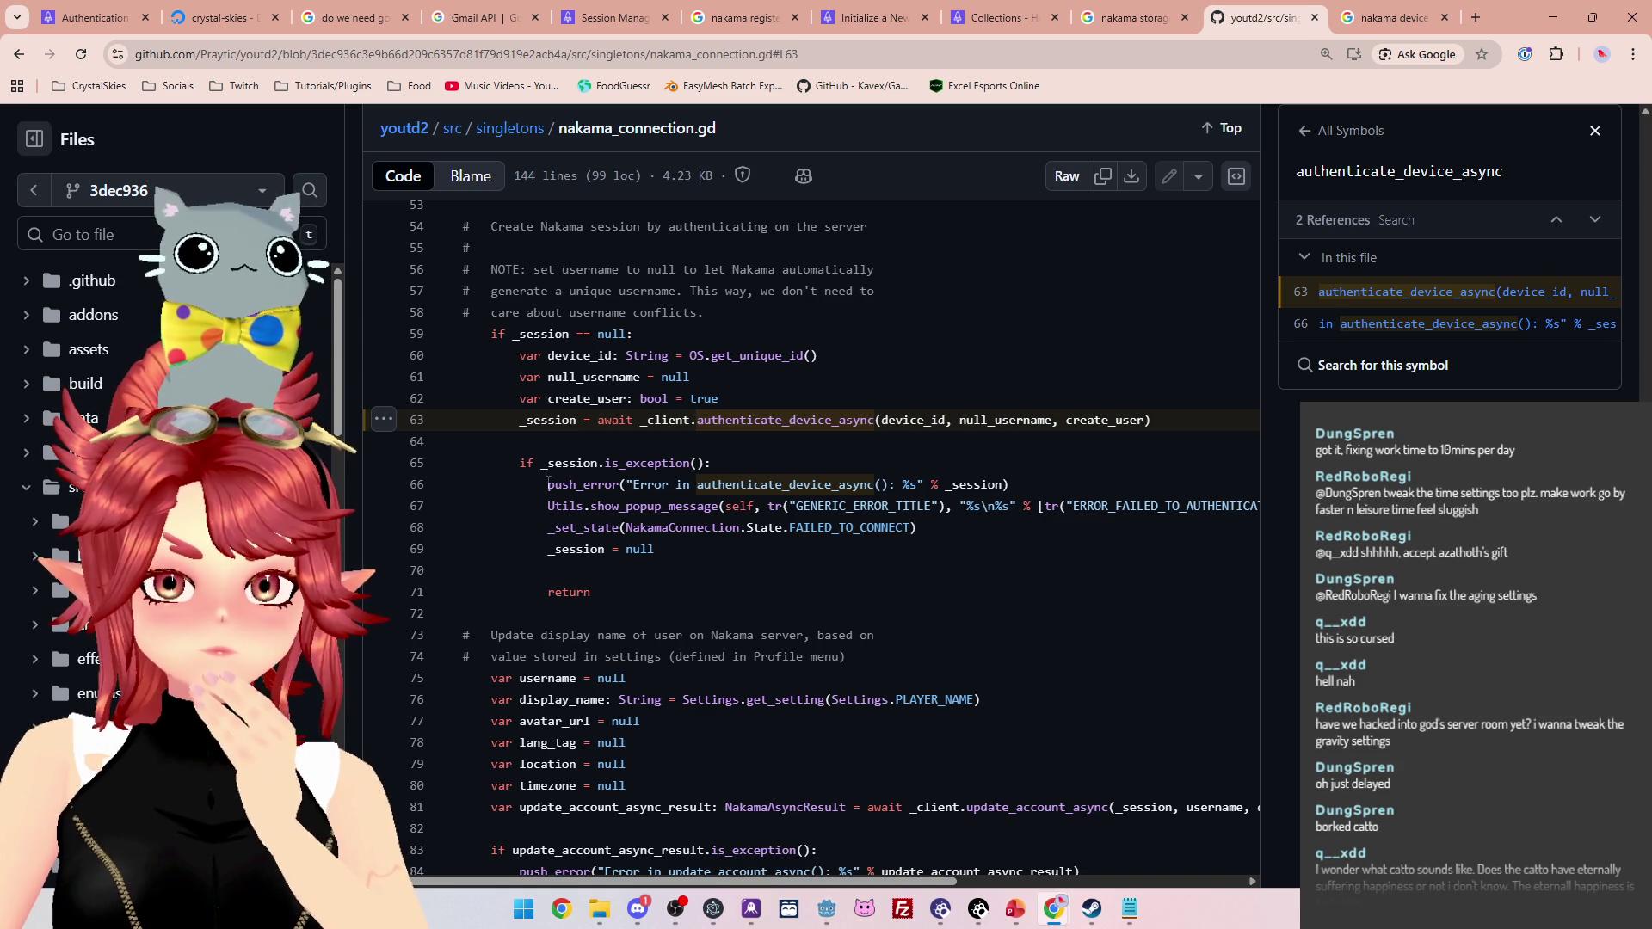
{"action": "left_click", "coordinate": [827, 909]}
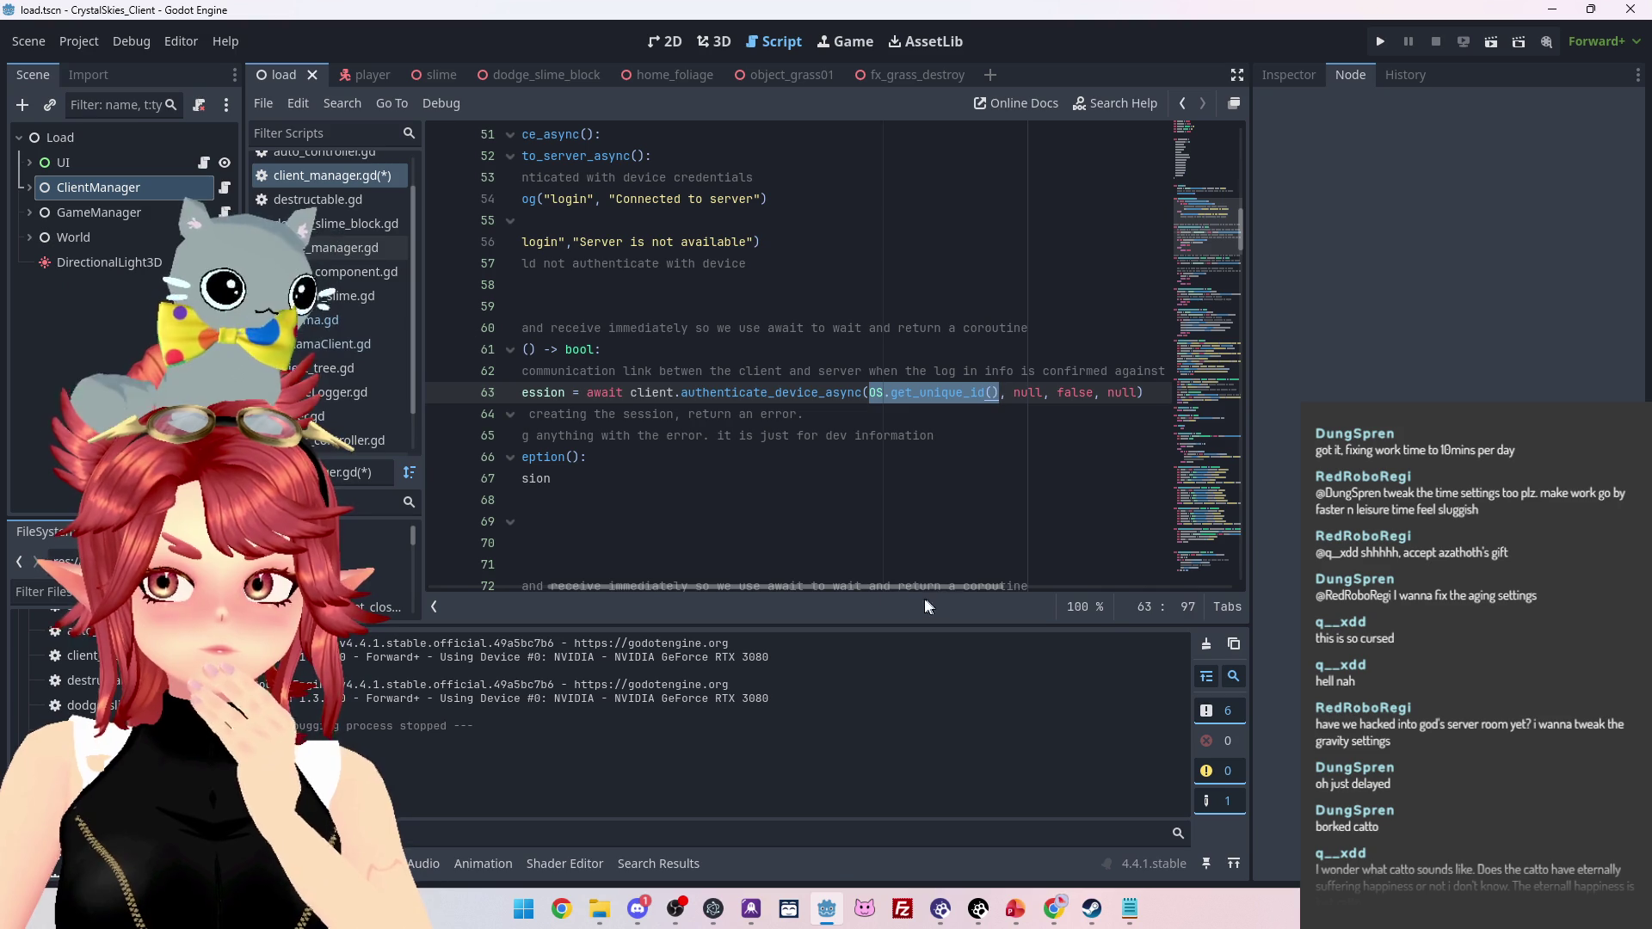
Remove the trailing null argument from line 63 and add a breakpoint on that line
{"action": "left_click_drag", "start_coordinate": [1138, 392], "coordinate": [1106, 394]}
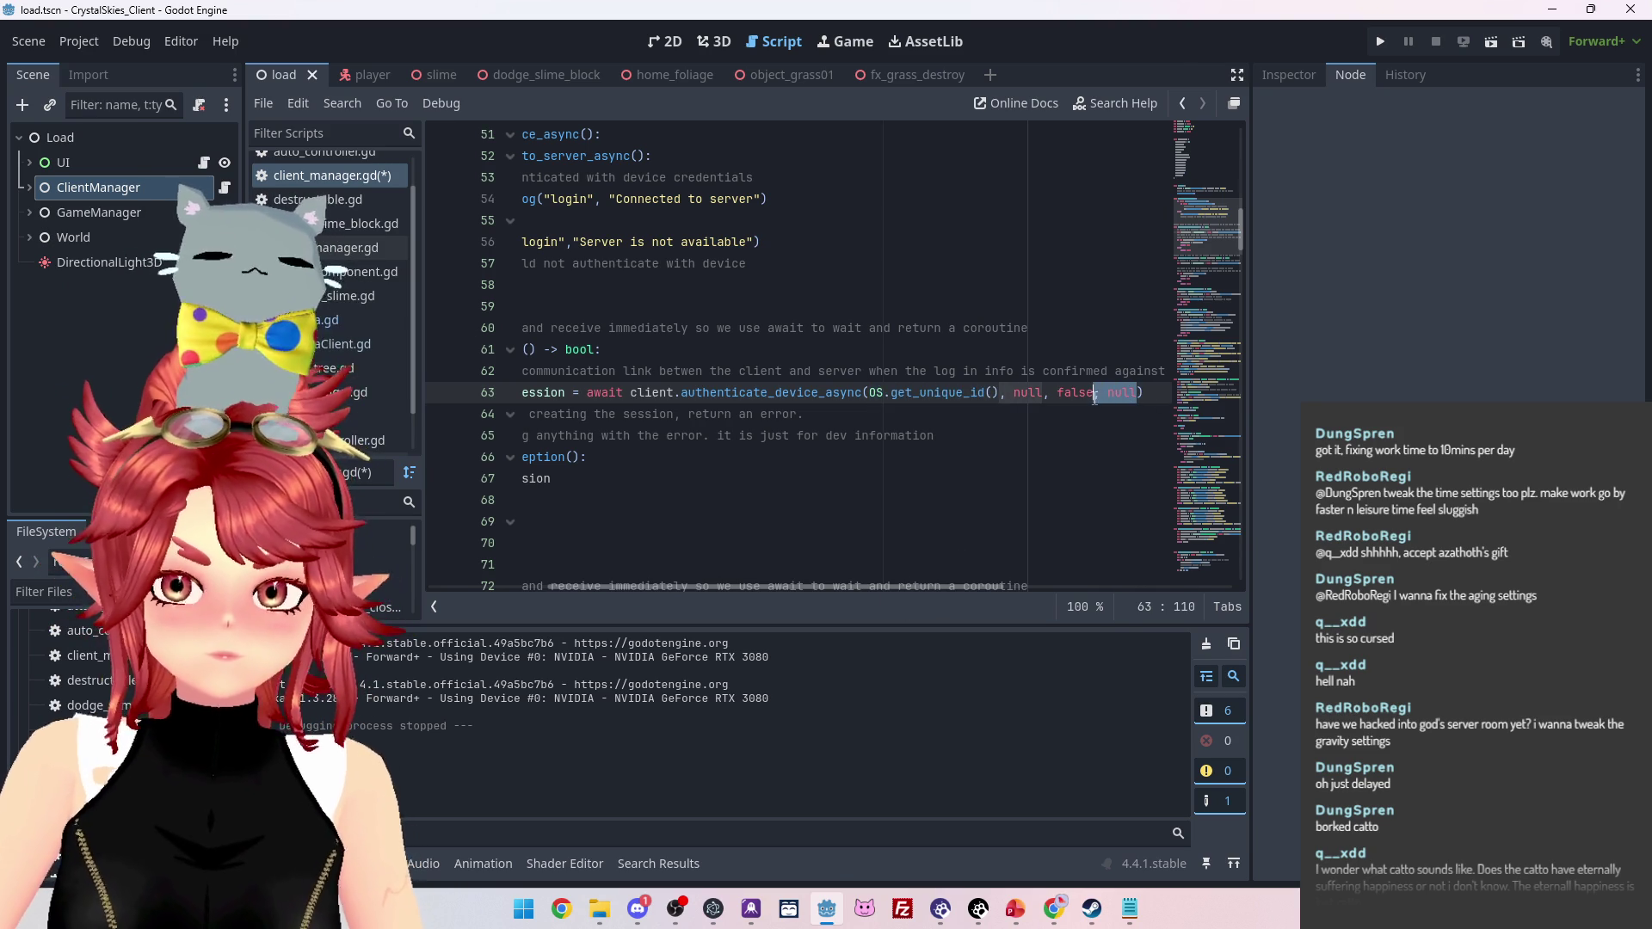
{"action": "left_click", "coordinate": [935, 448]}
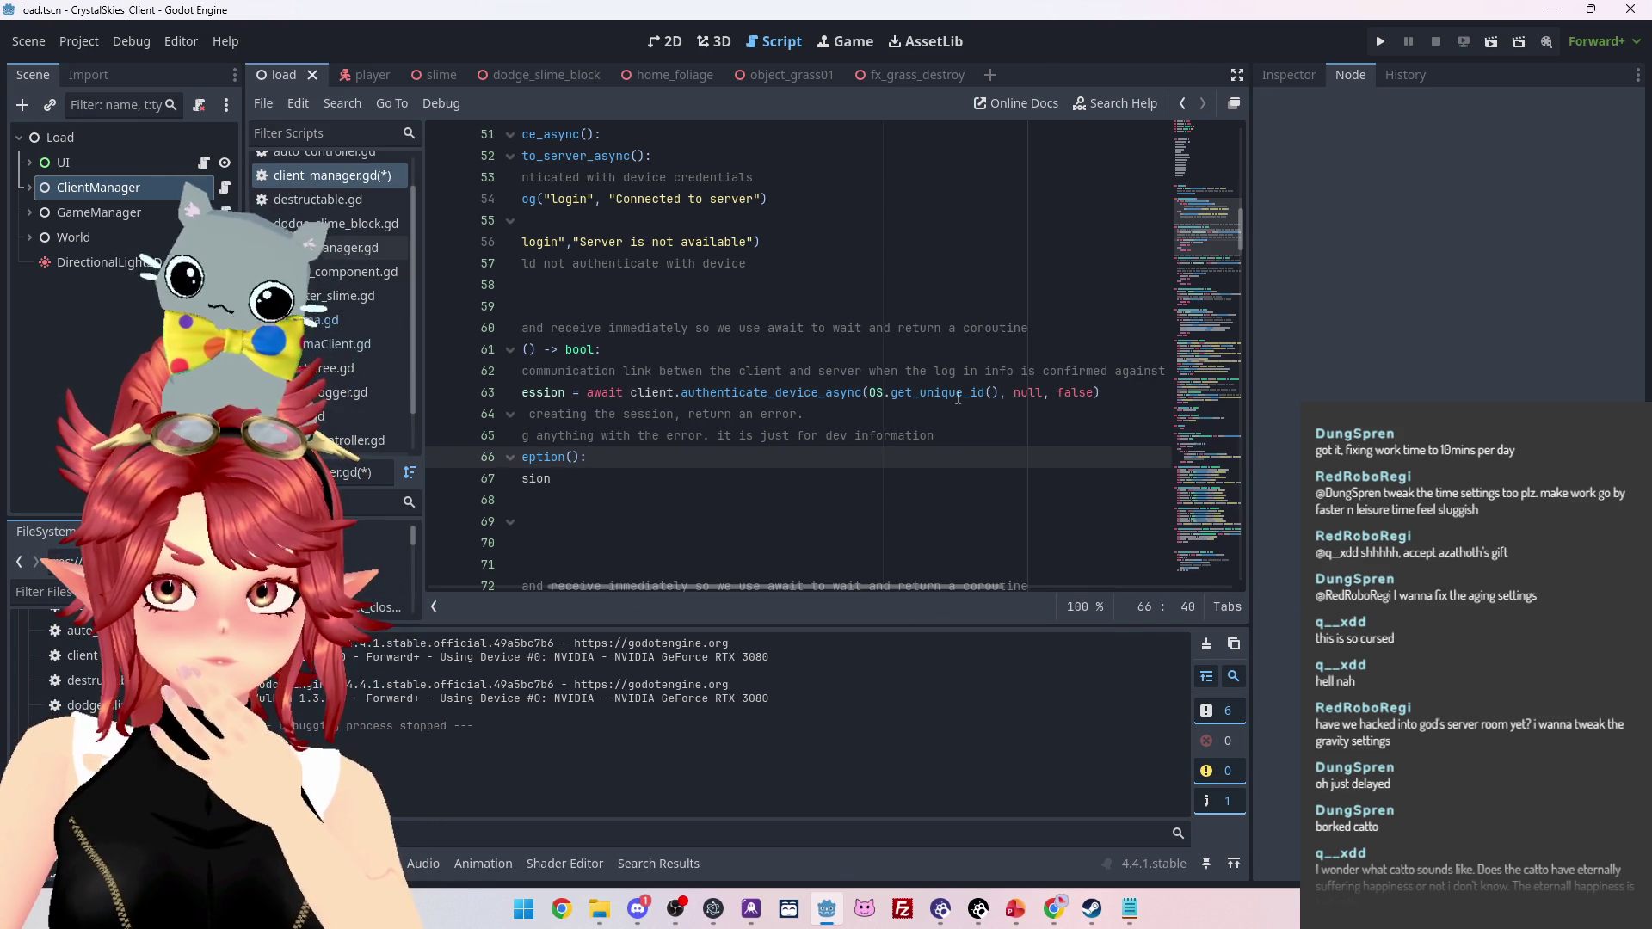
{"action": "left_click_drag", "start_coordinate": [629, 588], "coordinate": [467, 566]}
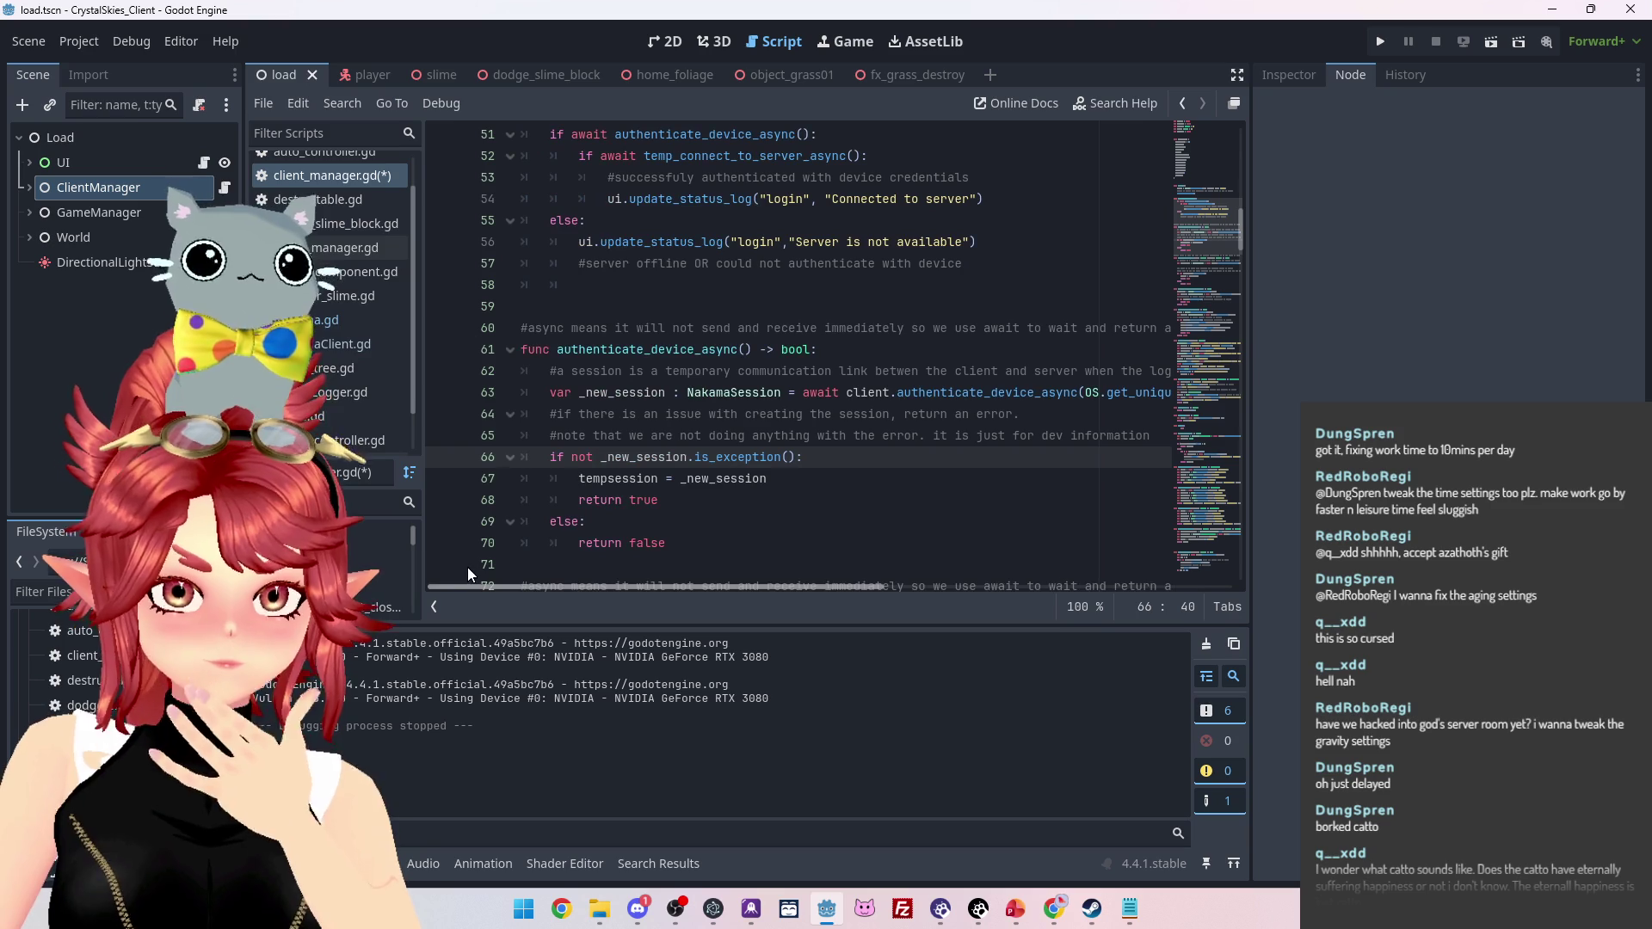
{"action": "left_click", "coordinate": [440, 393]}
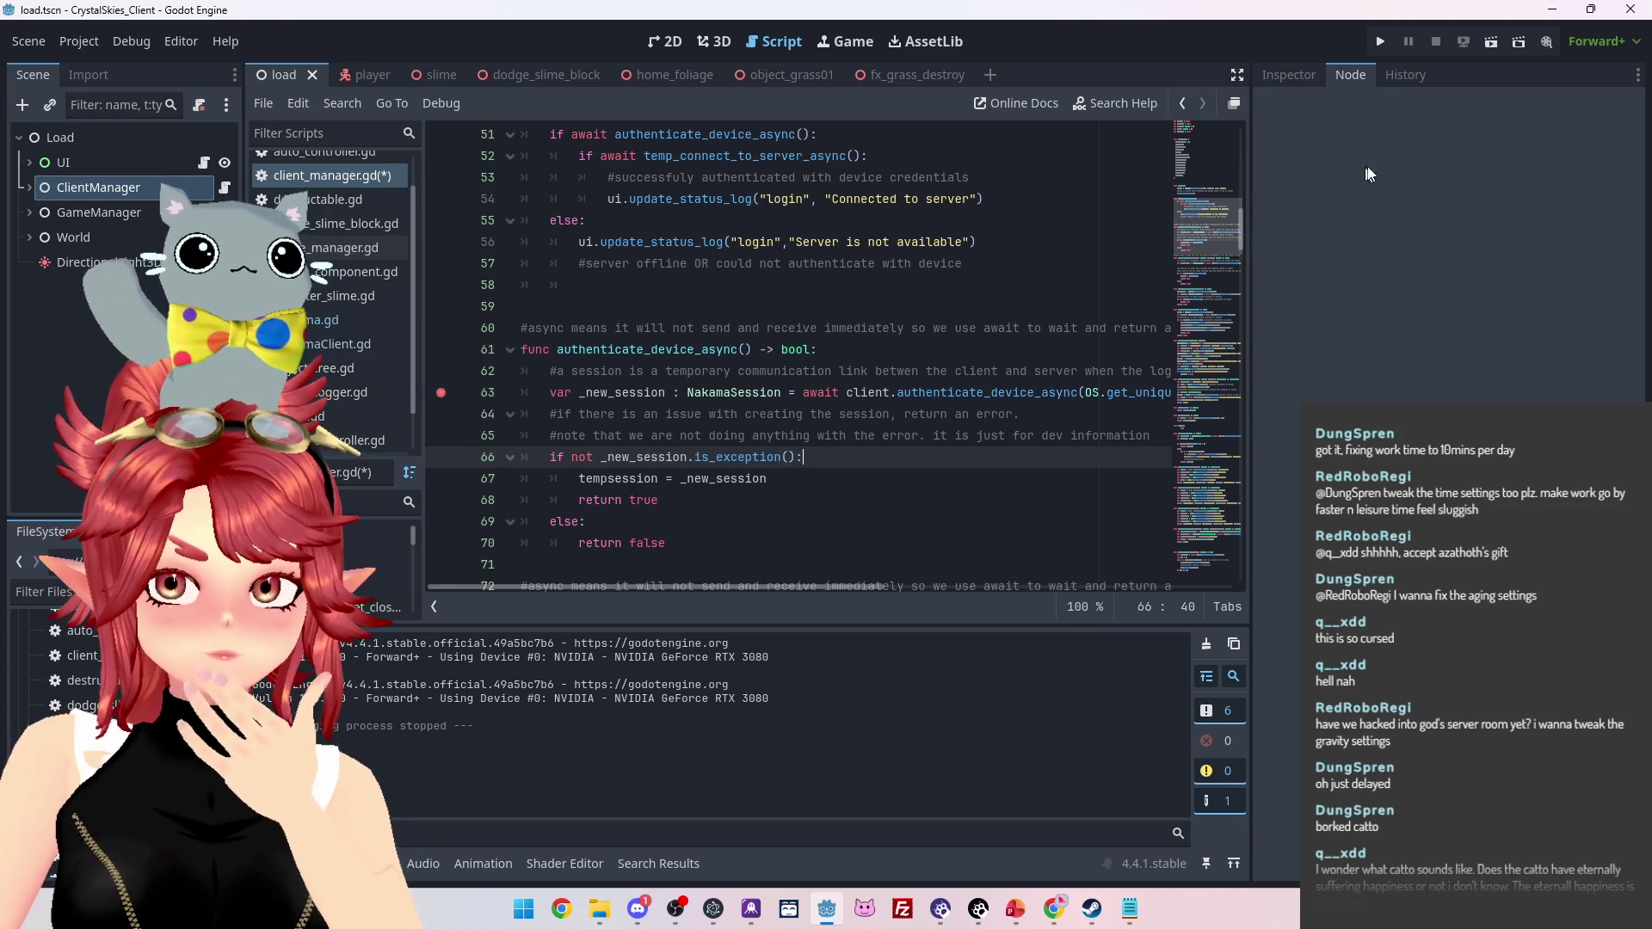
Run the game to the line 63 breakpoint and step past the authentication call
{"action": "left_click", "coordinate": [1380, 46]}
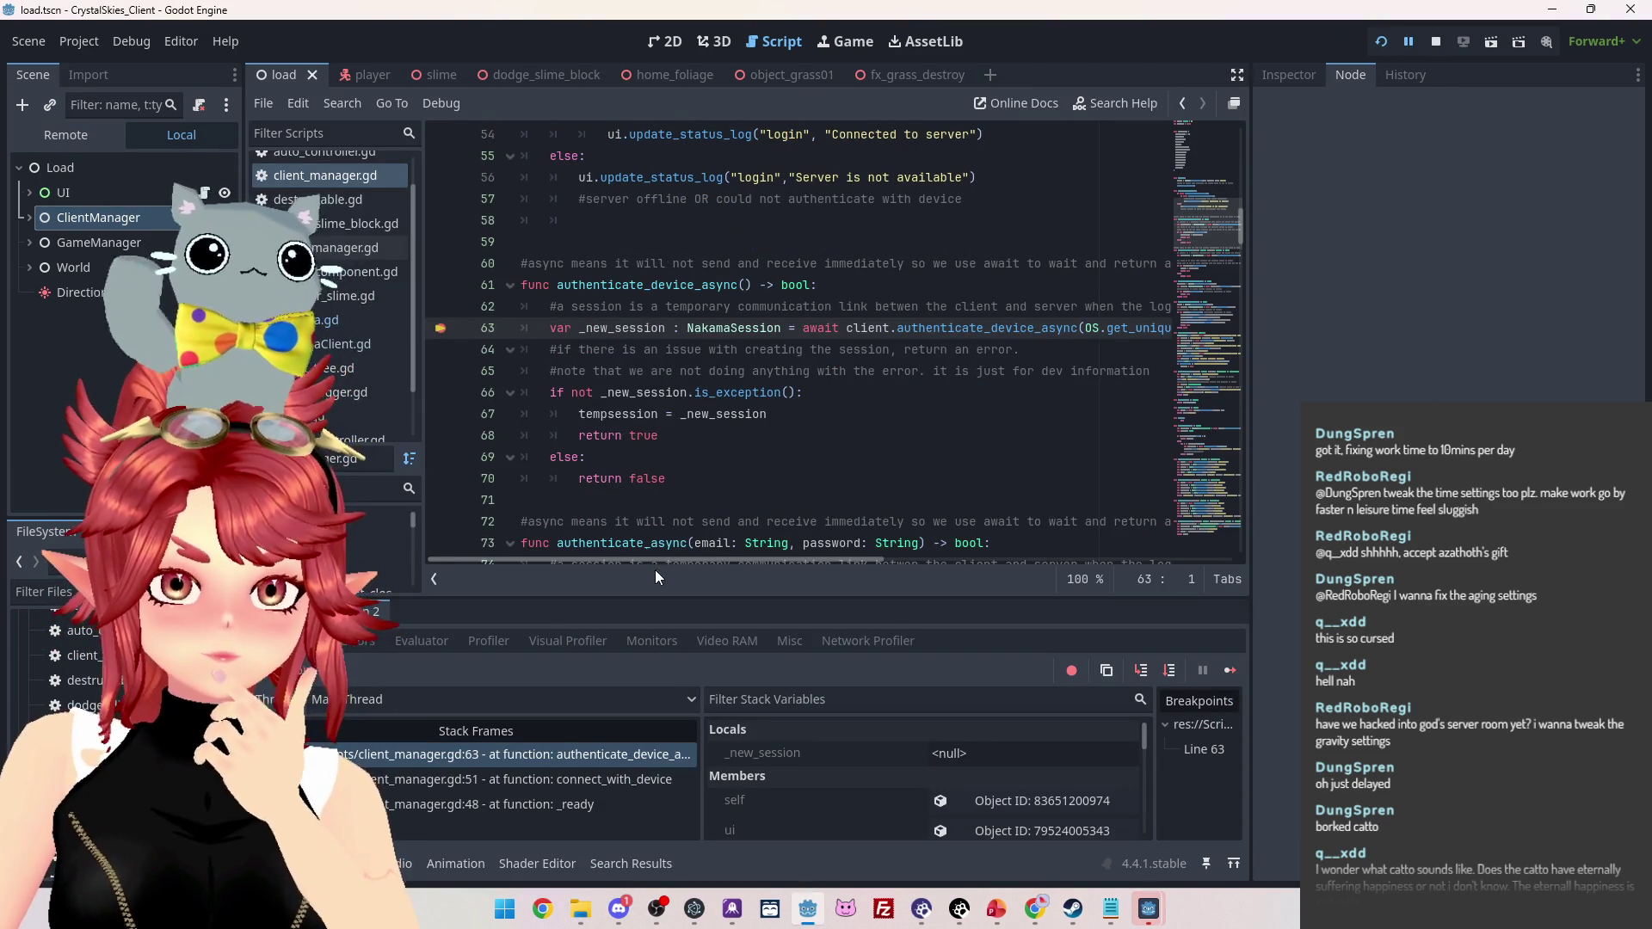
{"action": "mouse_move", "coordinate": [654, 565]}
{"action": "left_mouse_down"}
{"action": "mouse_move", "coordinate": [823, 565]}
{"action": "mouse_move", "coordinate": [786, 564]}
{"action": "left_mouse_up"}
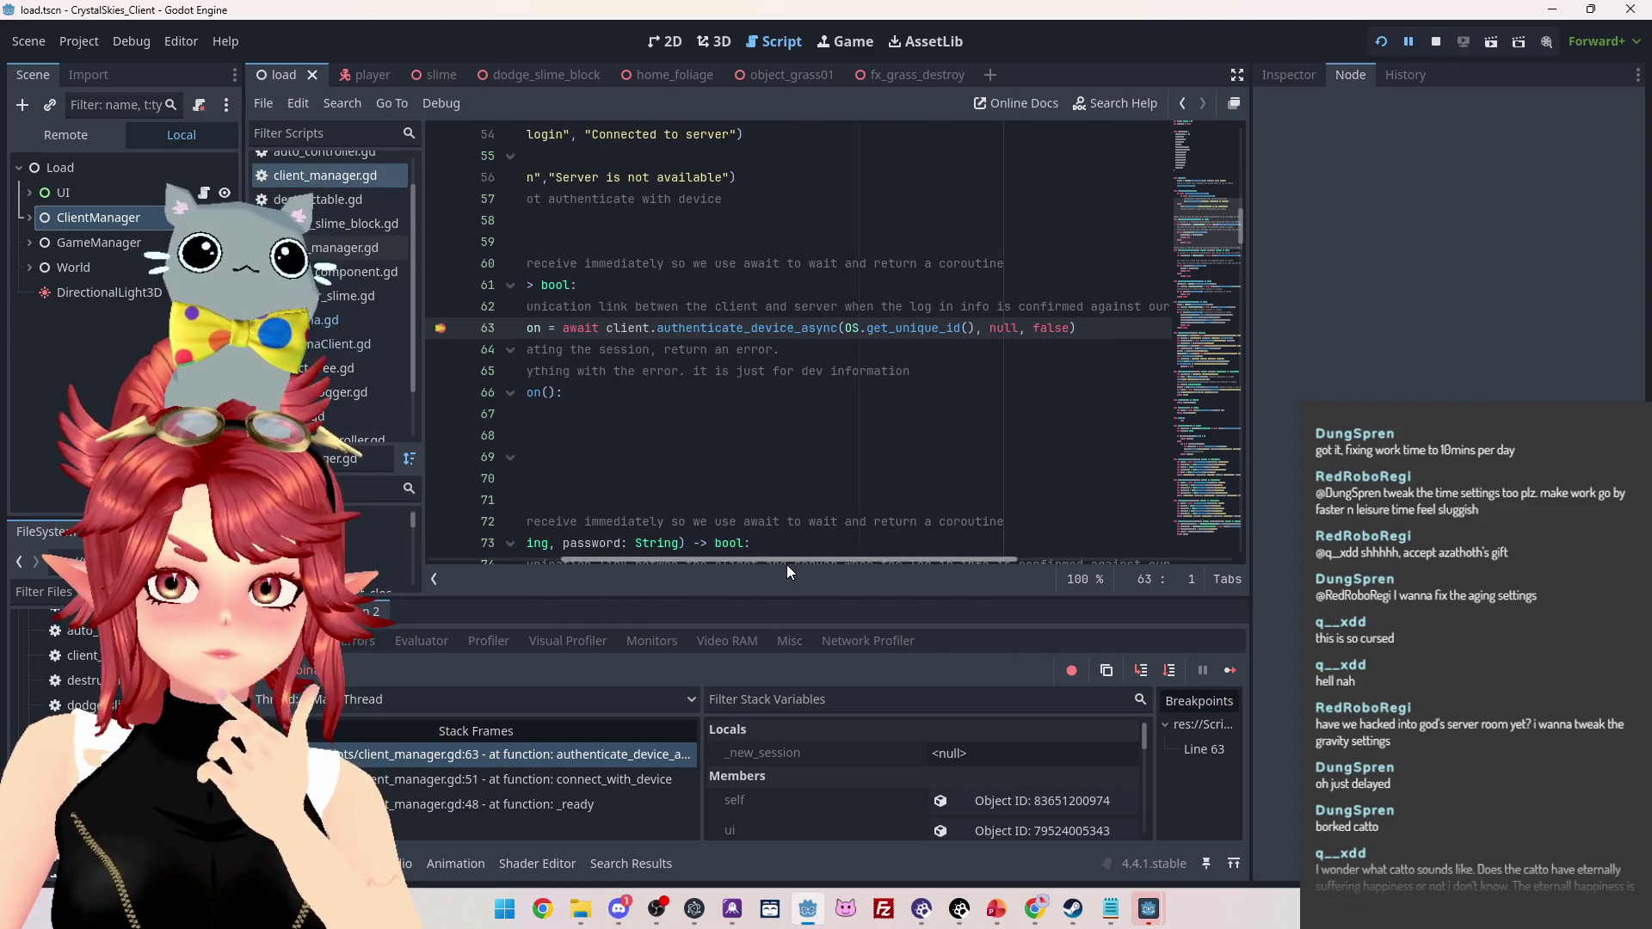
{"action": "mouse_move", "coordinate": [915, 331]}
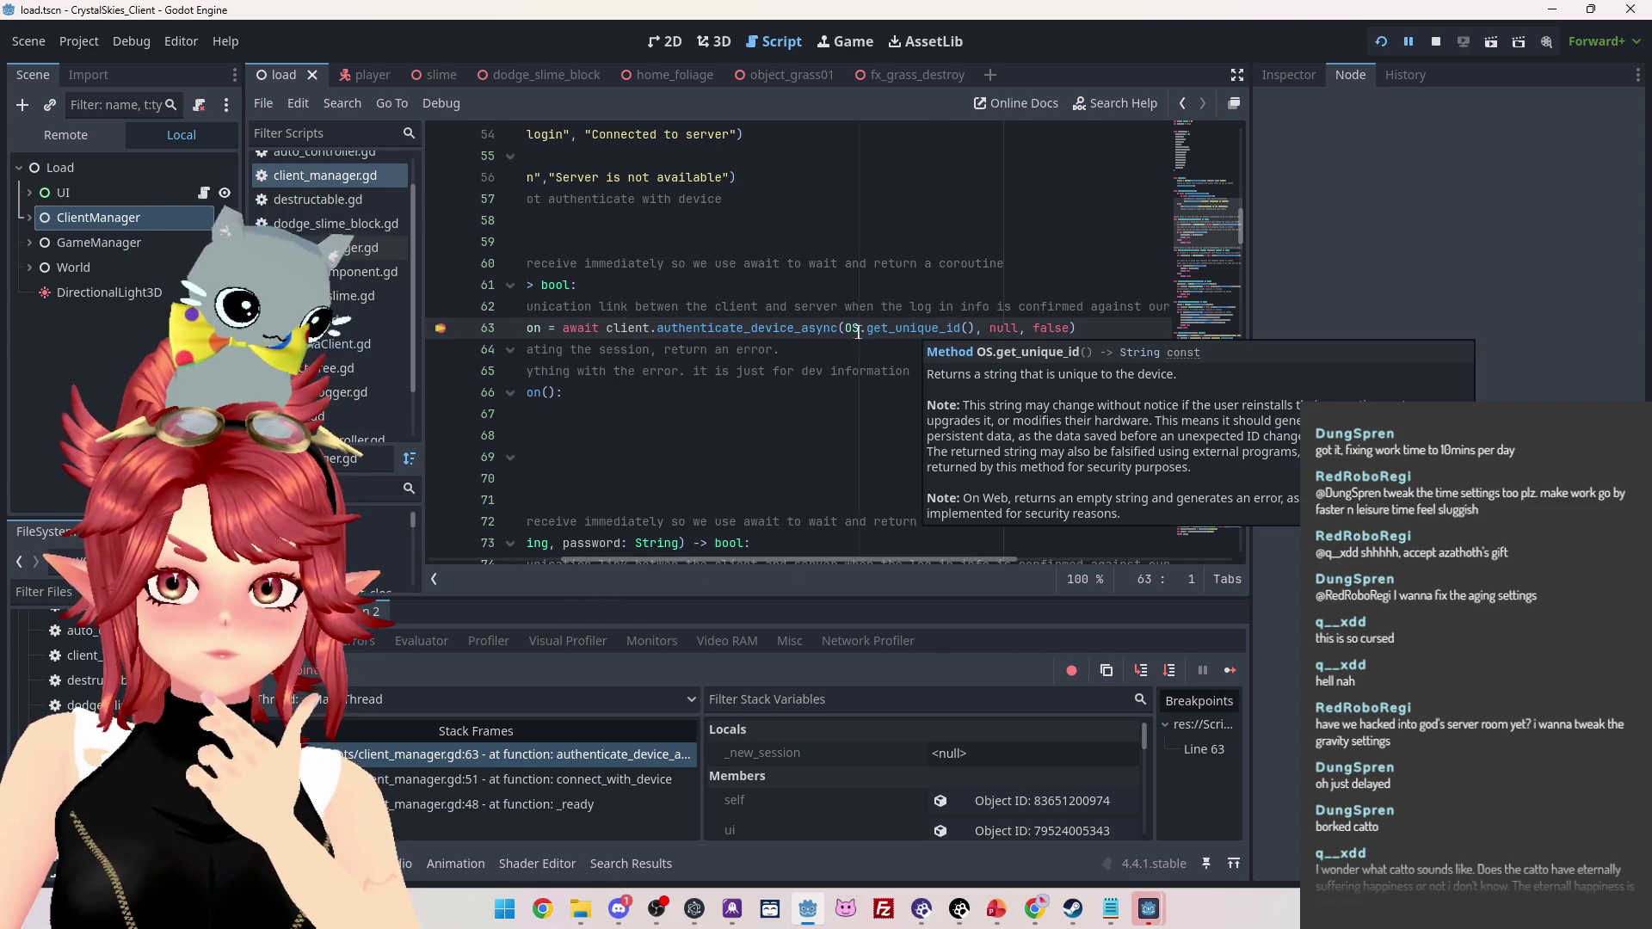
{"action": "mouse_move", "coordinate": [851, 329]}
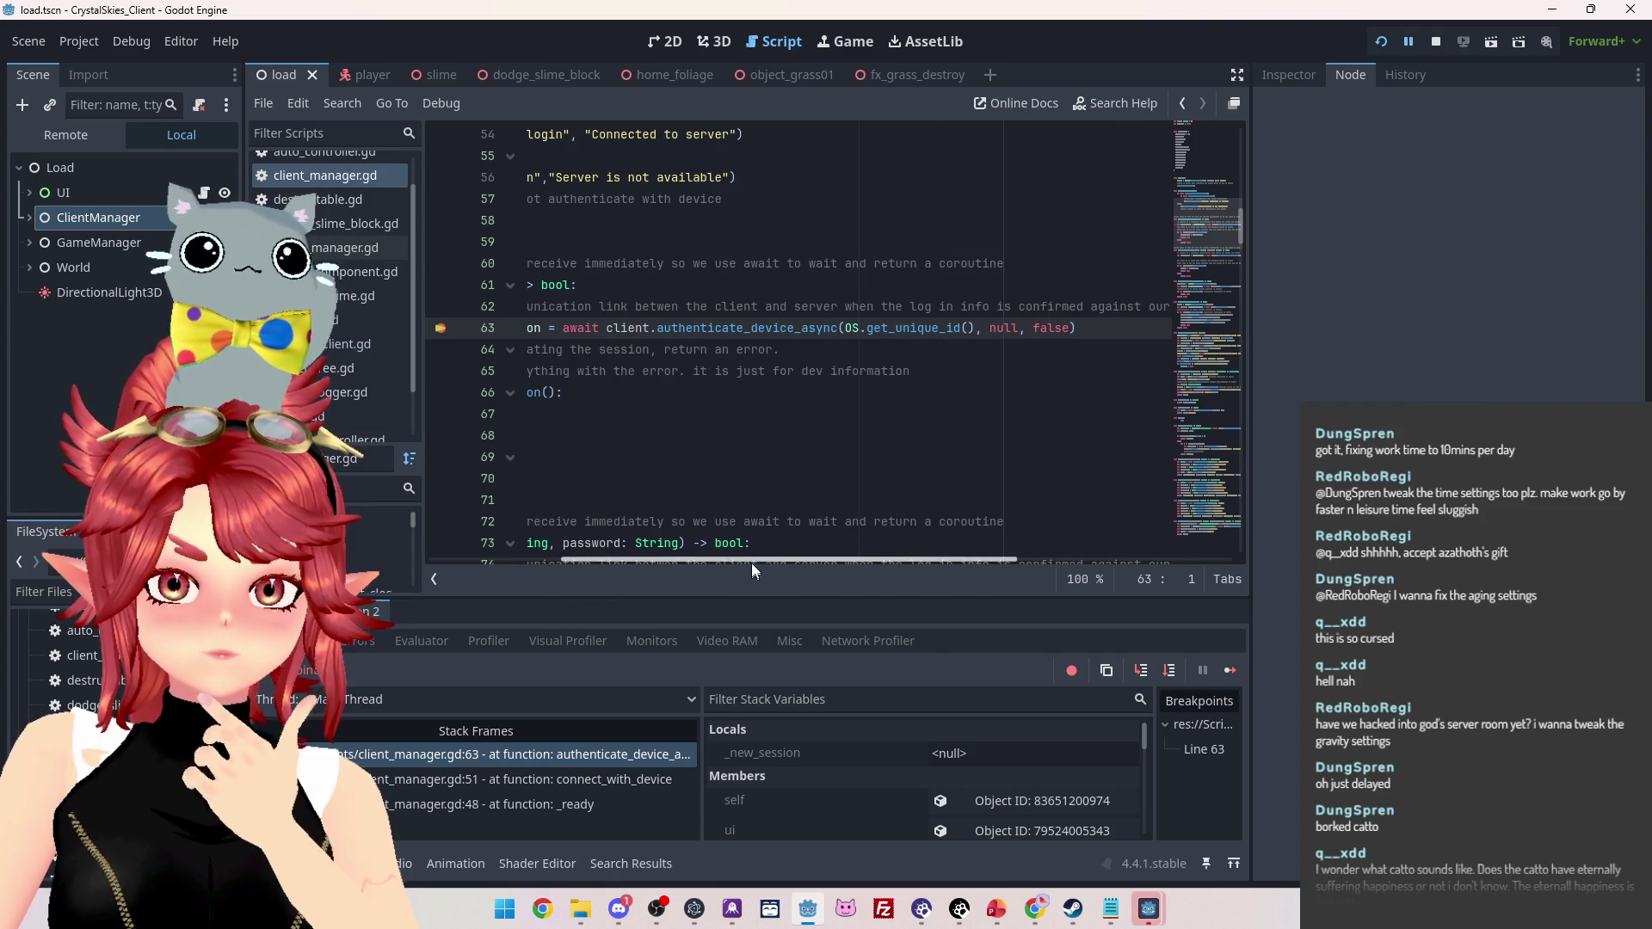
{"action": "left_click_drag", "start_coordinate": [724, 559], "coordinate": [560, 557]}
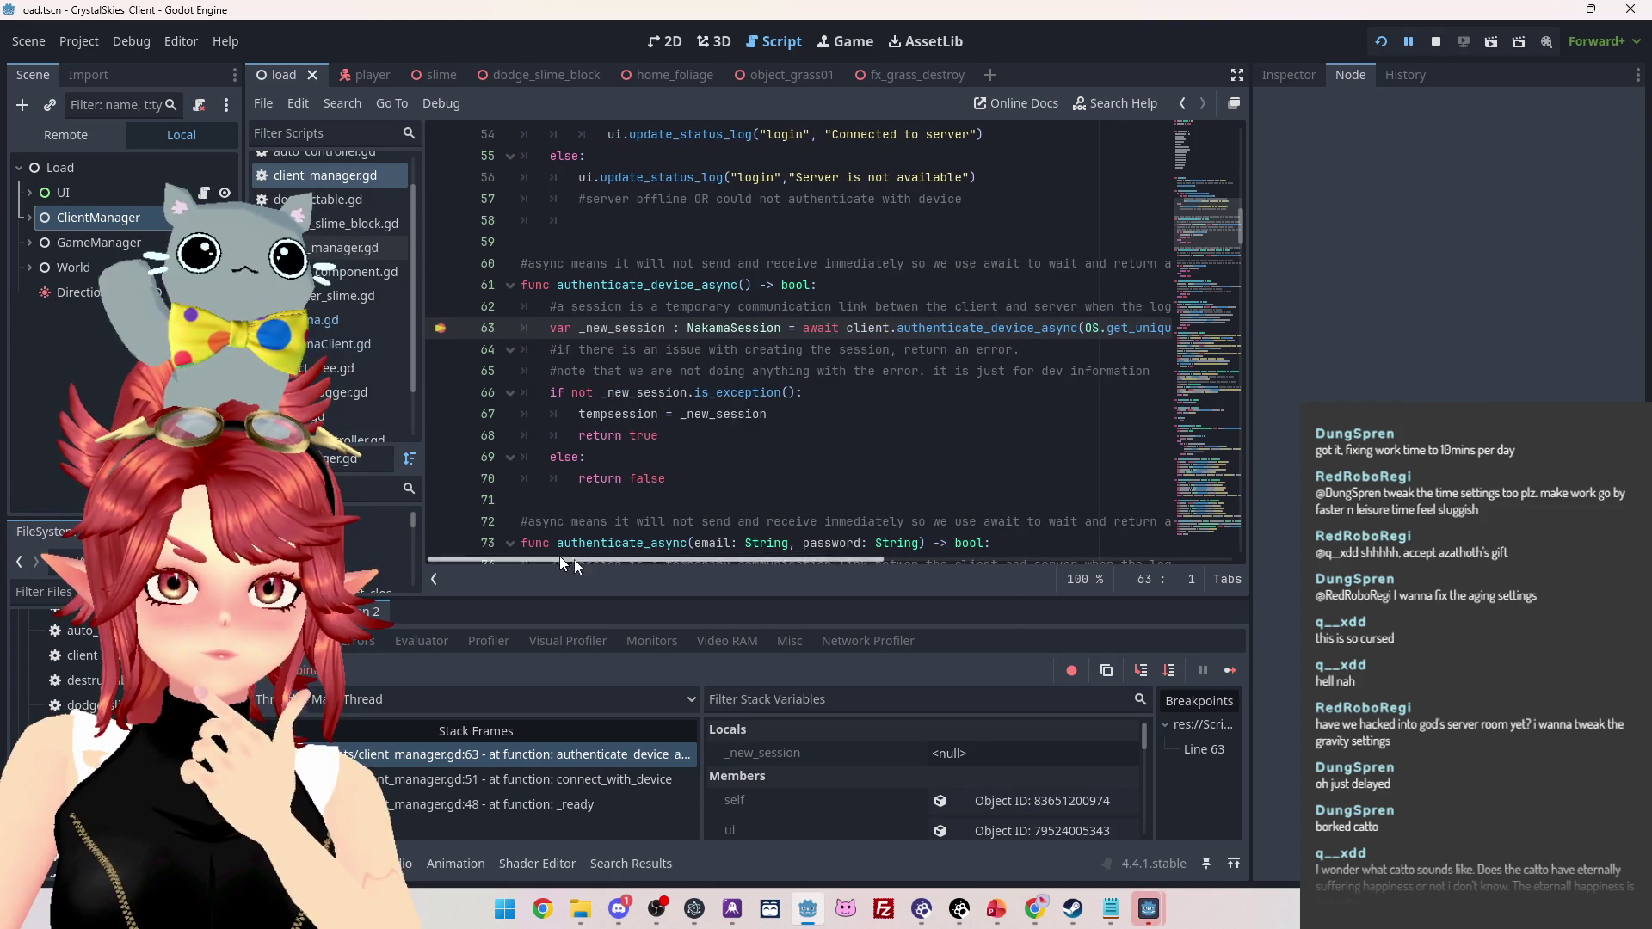
{"action": "left_click", "coordinate": [1170, 678]}
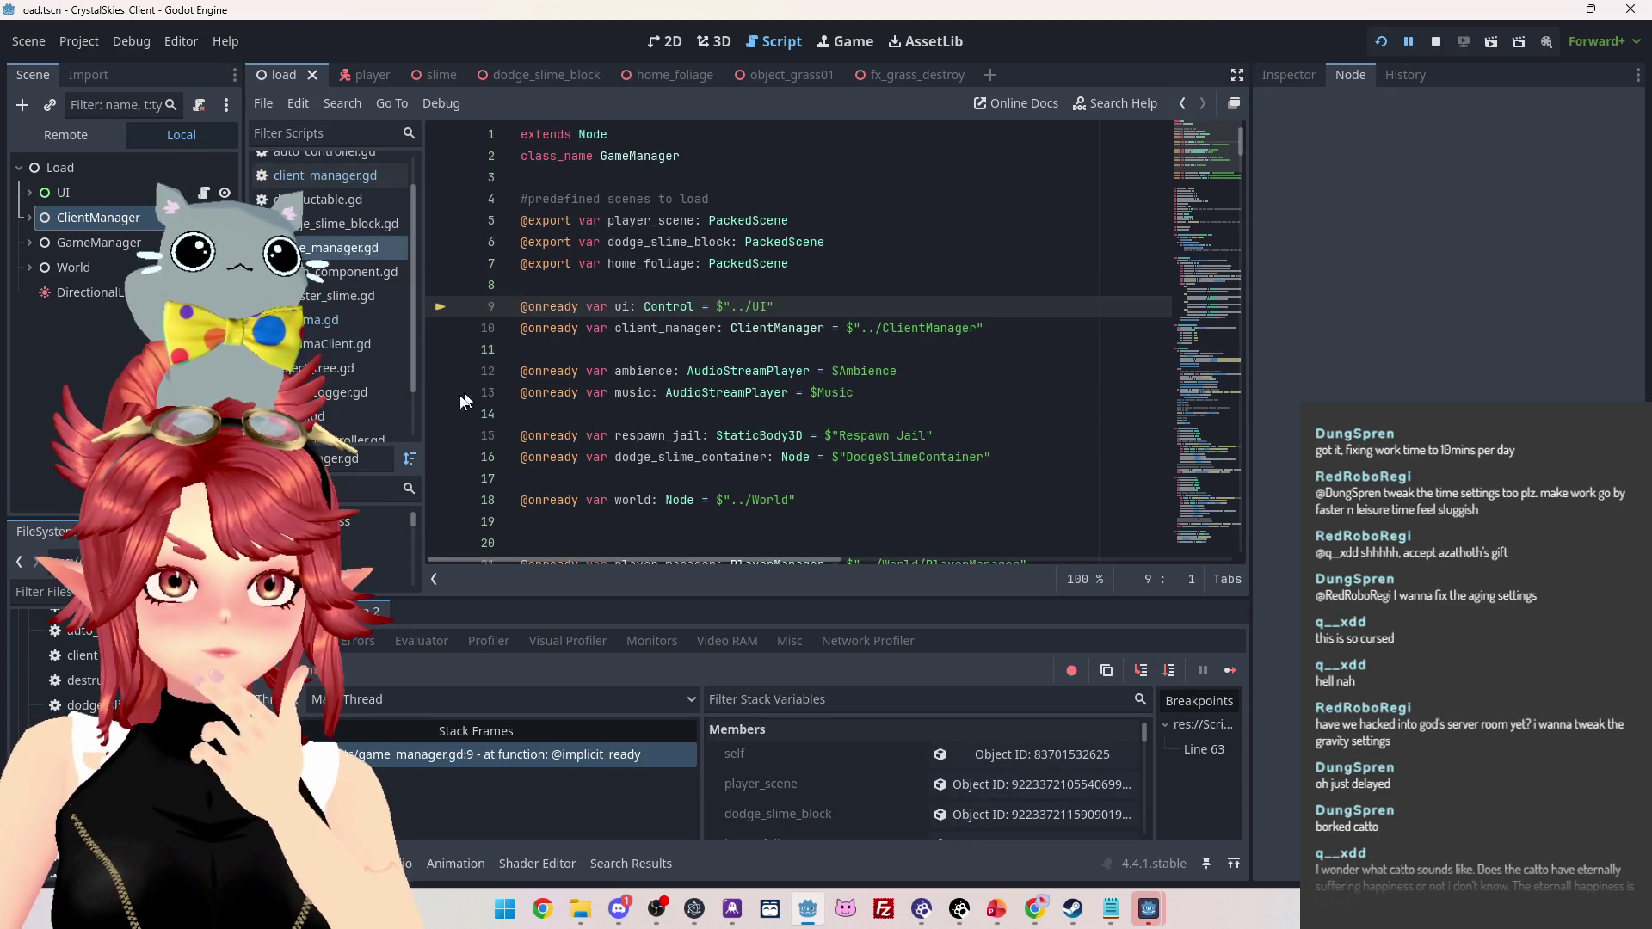
Back in client_manager.gd, restart the game so it halts at line 66 with _new_session set
{"action": "left_click", "coordinate": [317, 179]}
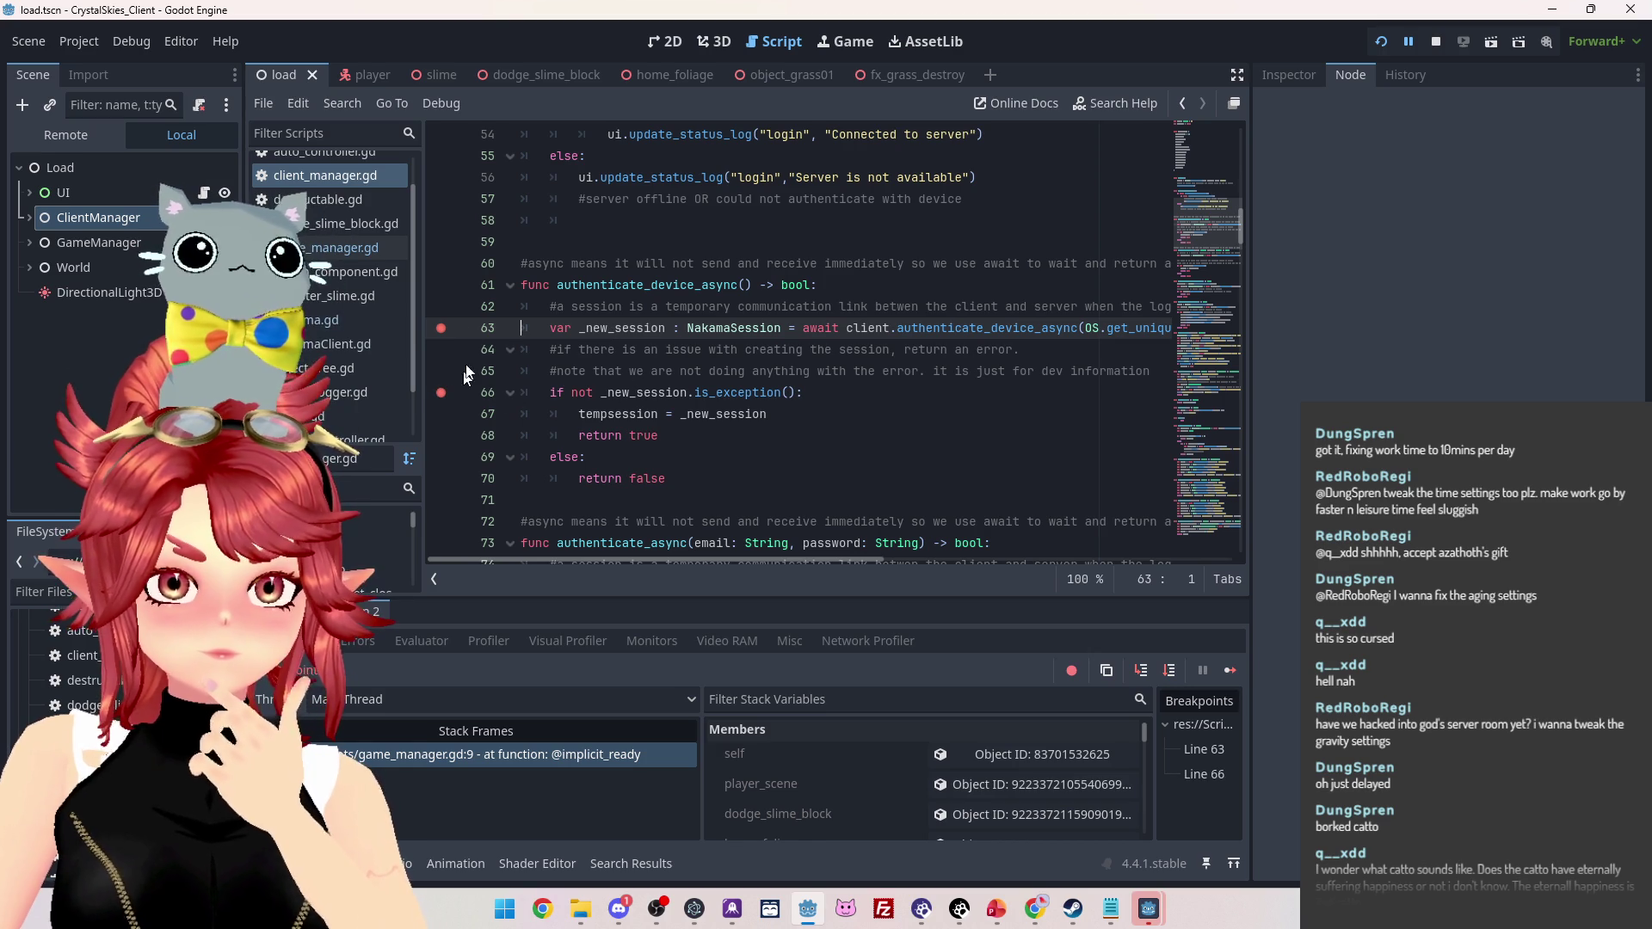
{"action": "left_click", "coordinate": [1380, 41]}
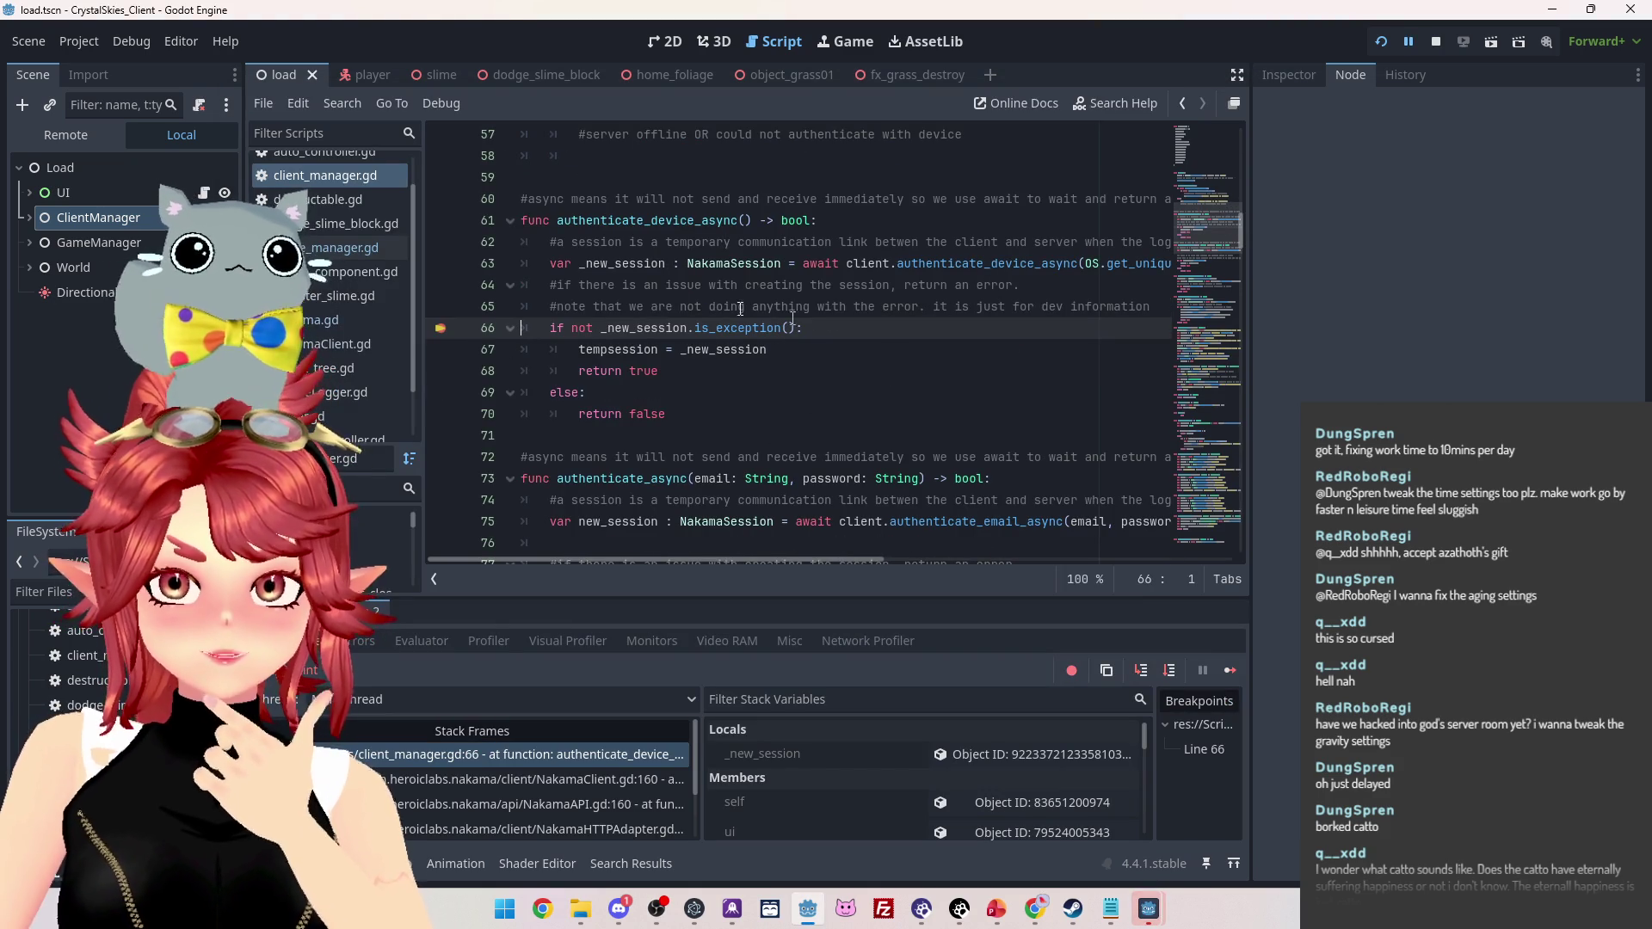
{"action": "mouse_move", "coordinate": [611, 261]}
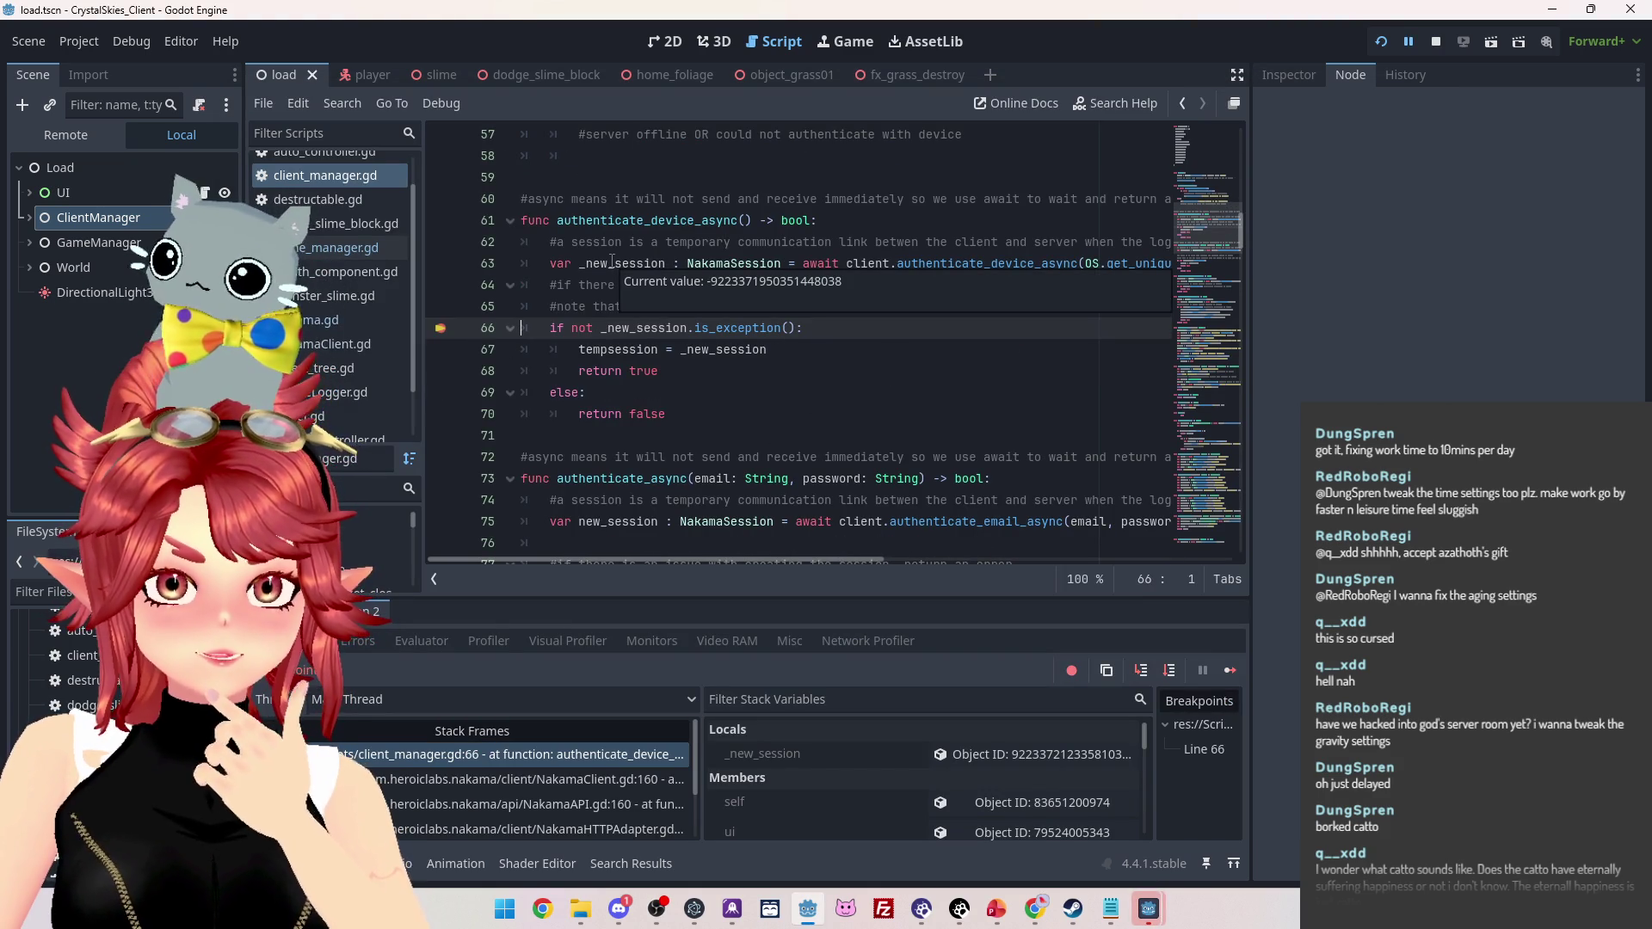
Inspect _new_session's exception to read 404 'User account not found.', then stop the game
{"action": "left_click", "coordinate": [1033, 754]}
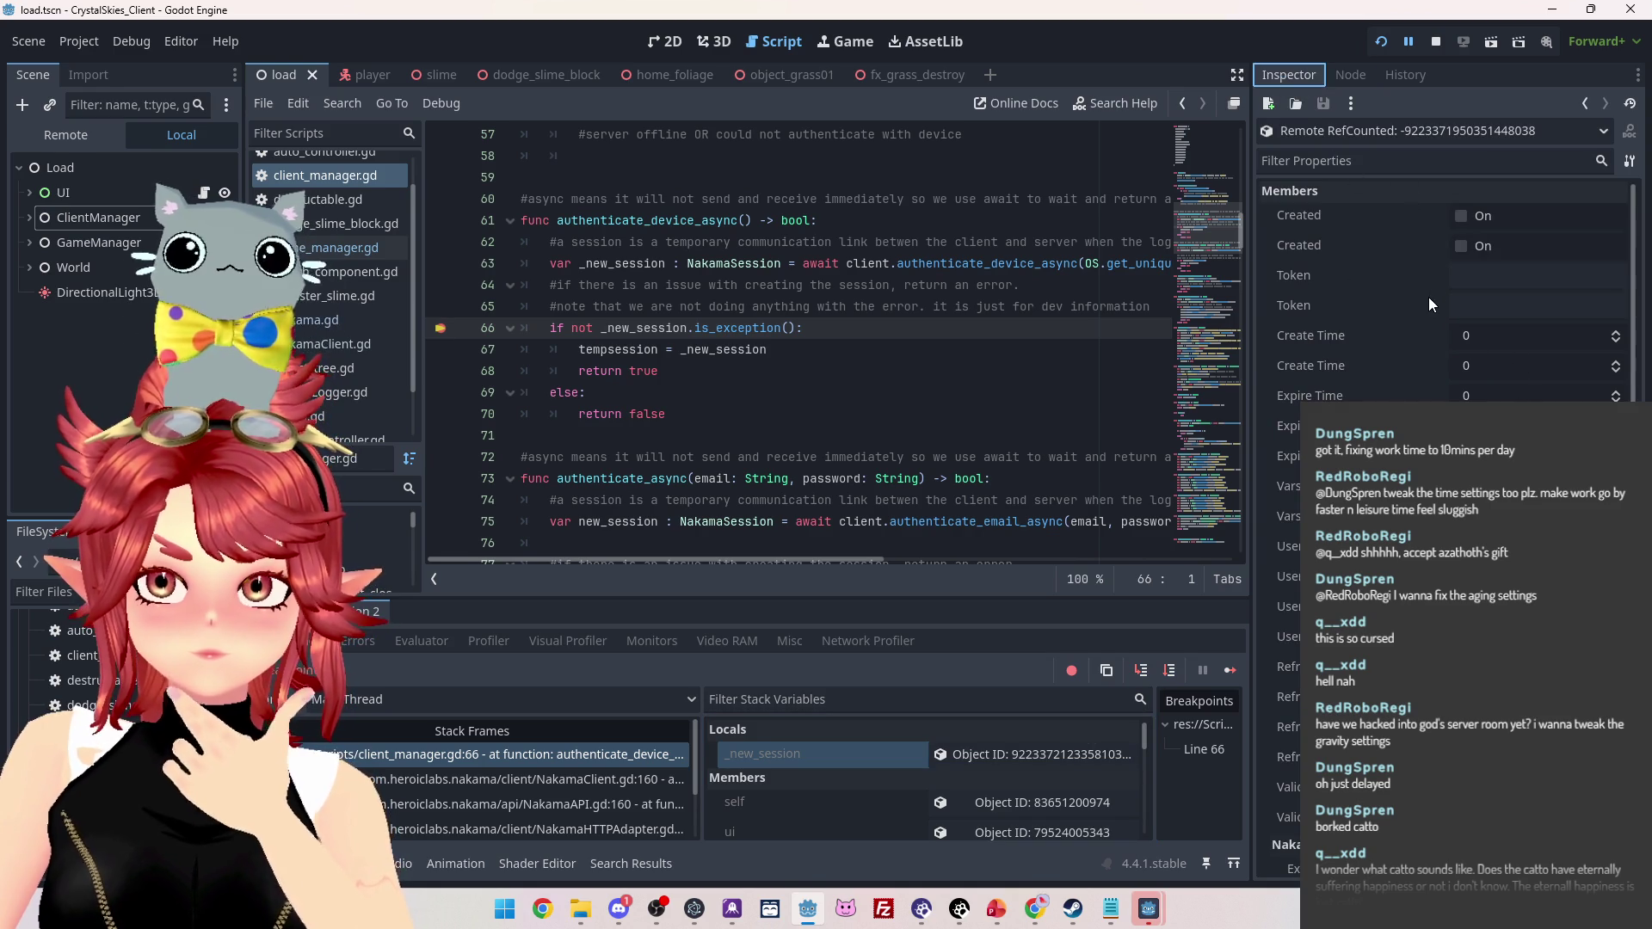
{"action": "scroll", "coordinate": [1445, 344], "scroll_direction": "down", "scroll_amount": 3}
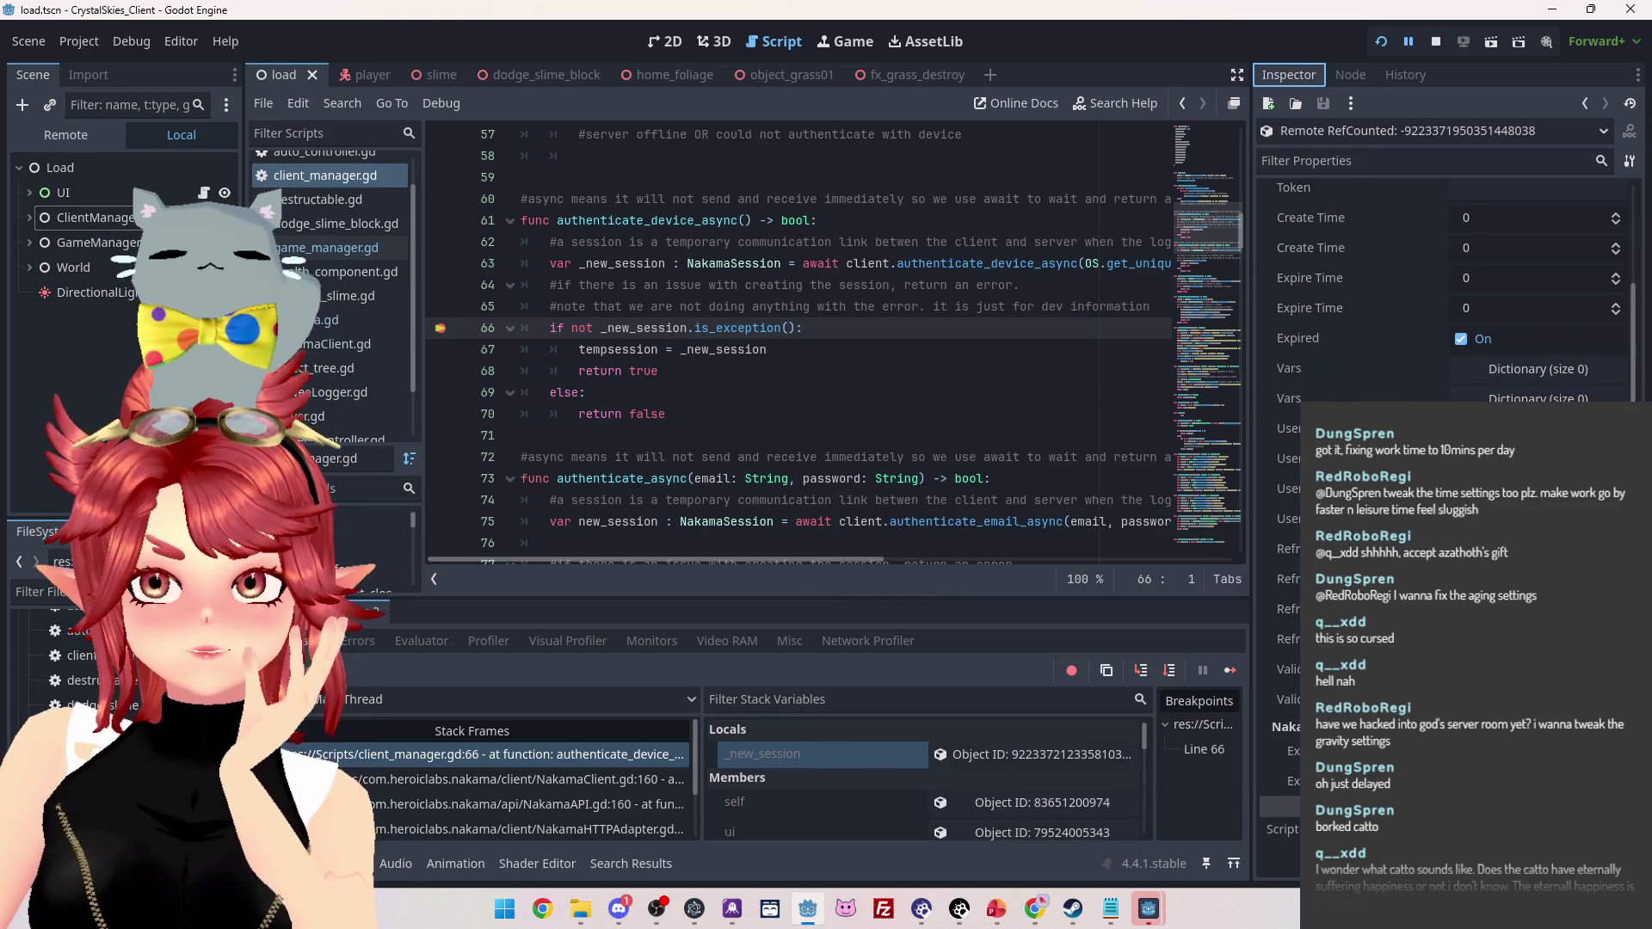
{"action": "left_click", "coordinate": [1463, 751]}
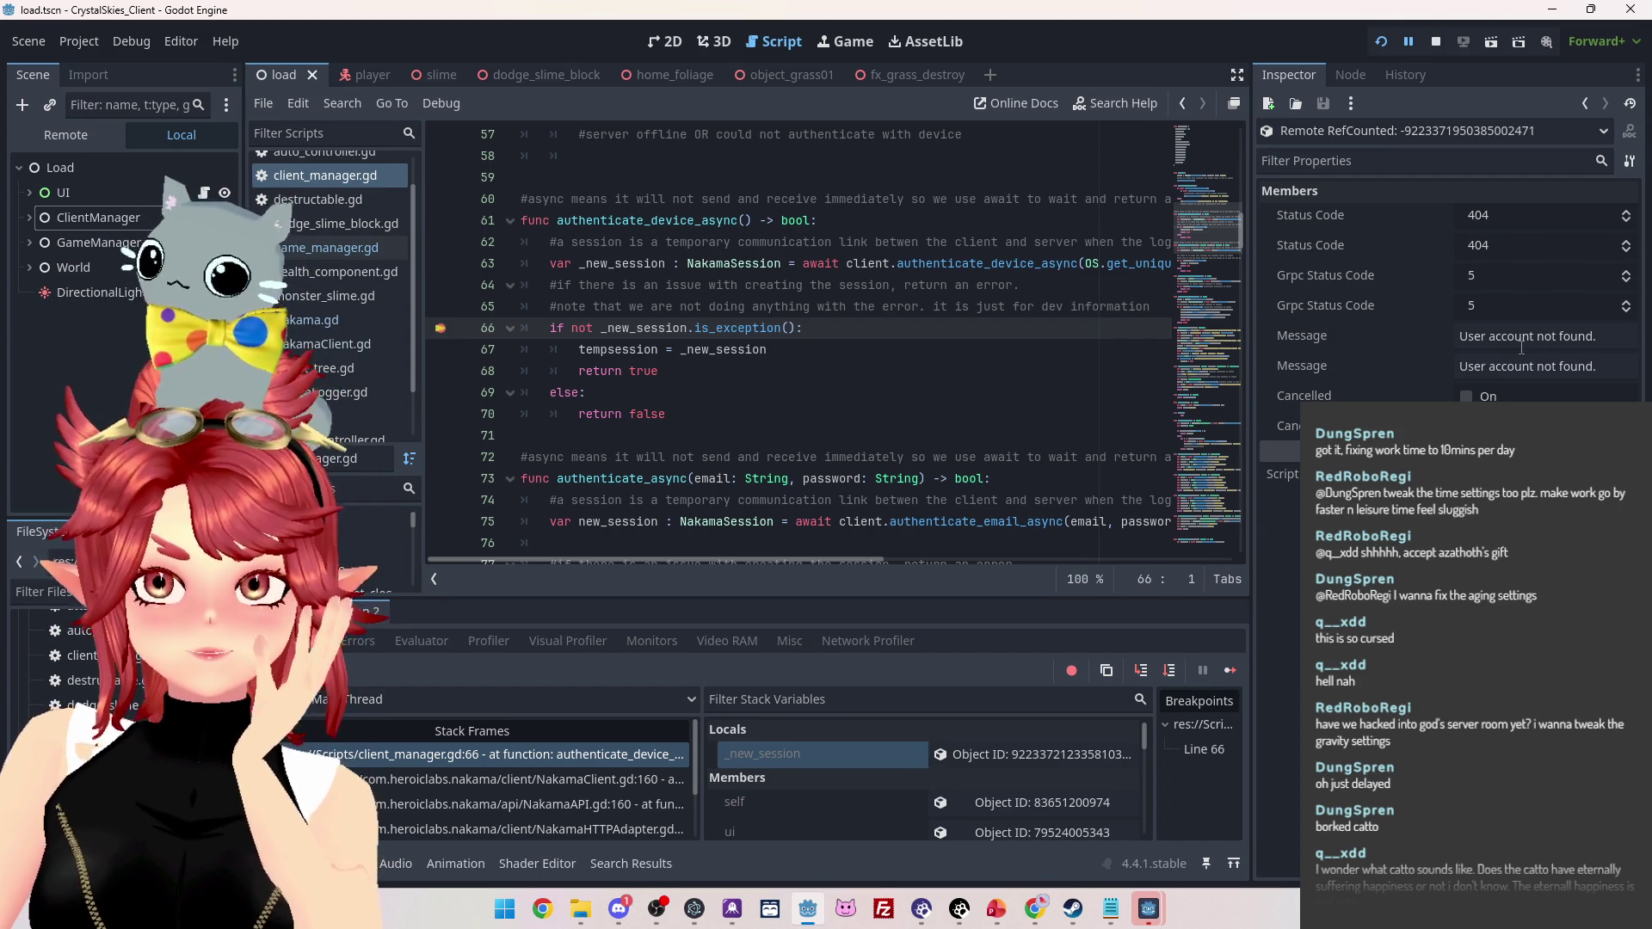
{"action": "scroll", "coordinate": [832, 422], "scroll_direction": "up", "scroll_amount": 1}
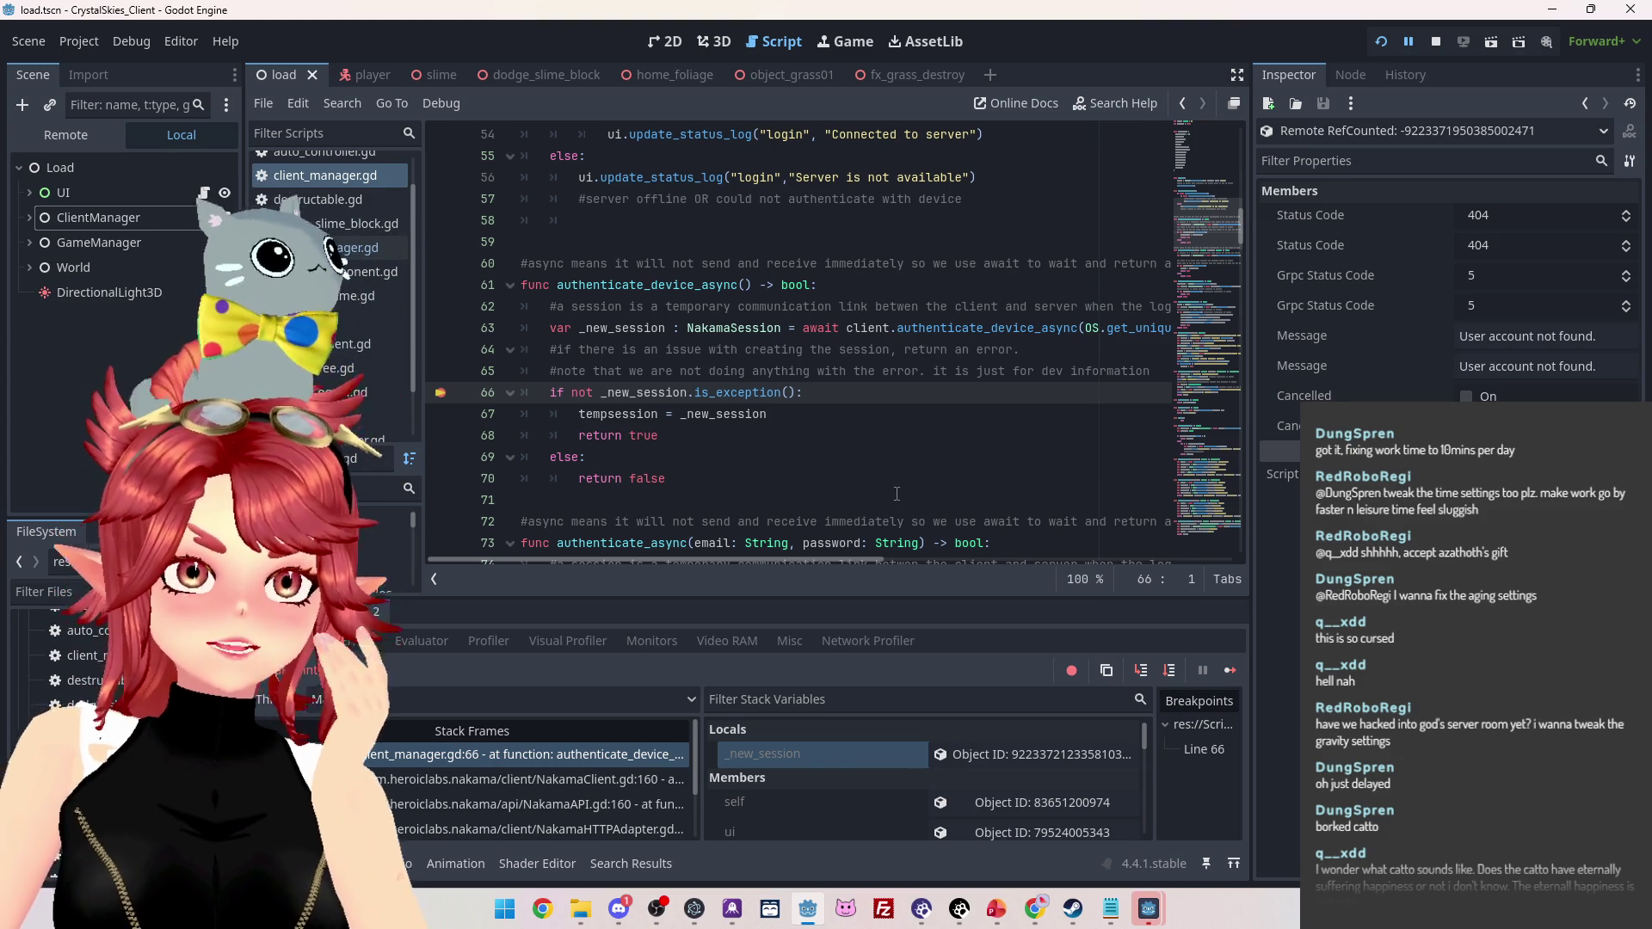
{"action": "mouse_move", "coordinate": [765, 561]}
{"action": "left_mouse_down"}
{"action": "mouse_move", "coordinate": [916, 553]}
{"action": "mouse_move", "coordinate": [710, 559]}
{"action": "mouse_move", "coordinate": [783, 561]}
{"action": "left_mouse_up"}
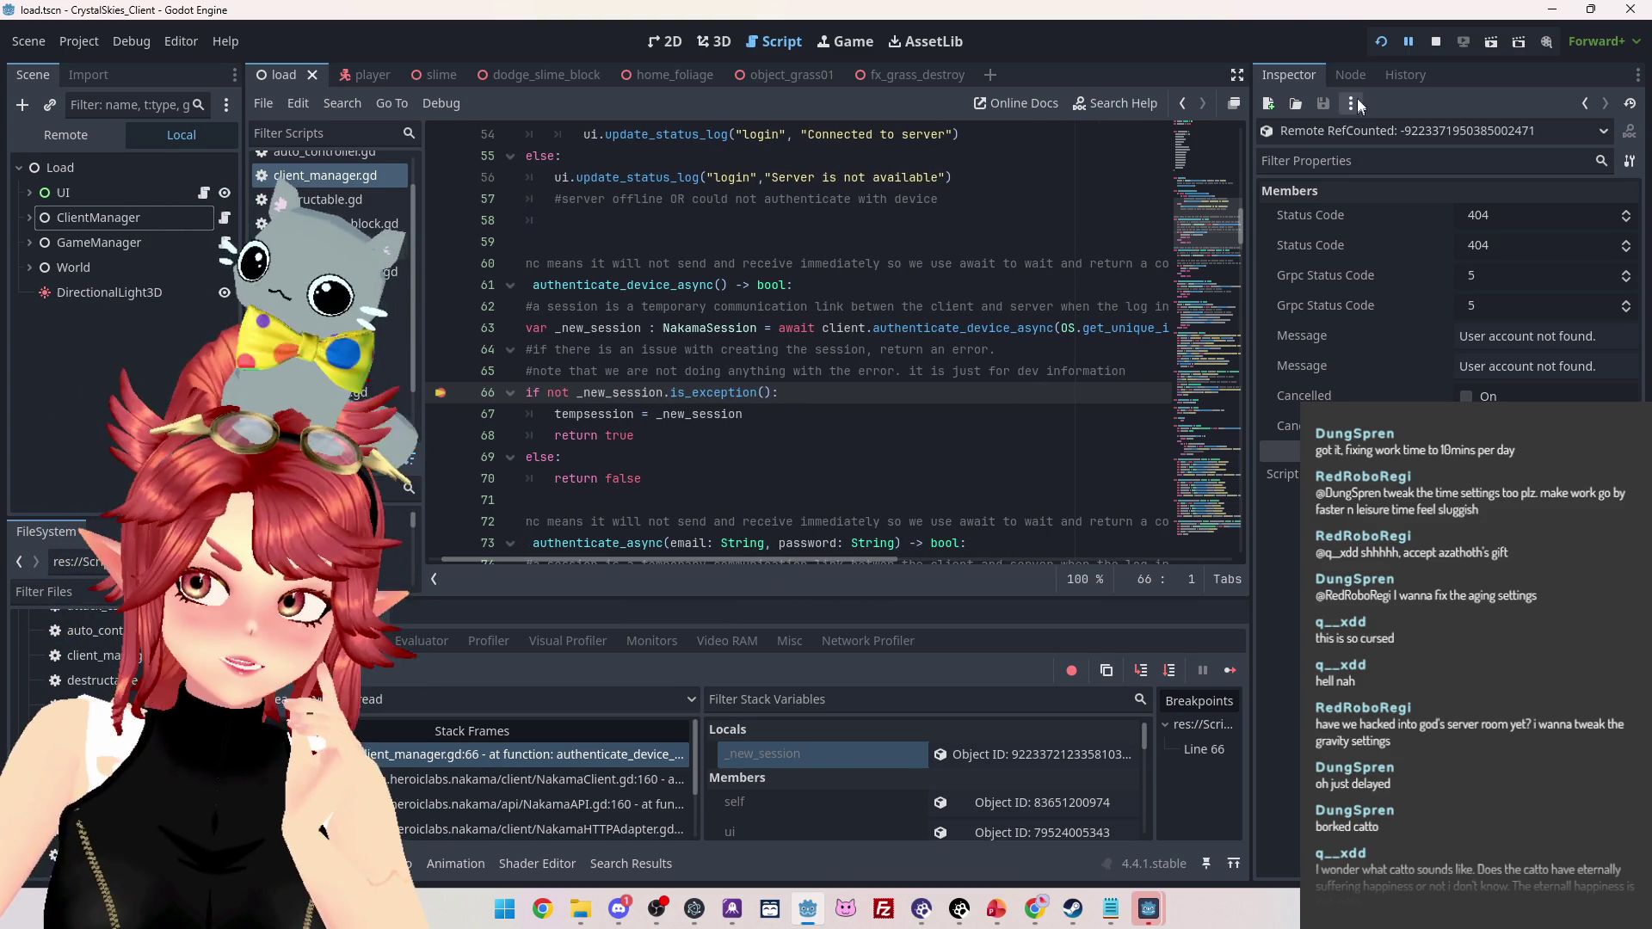
{"action": "left_click", "coordinate": [1435, 42]}
Search Google for 'nakama device authentication godot 404' in Chrome
{"action": "left_click", "coordinate": [1054, 917]}
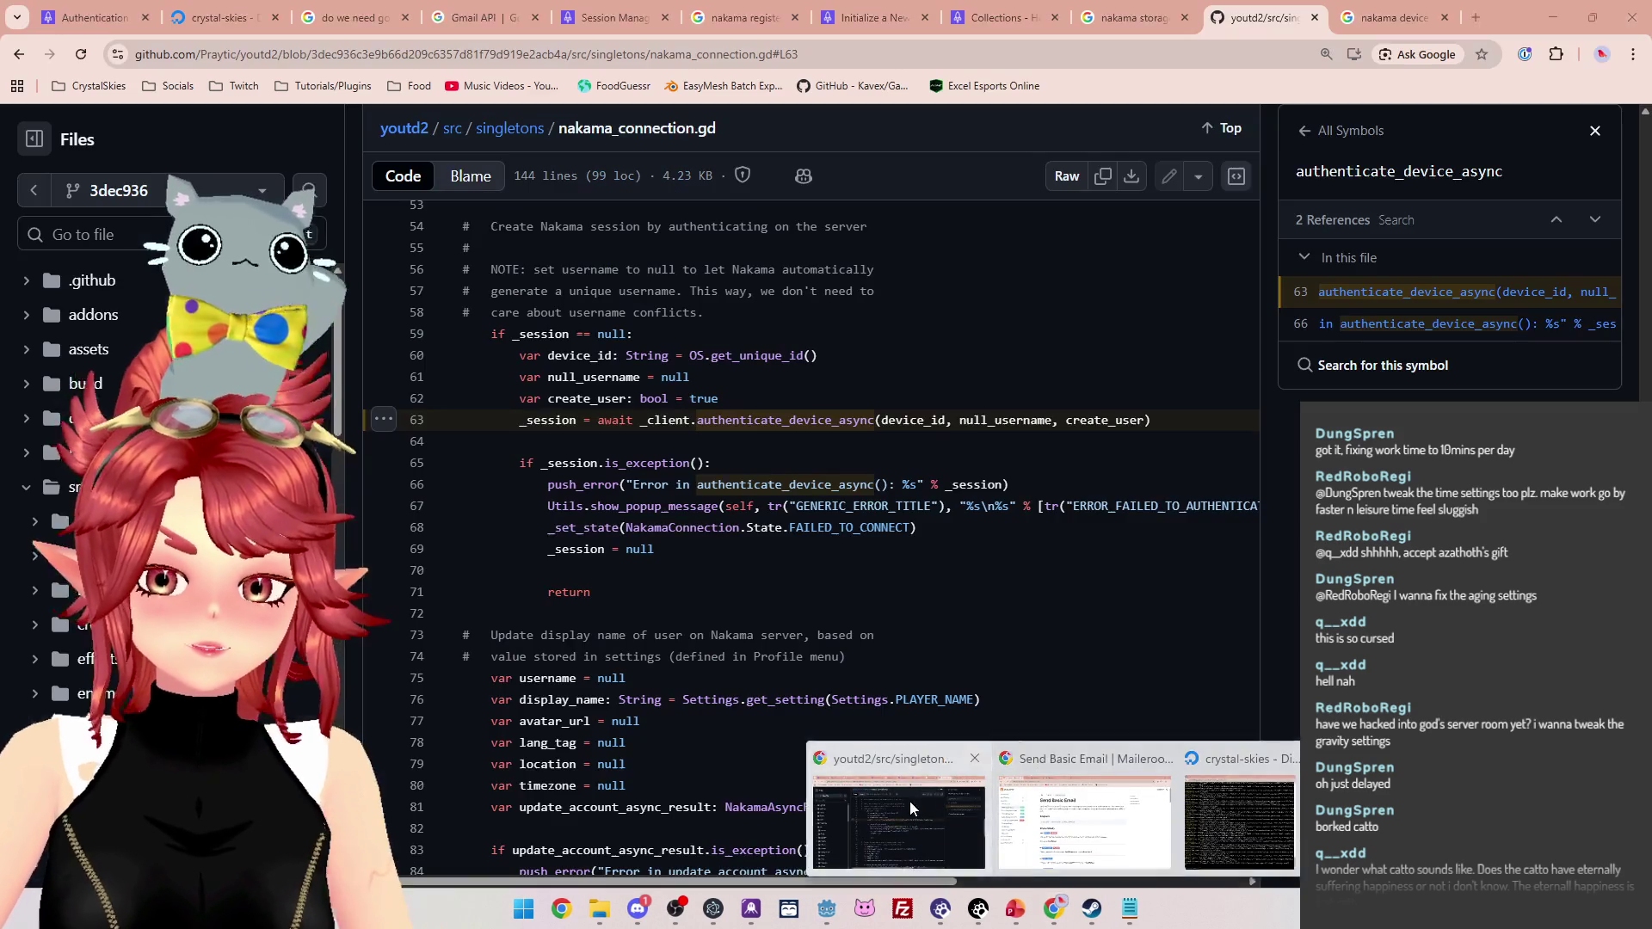
{"action": "left_click", "coordinate": [1398, 17]}
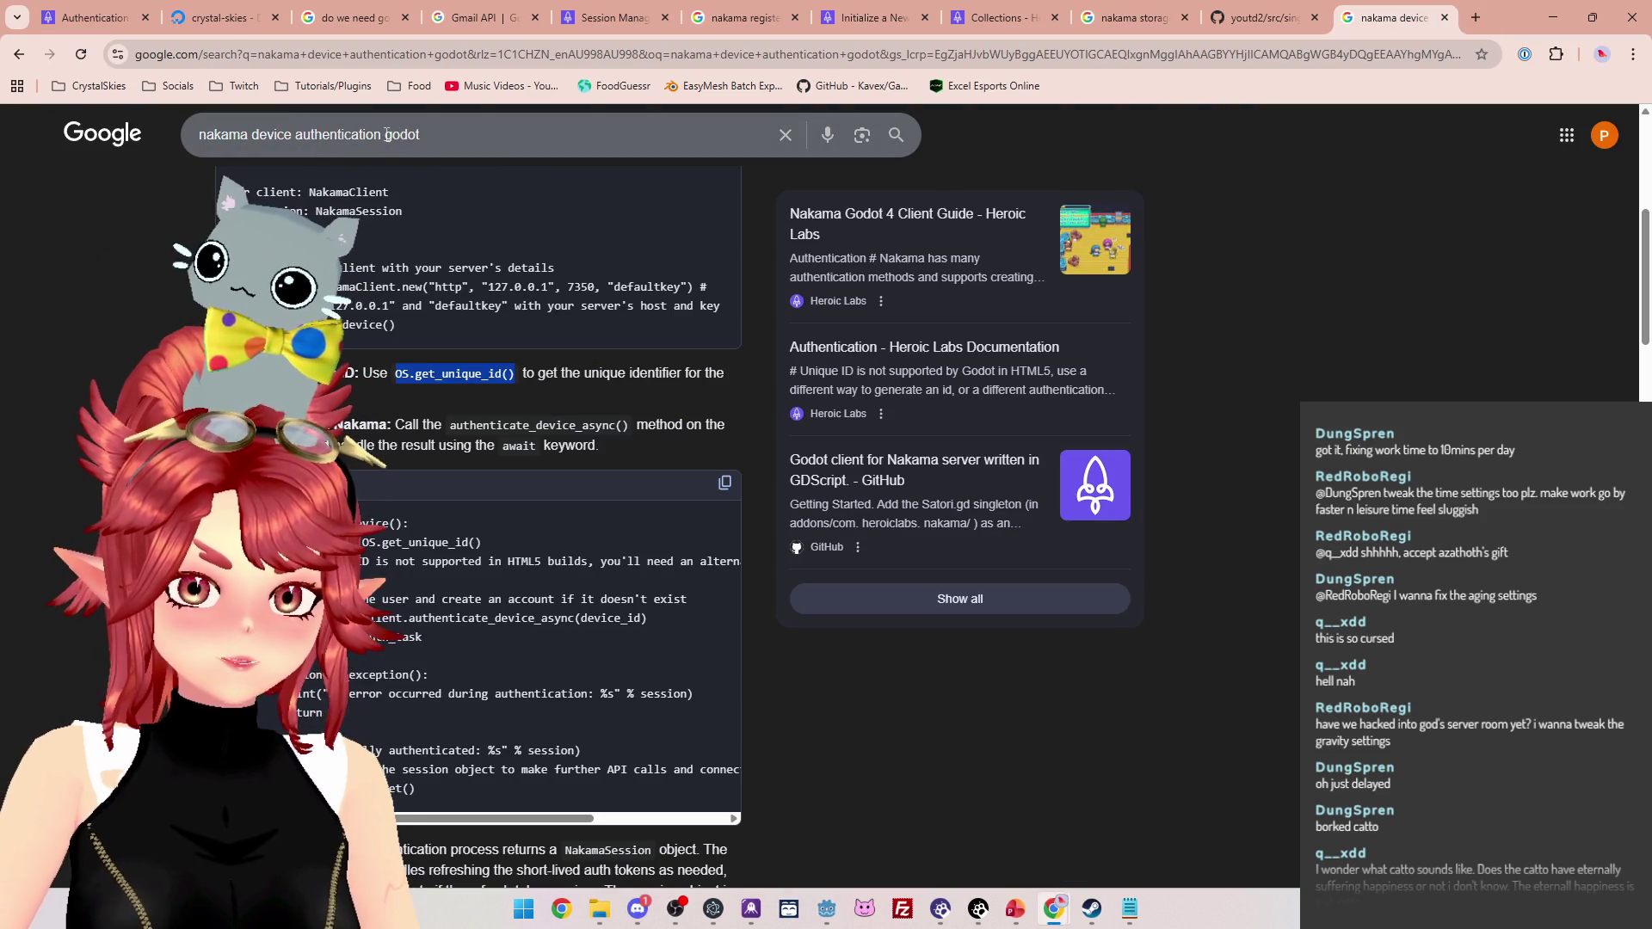
{"action": "left_click", "coordinate": [473, 136]}
{"action": "type", "text": "404"}
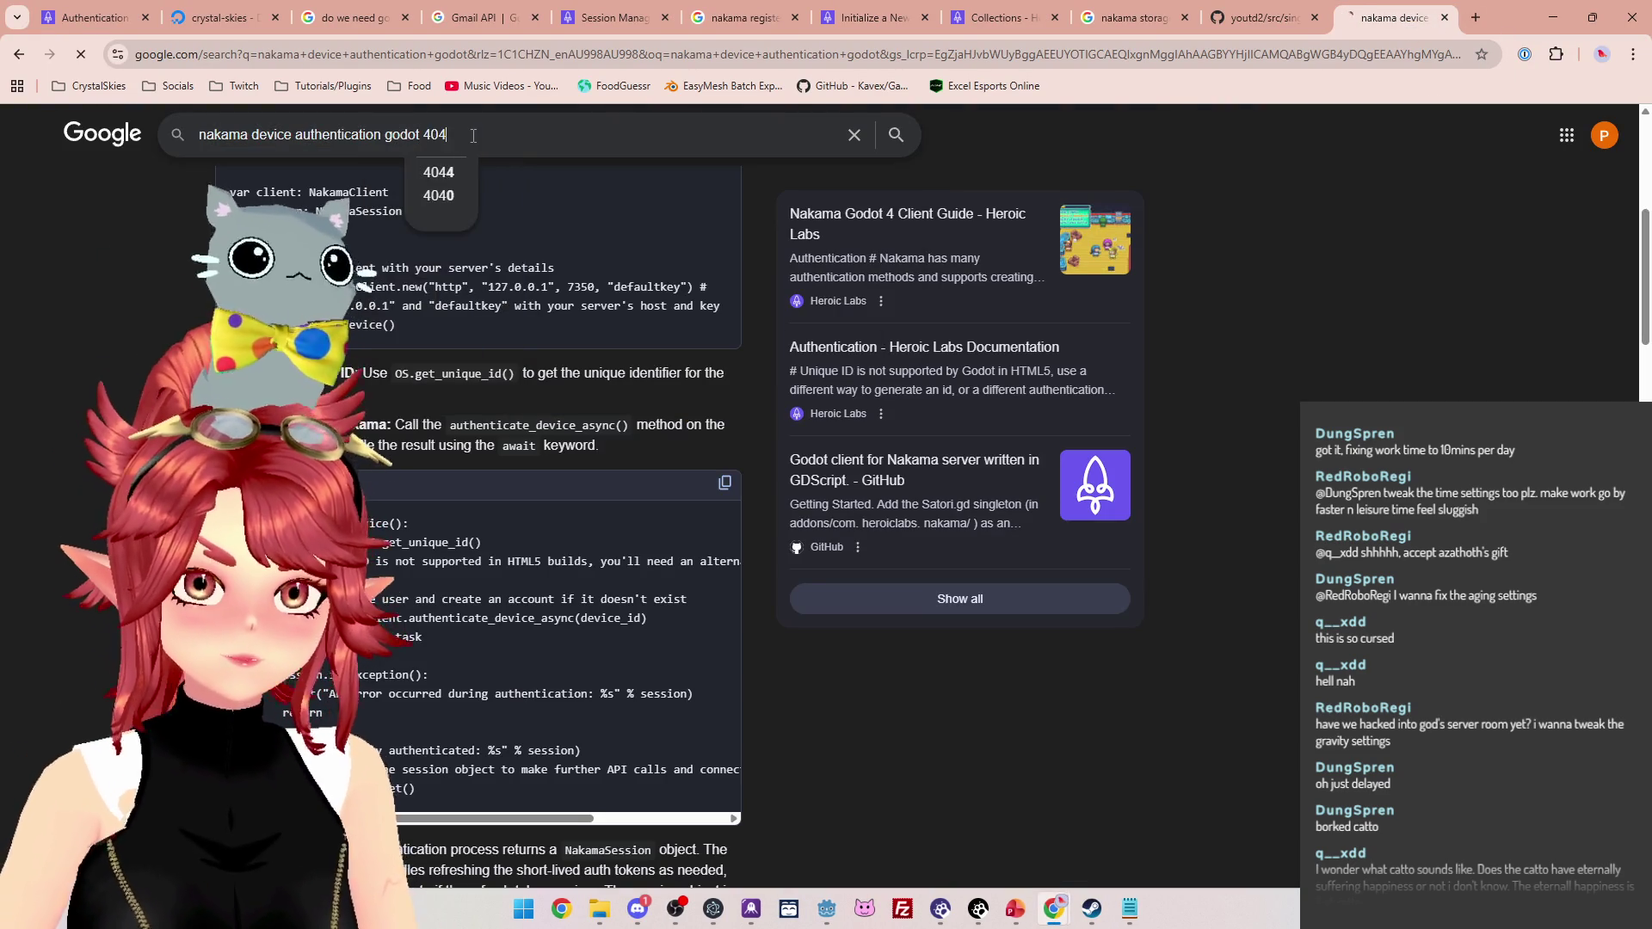
{"action": "key", "text": "Return"}
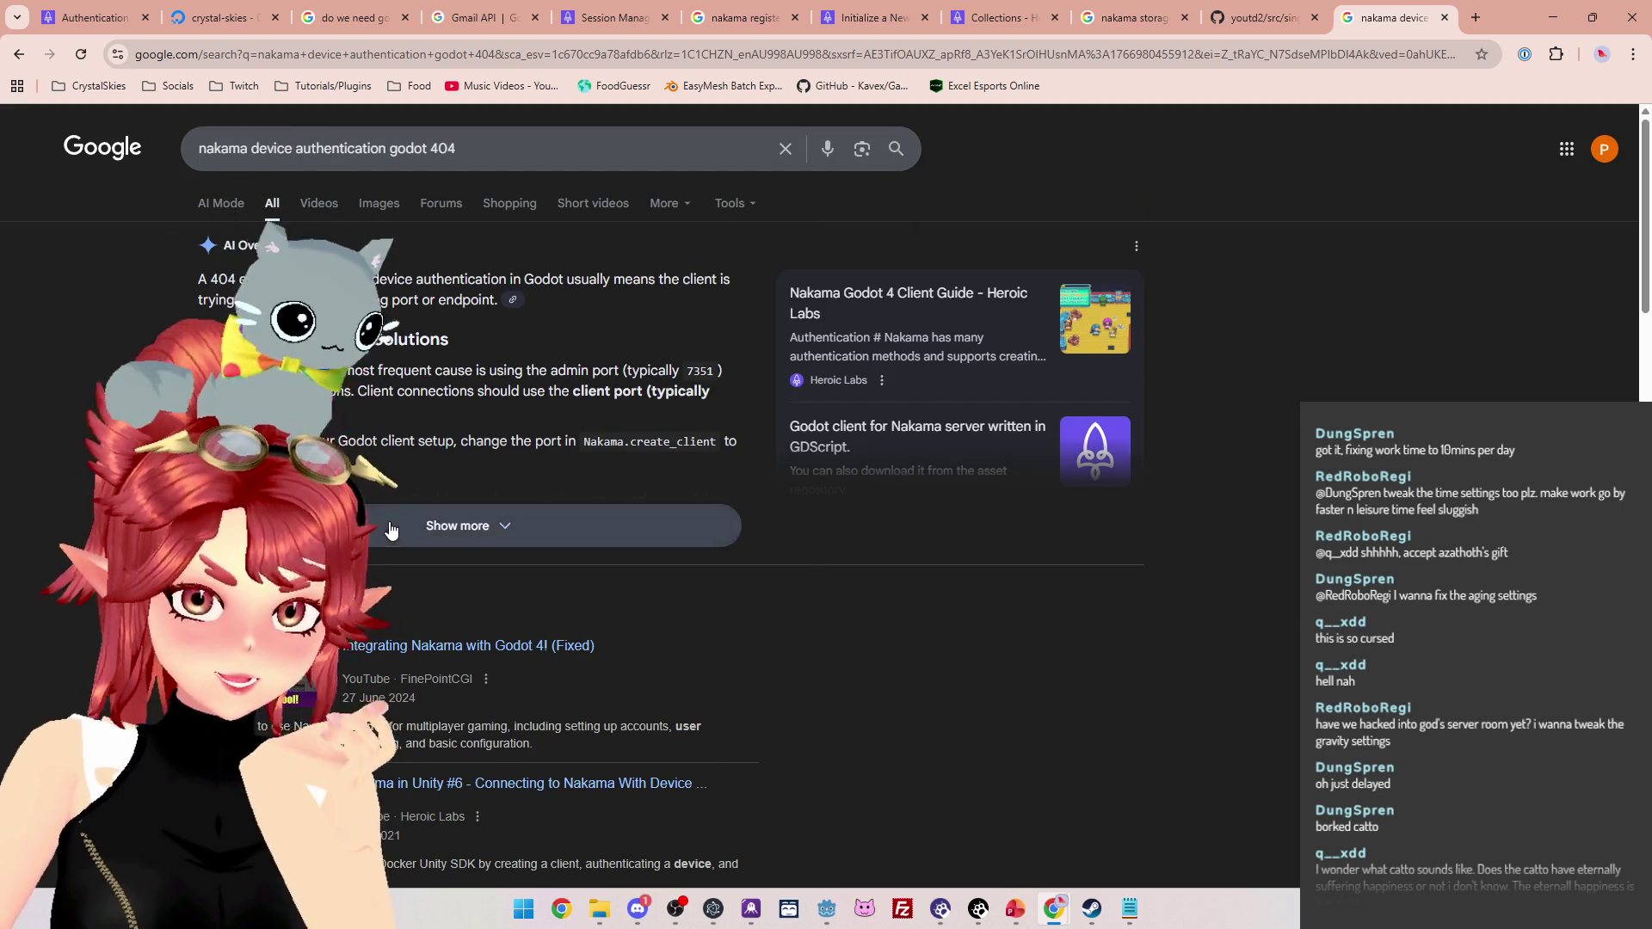
Expand the AI overview and highlight its admin-port versus client-port advice
{"action": "left_click", "coordinate": [390, 525]}
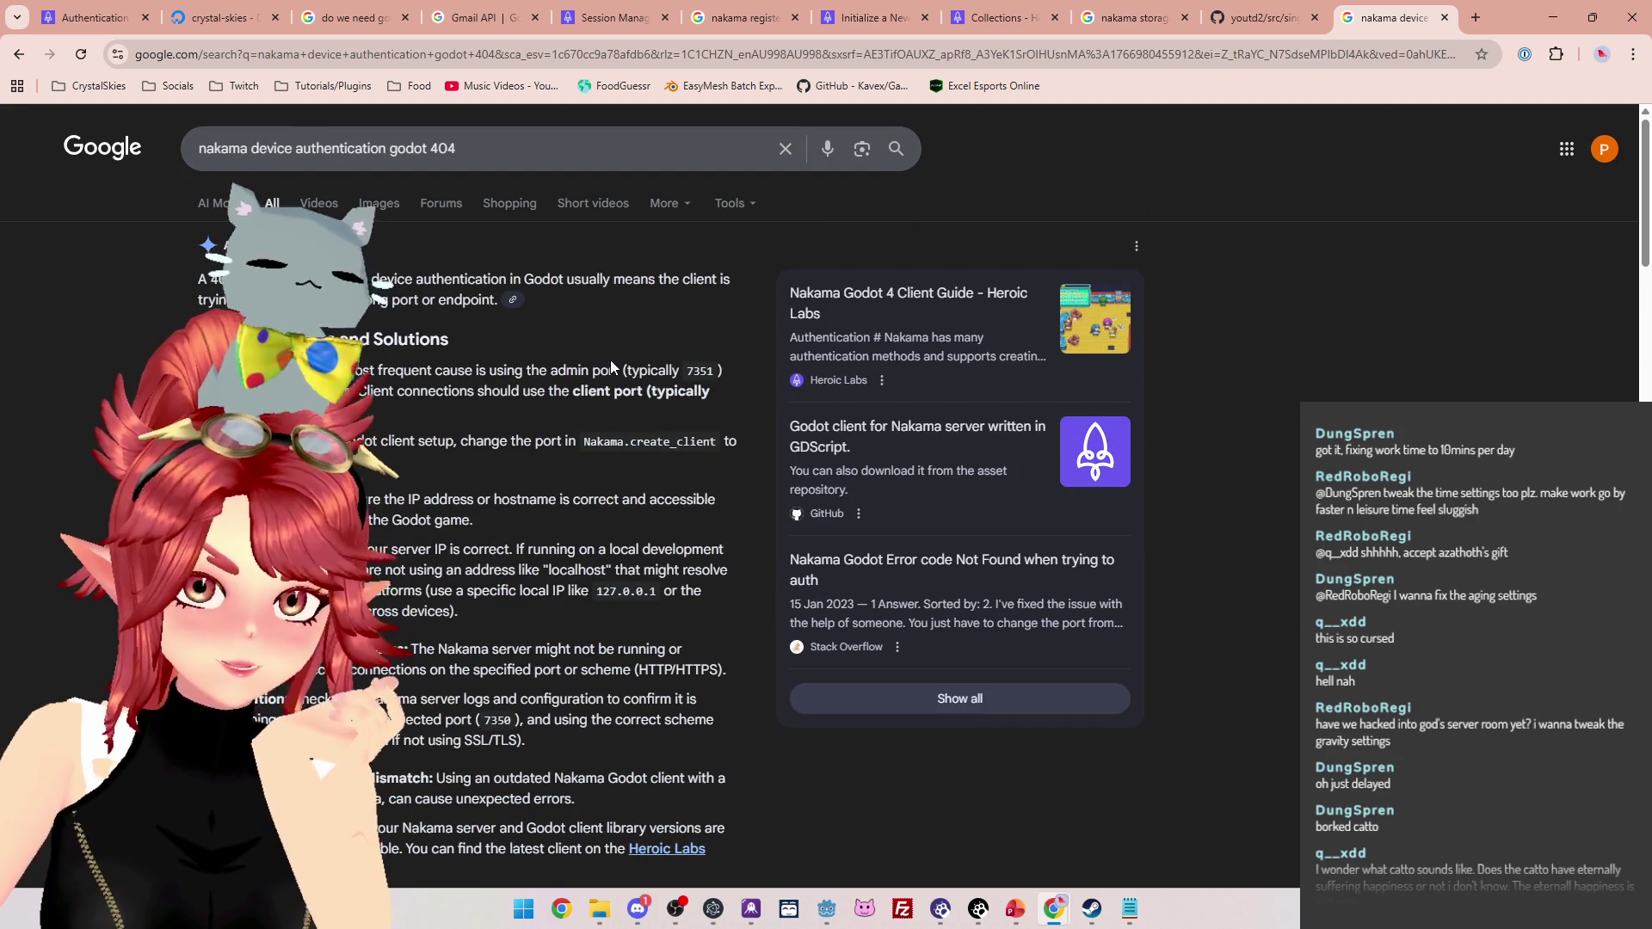
{"action": "mouse_move", "coordinate": [617, 370]}
{"action": "left_mouse_down"}
{"action": "mouse_move", "coordinate": [344, 370]}
{"action": "mouse_move", "coordinate": [609, 392]}
{"action": "left_mouse_up"}
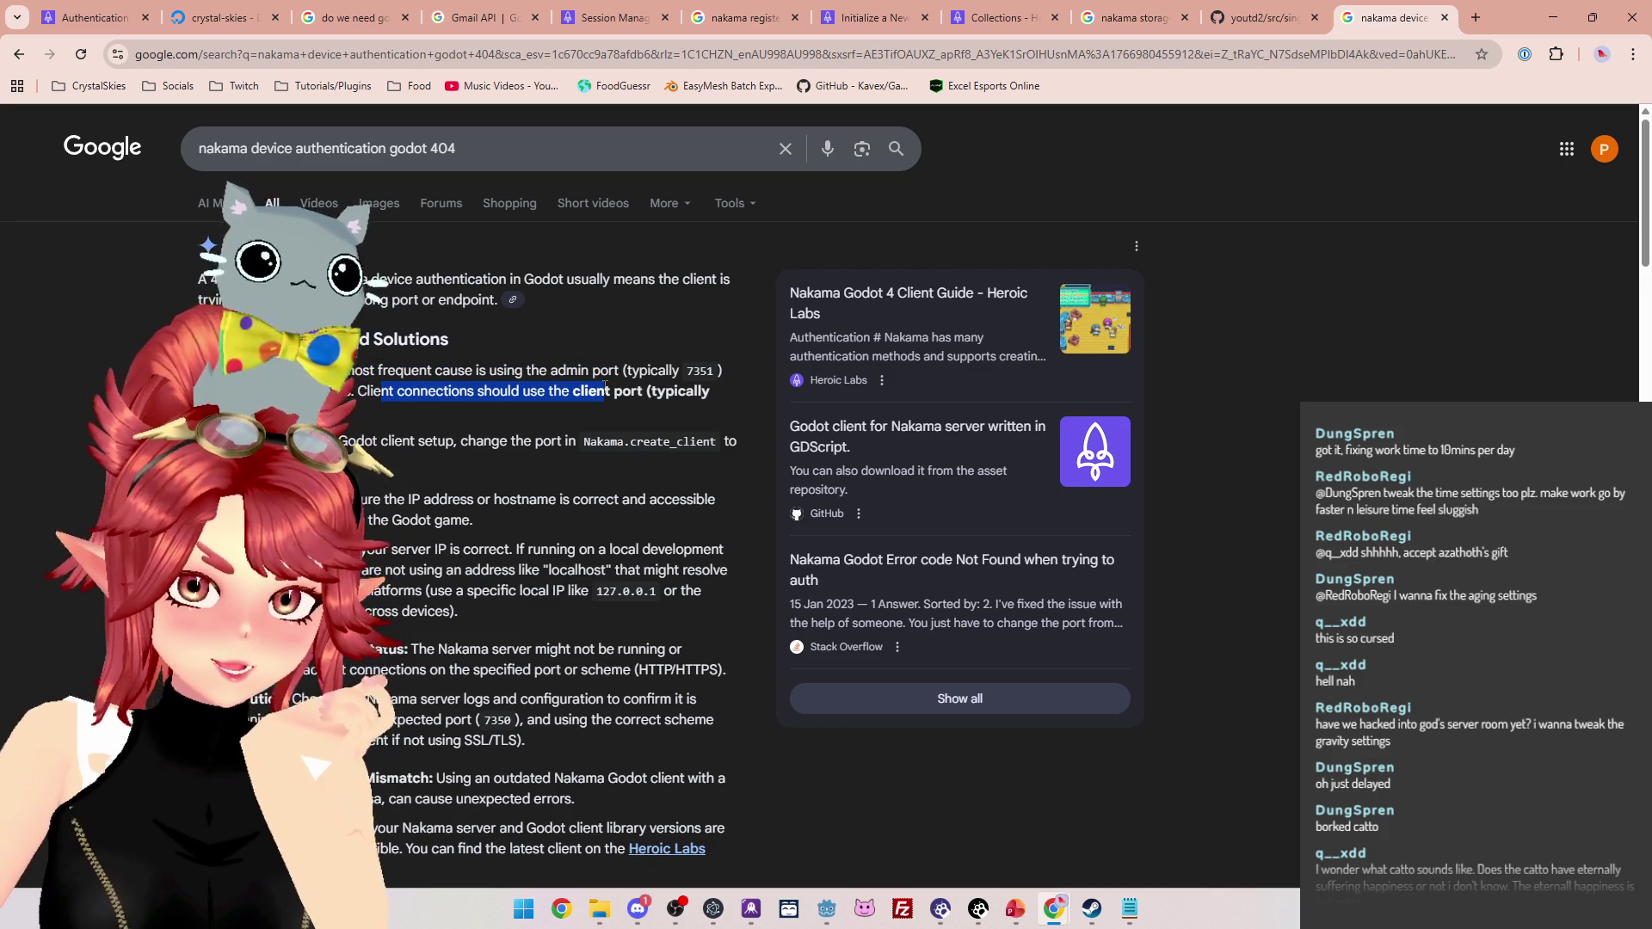
{"action": "left_click", "coordinate": [418, 397]}
{"action": "left_click_drag", "start_coordinate": [358, 392], "coordinate": [545, 391]}
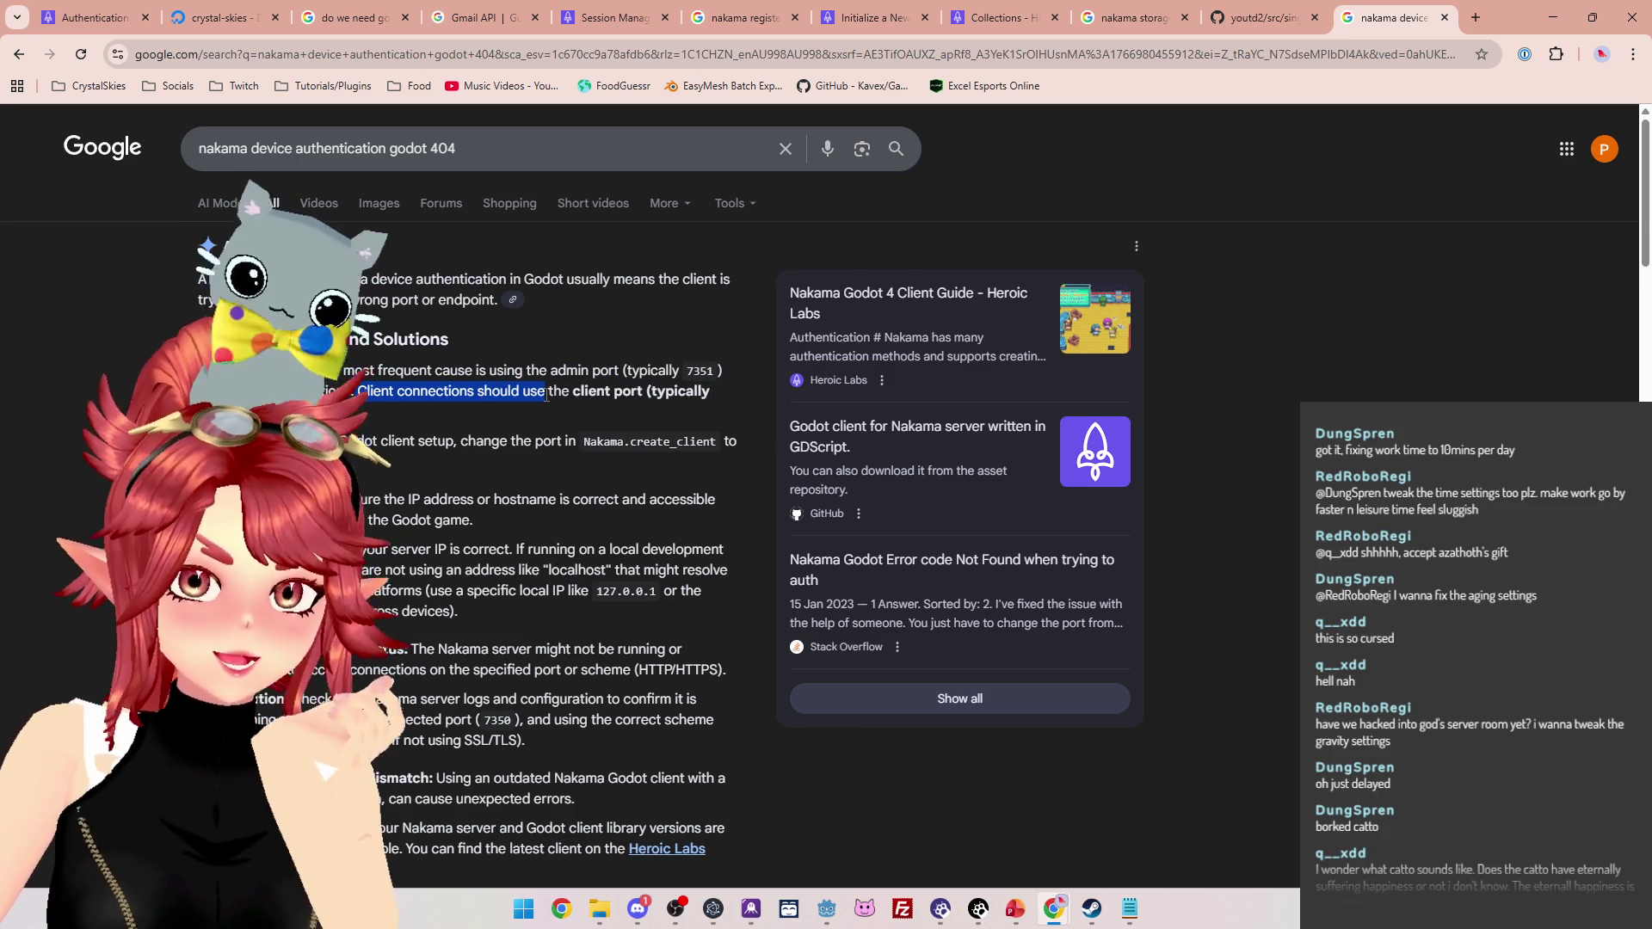
Check the KEY, ADDRESS and PORT 7350 constants at the top of client_manager.gd
{"action": "key", "text": "alt+Tab"}
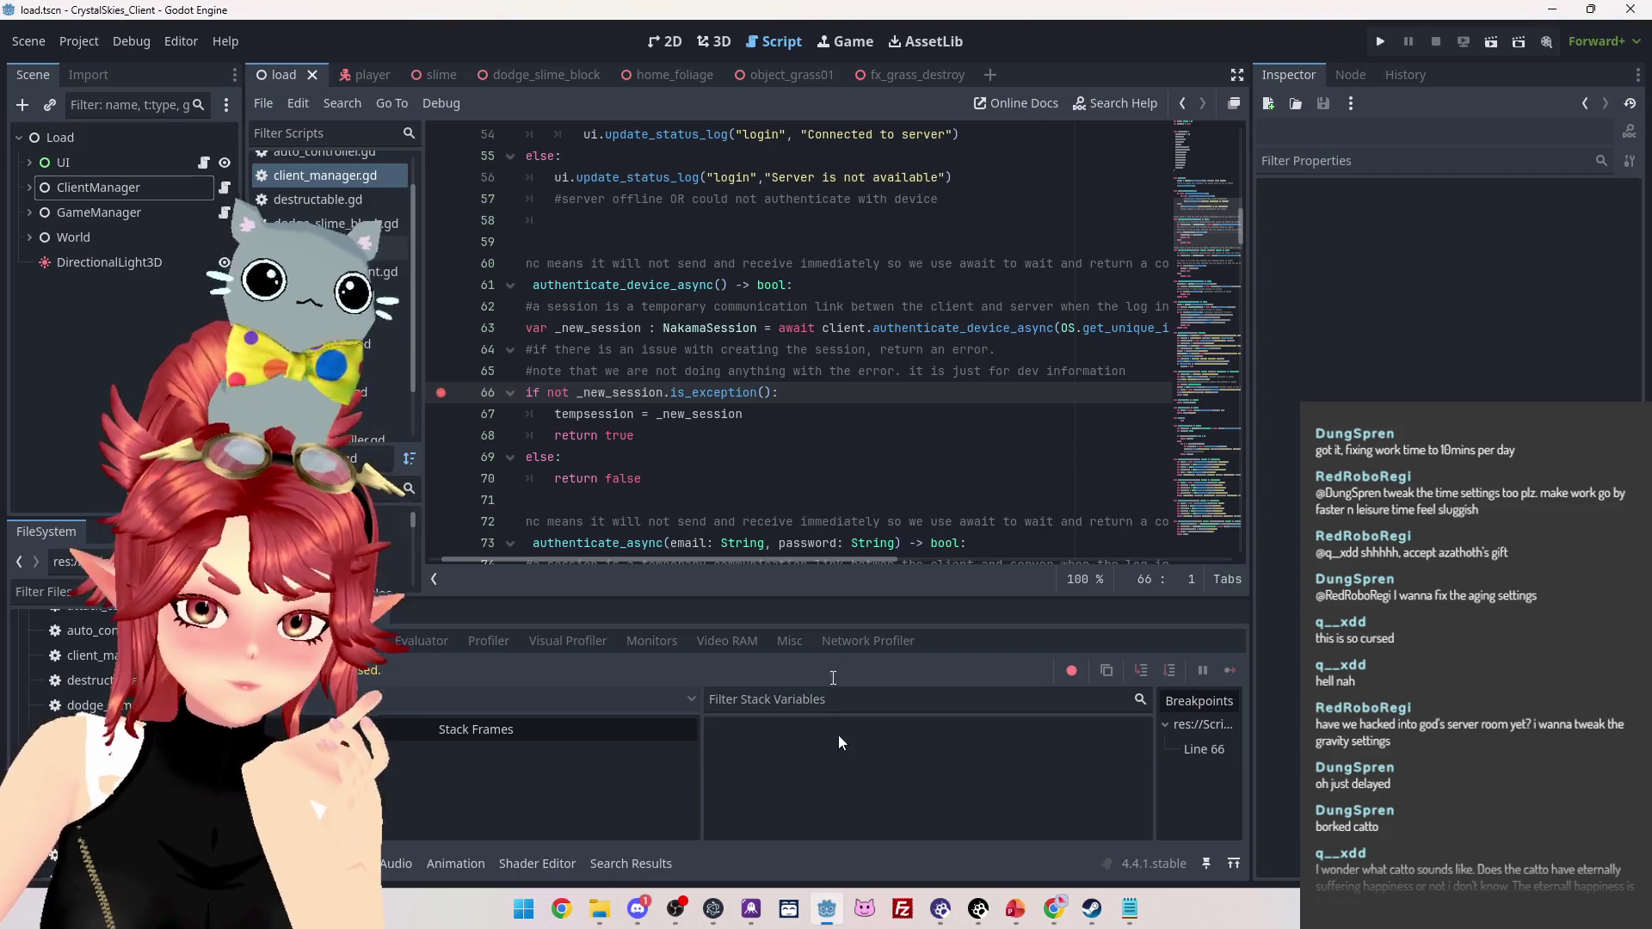
{"action": "scroll", "coordinate": [743, 389], "scroll_direction": "up", "scroll_amount": 4}
{"action": "scroll", "coordinate": [743, 389], "scroll_direction": "up", "scroll_amount": 6}
{"action": "scroll", "coordinate": [743, 389], "scroll_direction": "down", "scroll_amount": 4}
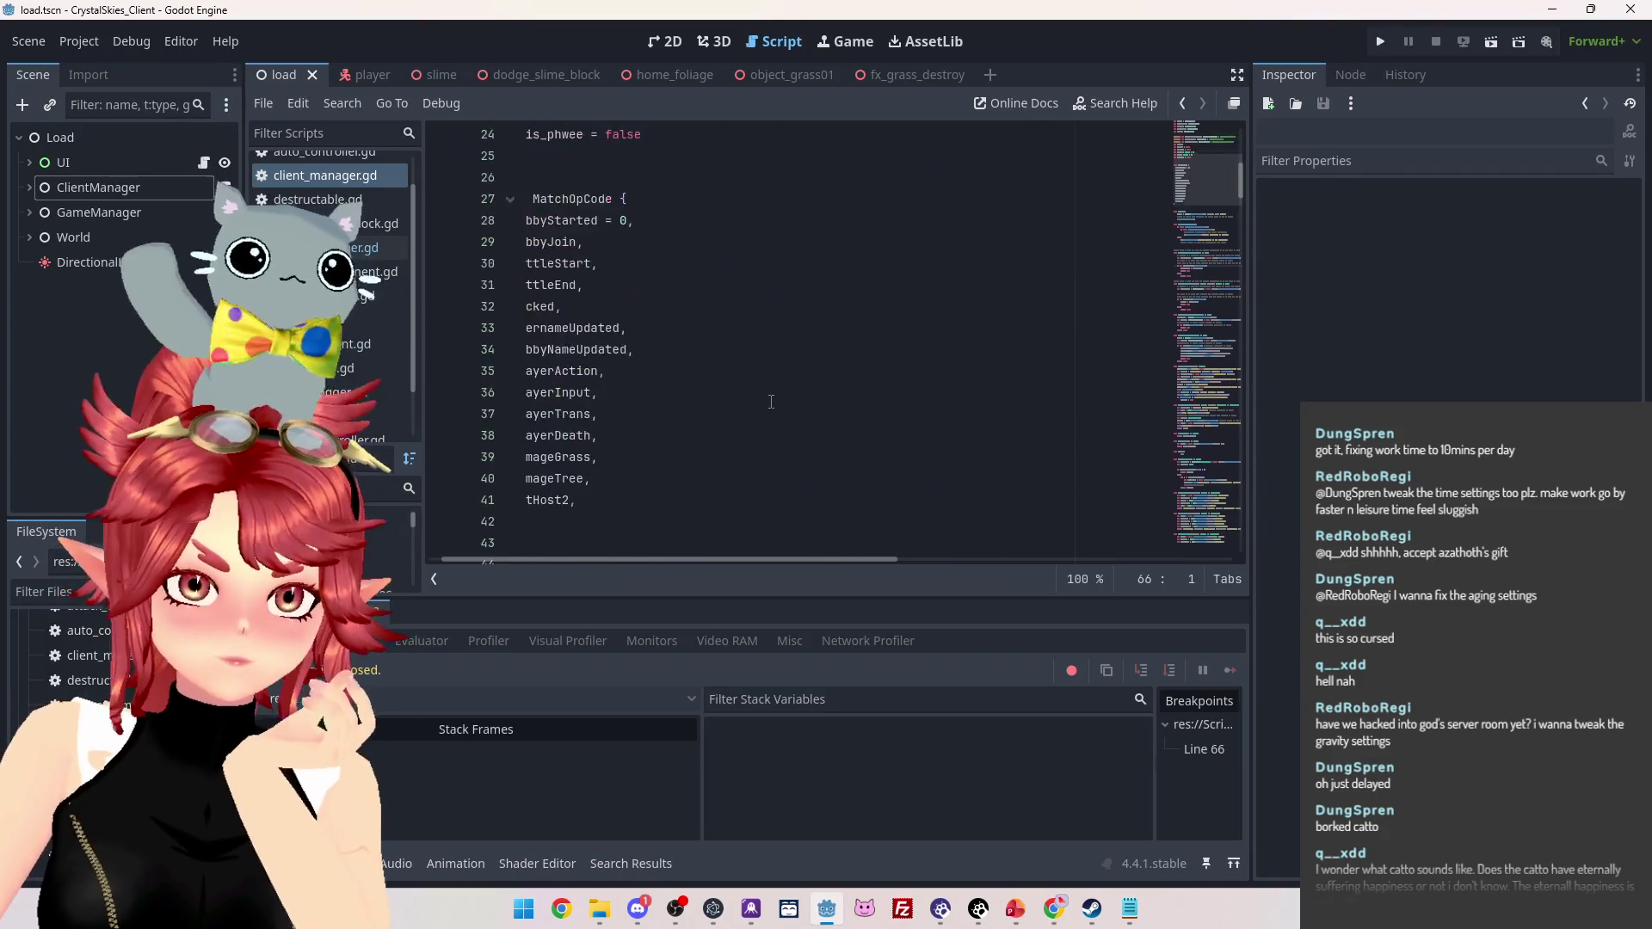
{"action": "scroll", "coordinate": [750, 563], "scroll_direction": "left", "scroll_amount": 3}
{"action": "scroll", "coordinate": [621, 407], "scroll_direction": "up", "scroll_amount": 9}
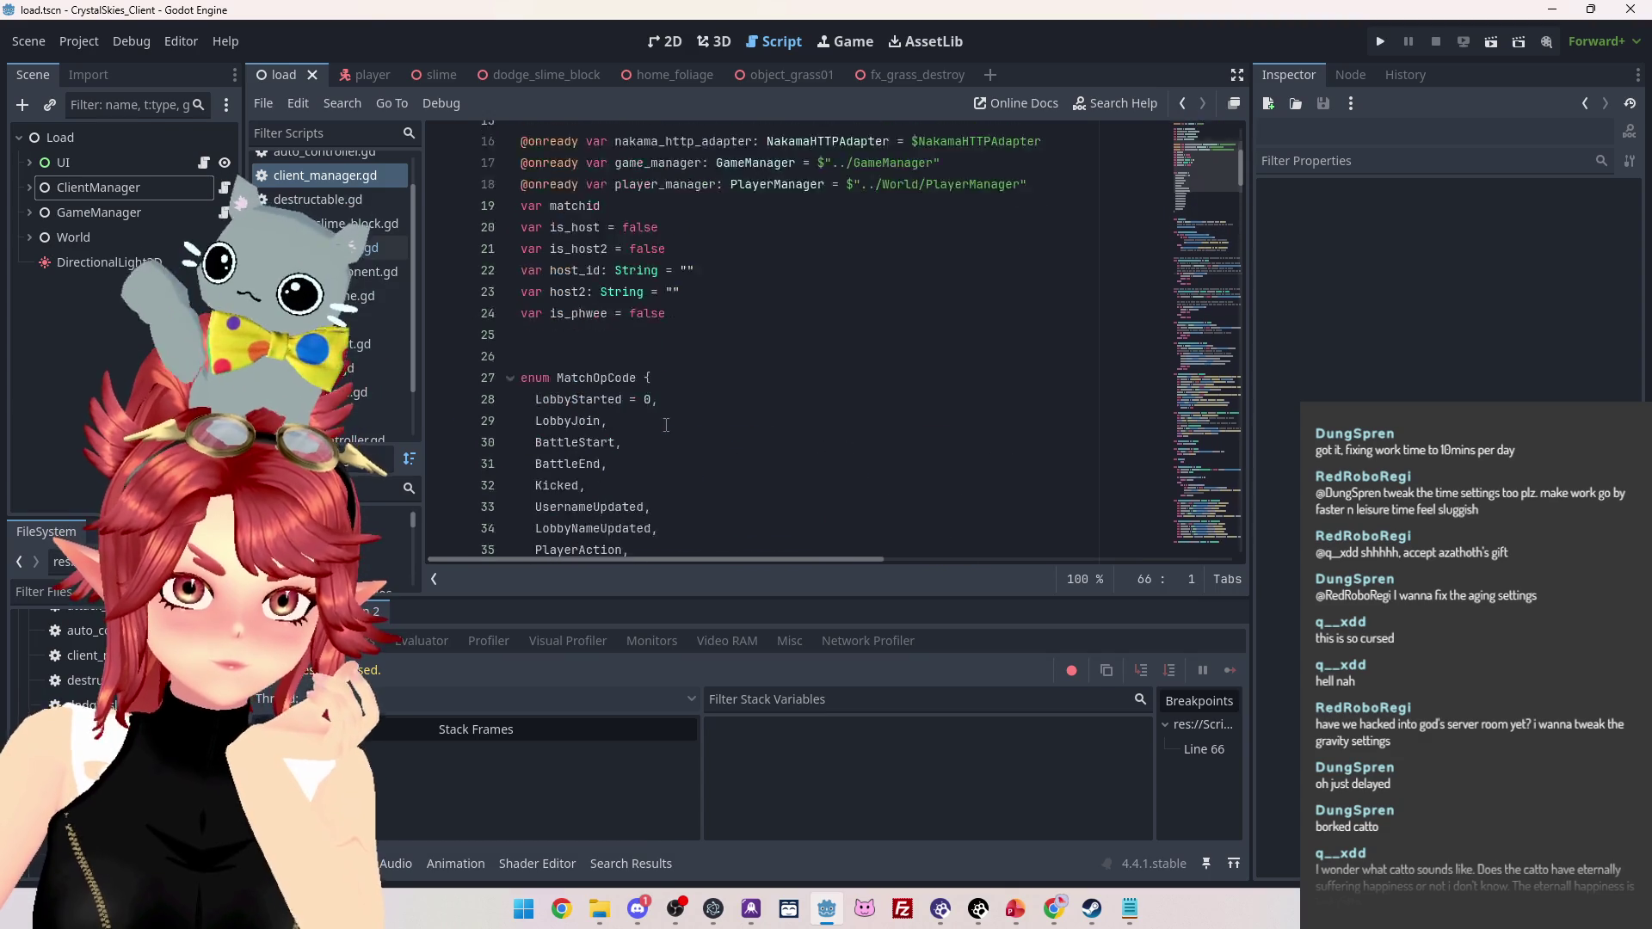
{"action": "scroll", "coordinate": [622, 407], "scroll_direction": "up", "scroll_amount": 3}
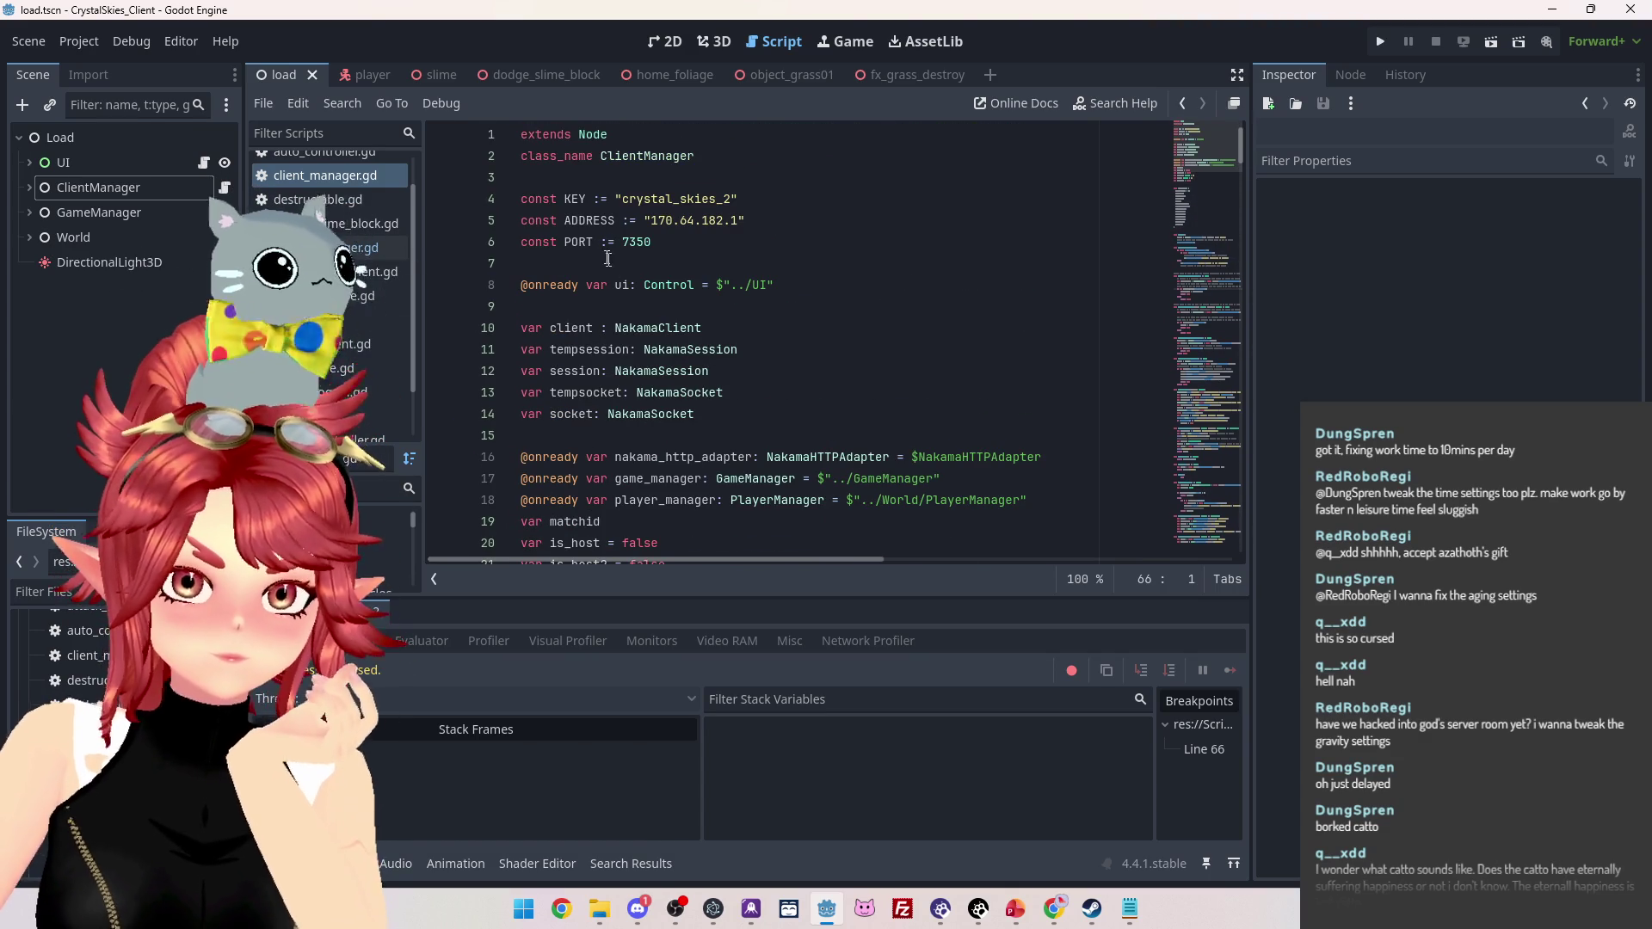
Bring back the Google results and read the AI overview's first troubleshooting points
{"action": "mouse_move", "coordinate": [1057, 911]}
{"action": "left_click", "coordinate": [875, 800]}
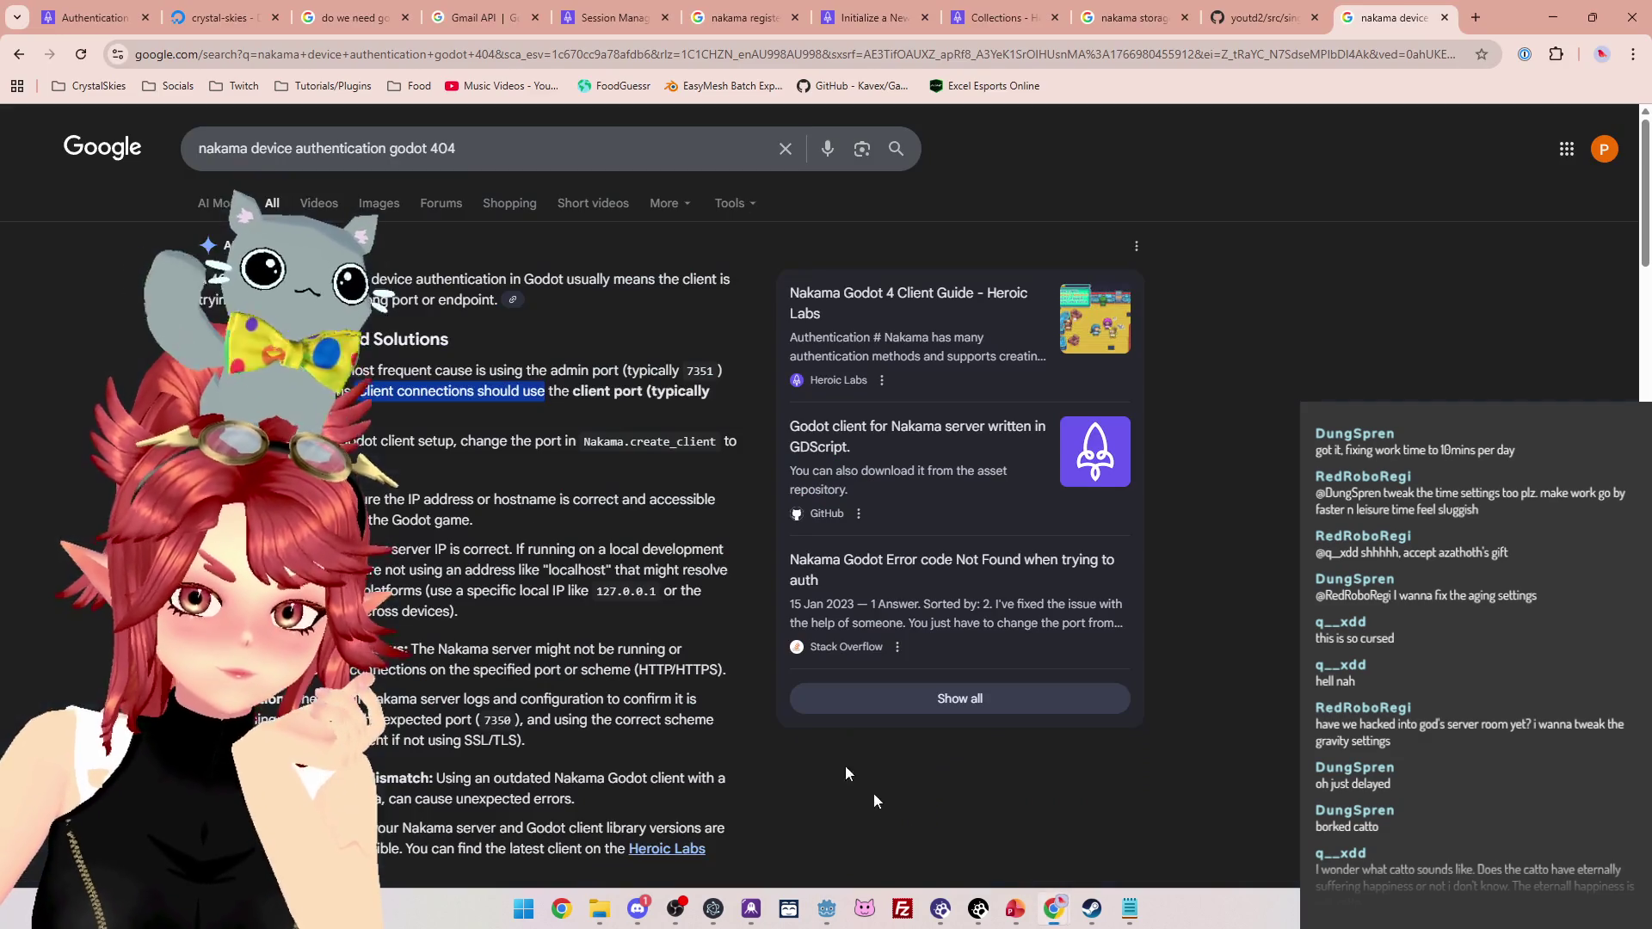
{"action": "scroll", "coordinate": [398, 445], "scroll_direction": "down", "scroll_amount": 1}
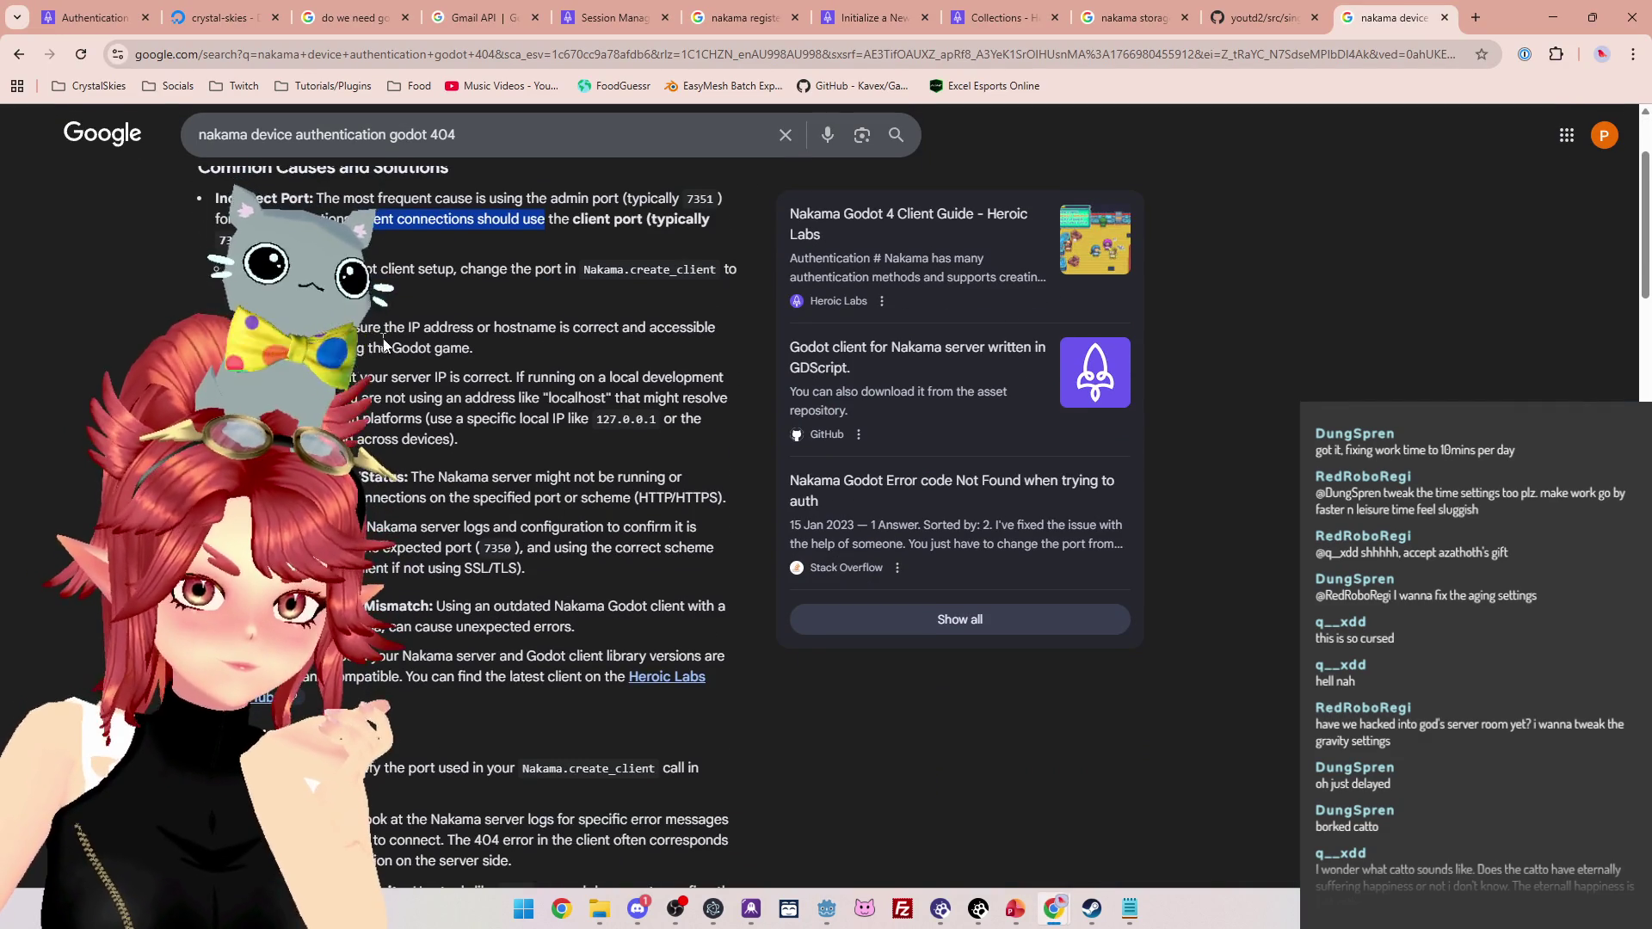
{"action": "mouse_move", "coordinate": [342, 328]}
{"action": "left_mouse_down"}
{"action": "mouse_move", "coordinate": [651, 328]}
{"action": "mouse_move", "coordinate": [644, 346]}
{"action": "mouse_move", "coordinate": [500, 379]}
{"action": "mouse_move", "coordinate": [576, 379]}
{"action": "mouse_move", "coordinate": [499, 430]}
{"action": "left_mouse_up"}
{"action": "scroll", "coordinate": [480, 389], "scroll_direction": "down", "scroll_amount": 1}
{"action": "scroll", "coordinate": [499, 430], "scroll_direction": "down", "scroll_amount": 1}
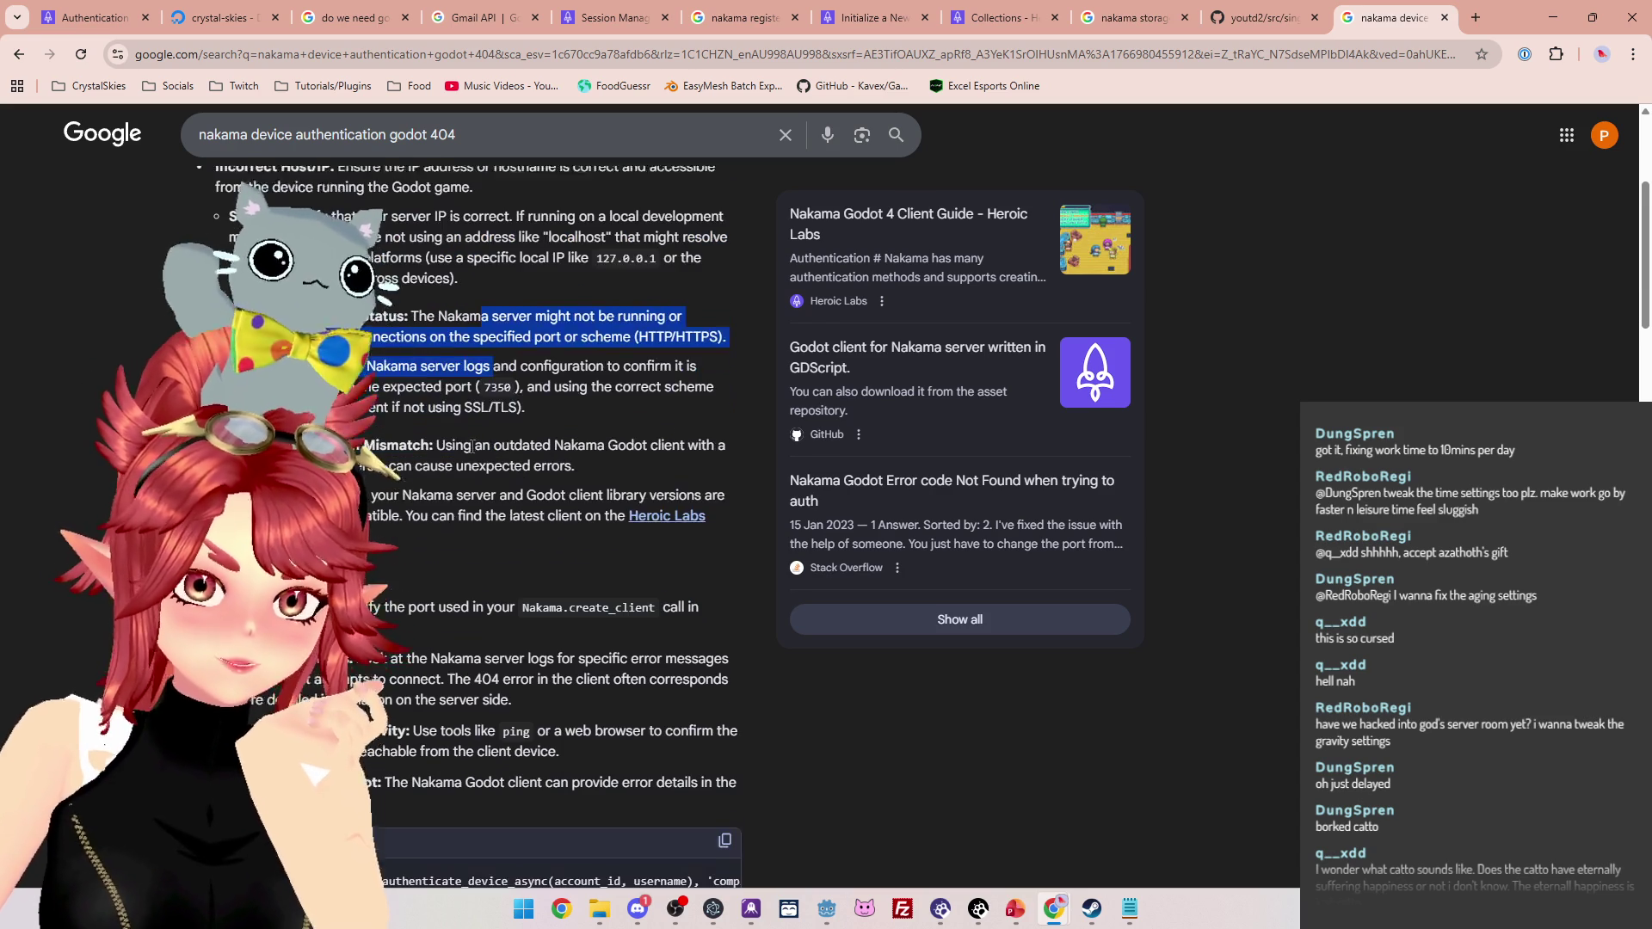
{"action": "left_click_drag", "start_coordinate": [344, 397], "coordinate": [444, 400]}
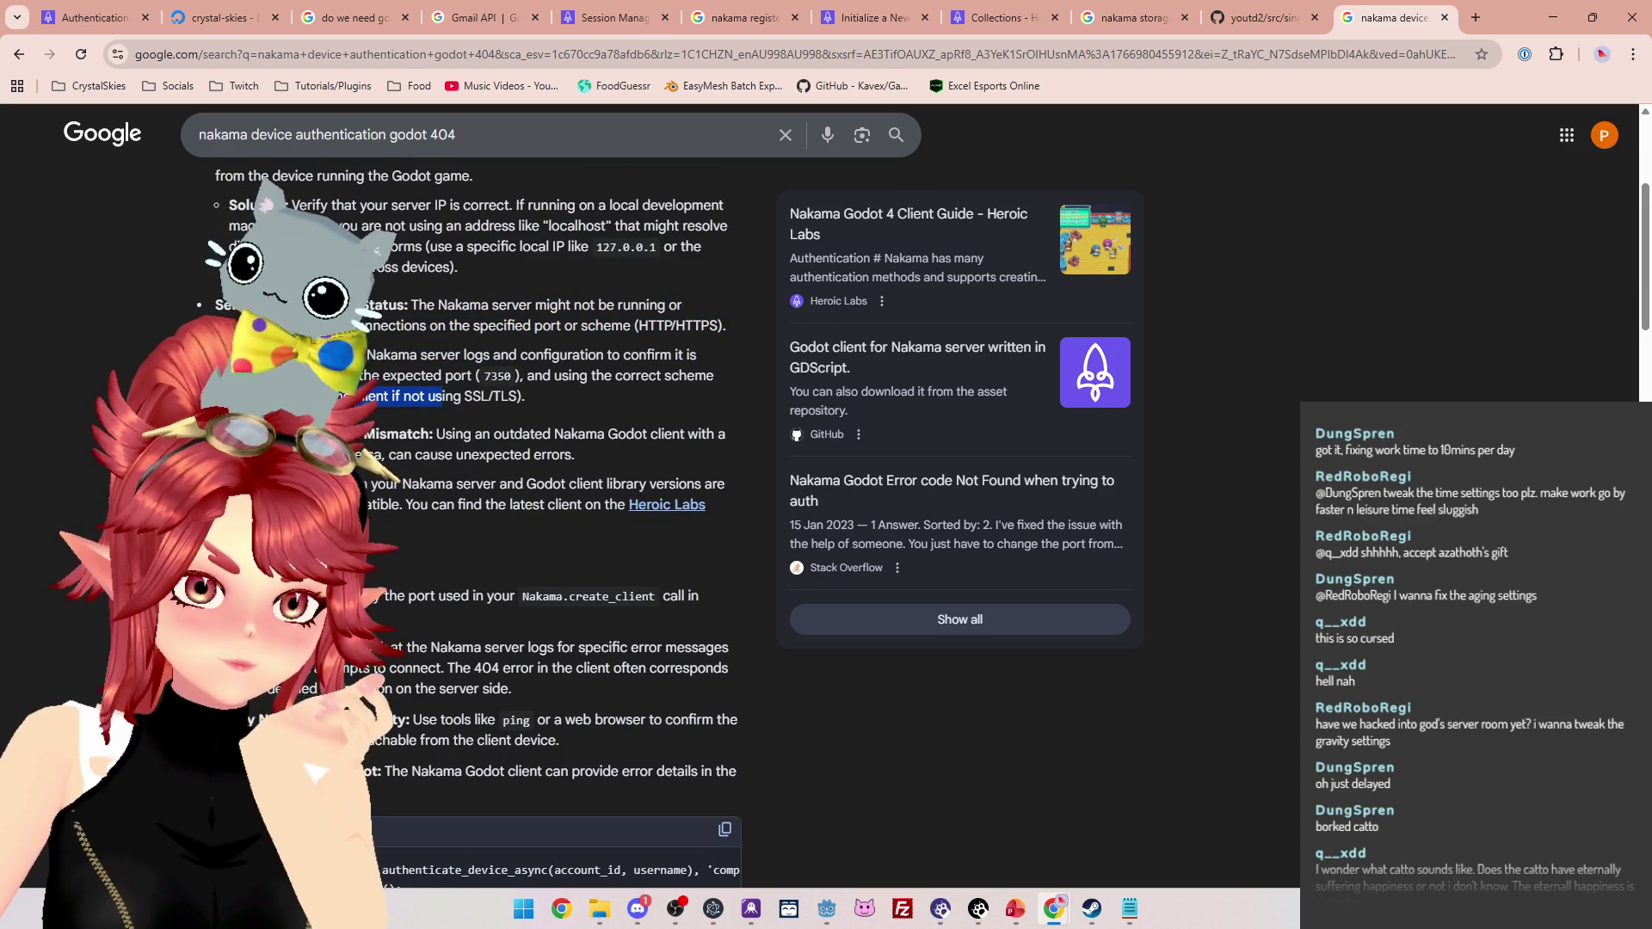
Highlight the version-mismatch and re-verify-the-port advice, then return to Godot
{"action": "left_click_drag", "start_coordinate": [348, 435], "coordinate": [474, 436]}
{"action": "left_click_drag", "start_coordinate": [348, 485], "coordinate": [676, 484]}
{"action": "left_click_drag", "start_coordinate": [348, 505], "coordinate": [473, 505]}
{"action": "scroll", "coordinate": [474, 505], "scroll_direction": "down", "scroll_amount": 2}
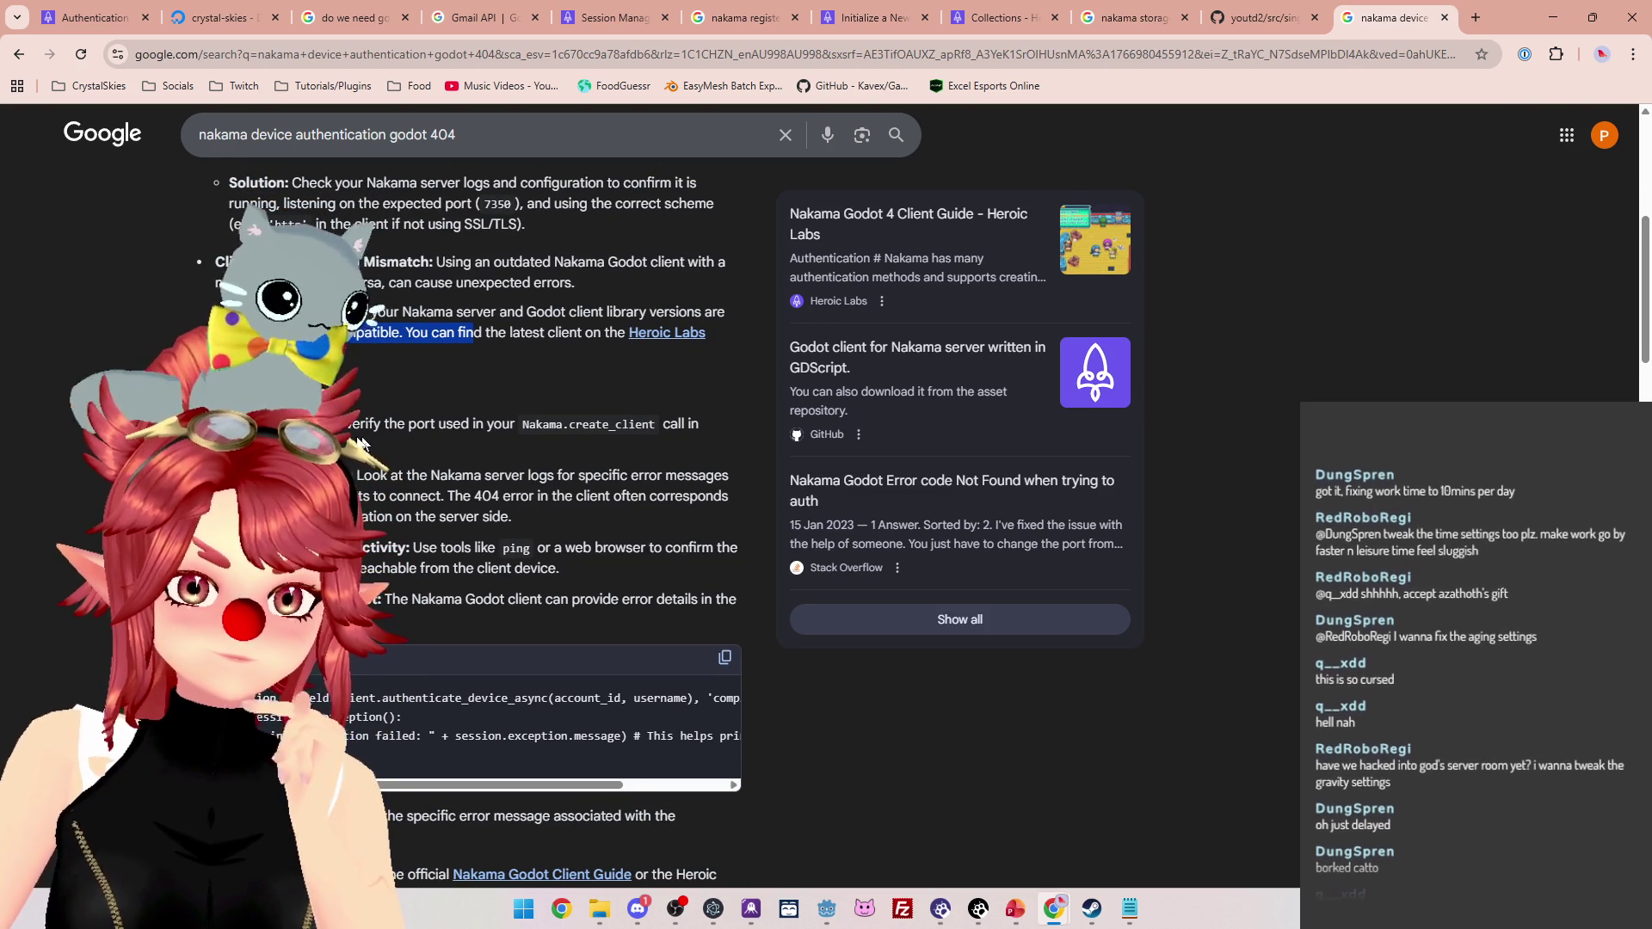
{"action": "left_click_drag", "start_coordinate": [320, 425], "coordinate": [427, 427]}
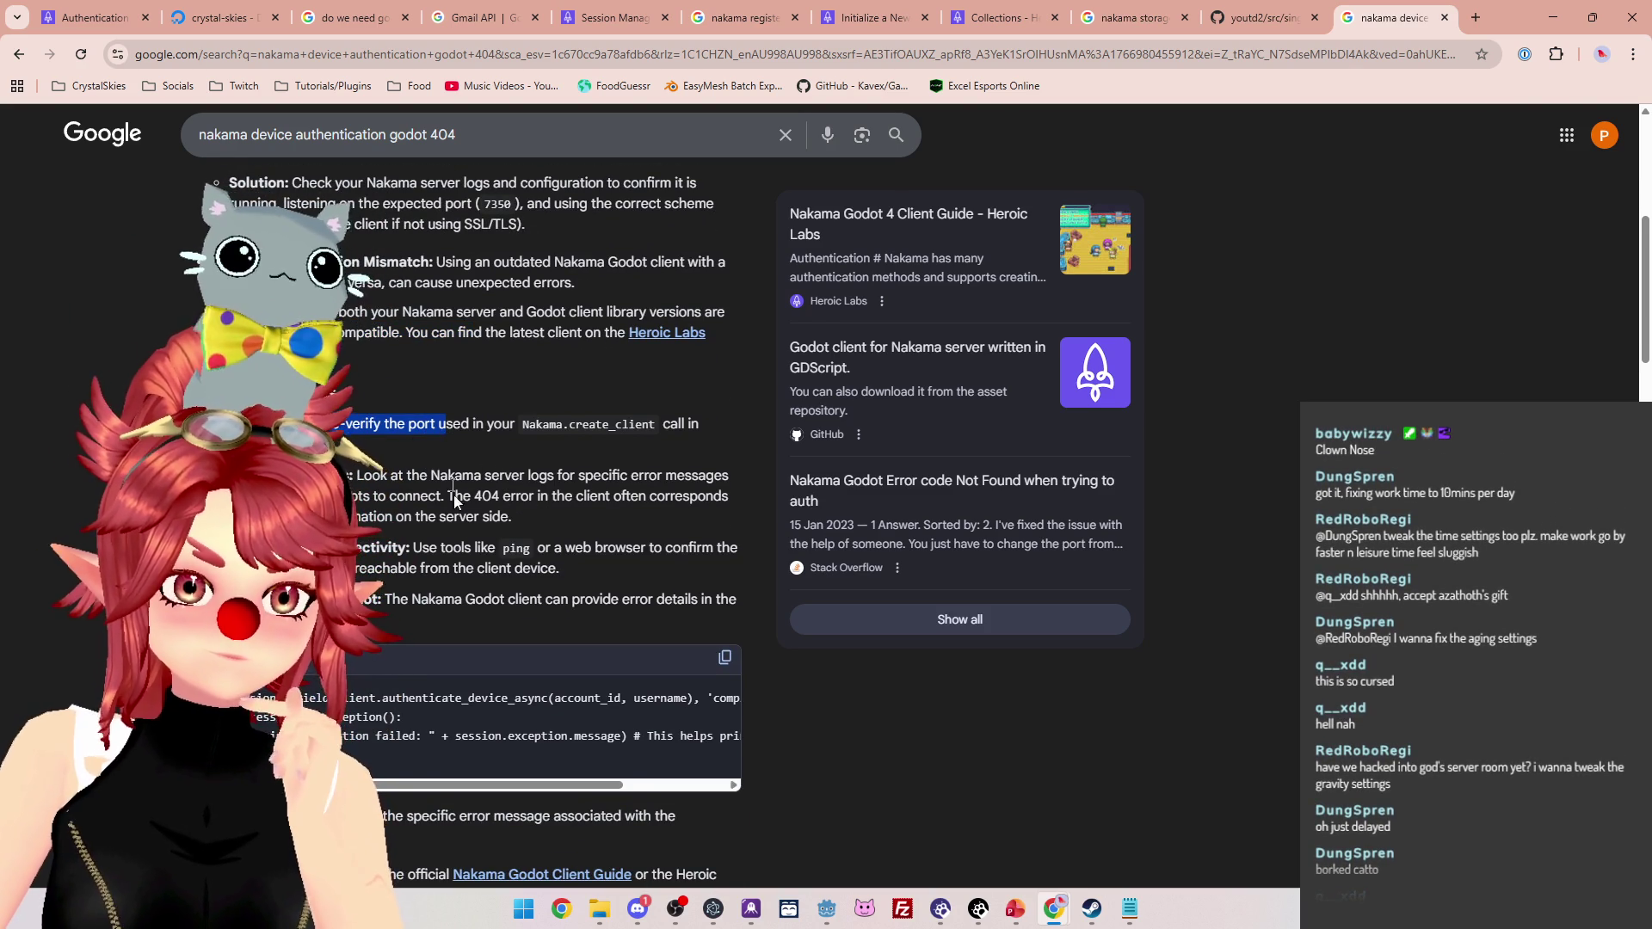
{"action": "scroll", "coordinate": [340, 334], "scroll_direction": "down", "scroll_amount": 1}
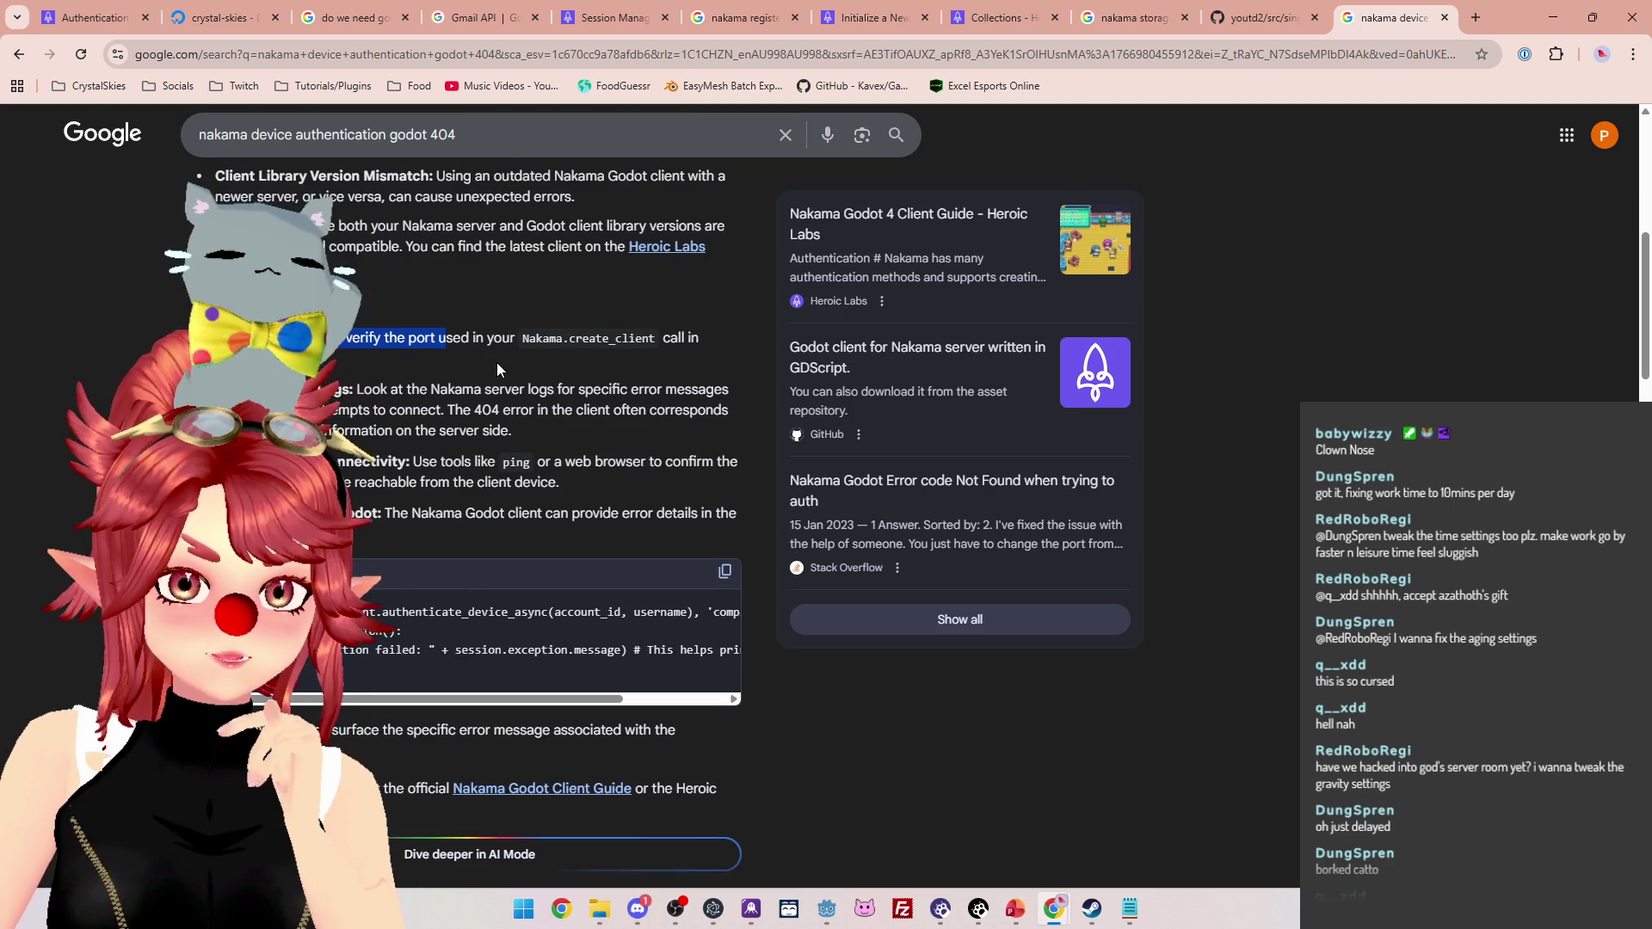
{"action": "scroll", "coordinate": [475, 420], "scroll_direction": "down", "scroll_amount": 1}
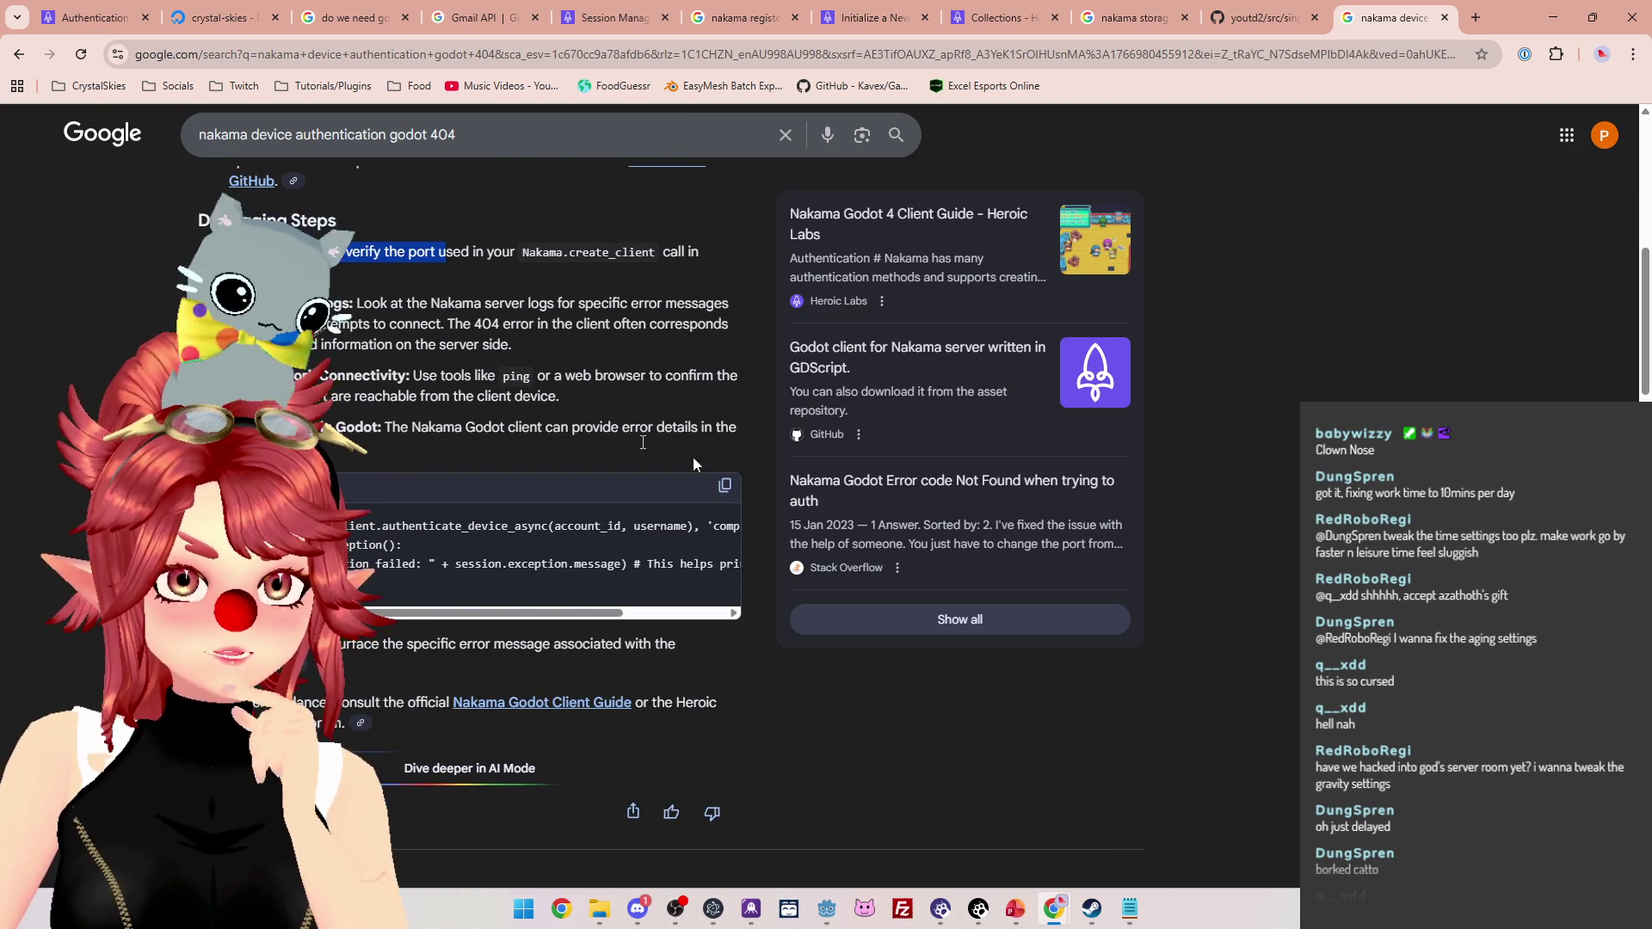
{"action": "left_click", "coordinate": [831, 912]}
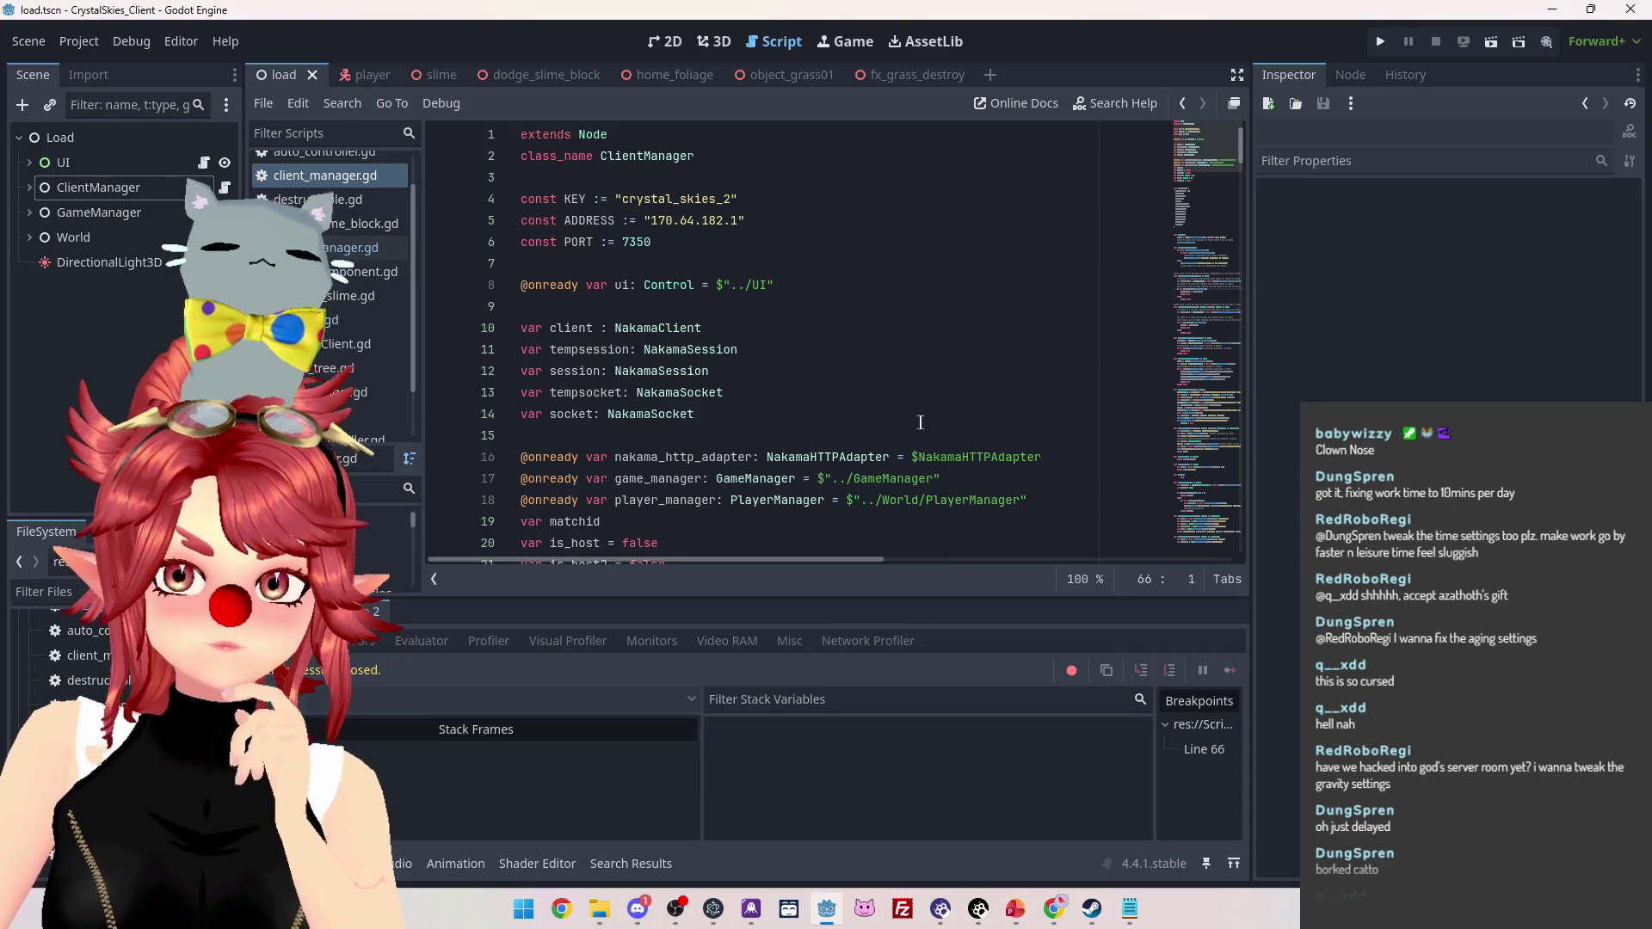
Review the game manager script, then comment out connect_with_device() on line 48 of client_manager.gd
{"action": "scroll", "coordinate": [685, 437], "scroll_direction": "down", "scroll_amount": 3}
{"action": "scroll", "coordinate": [732, 471], "scroll_direction": "down", "scroll_amount": 10}
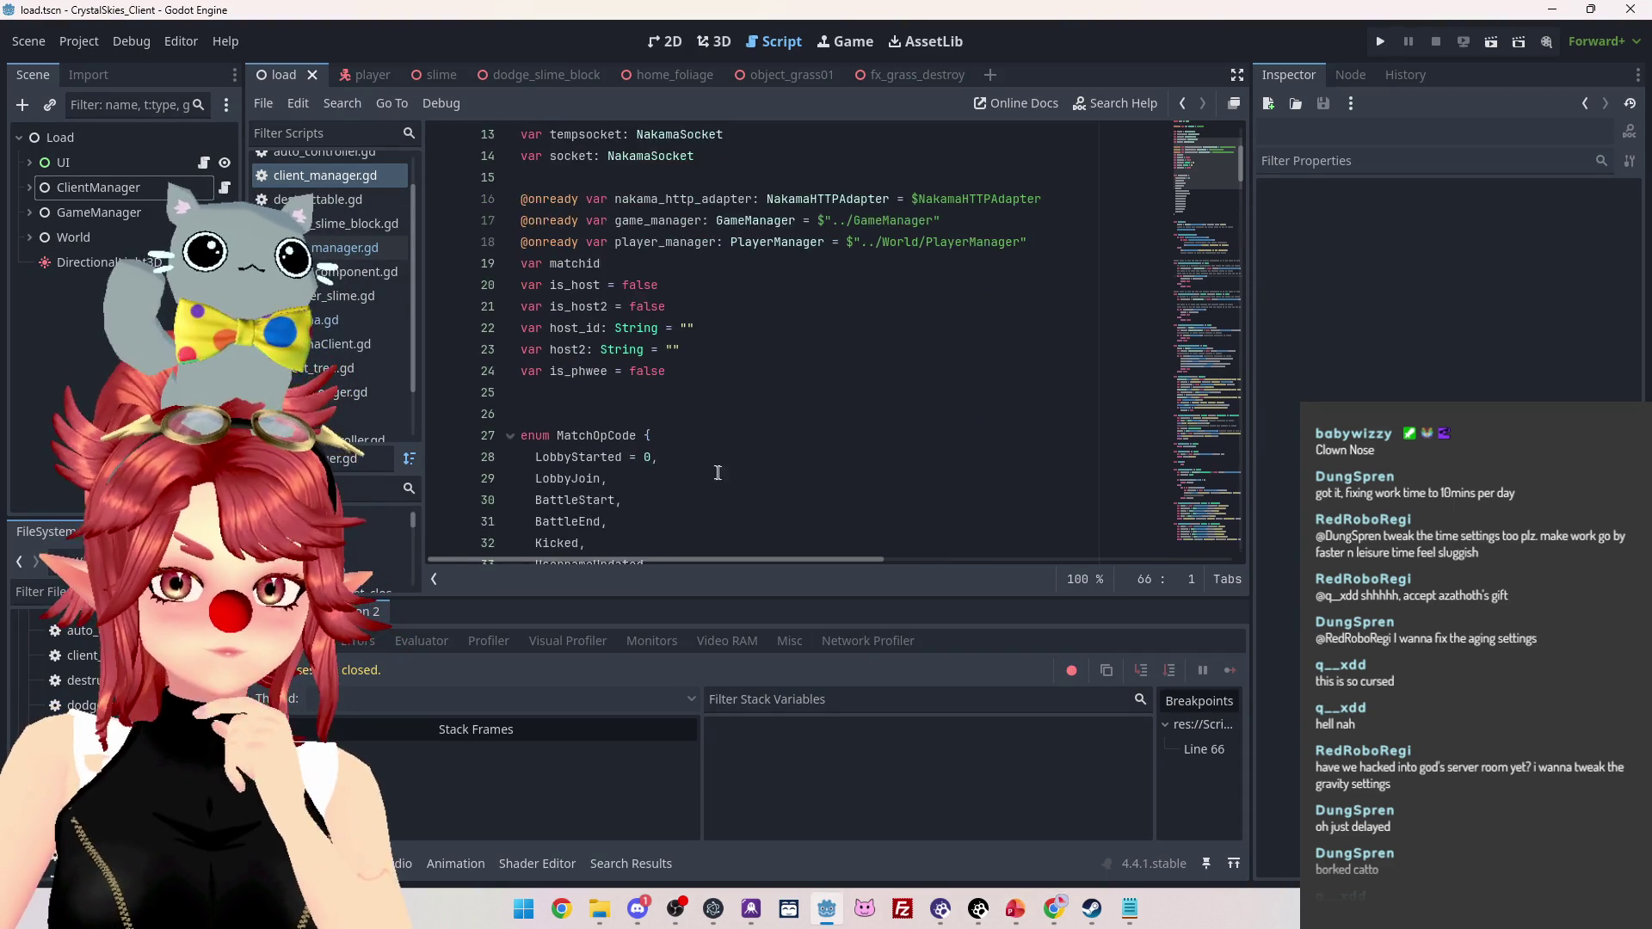
{"action": "scroll", "coordinate": [715, 473], "scroll_direction": "down", "scroll_amount": 2}
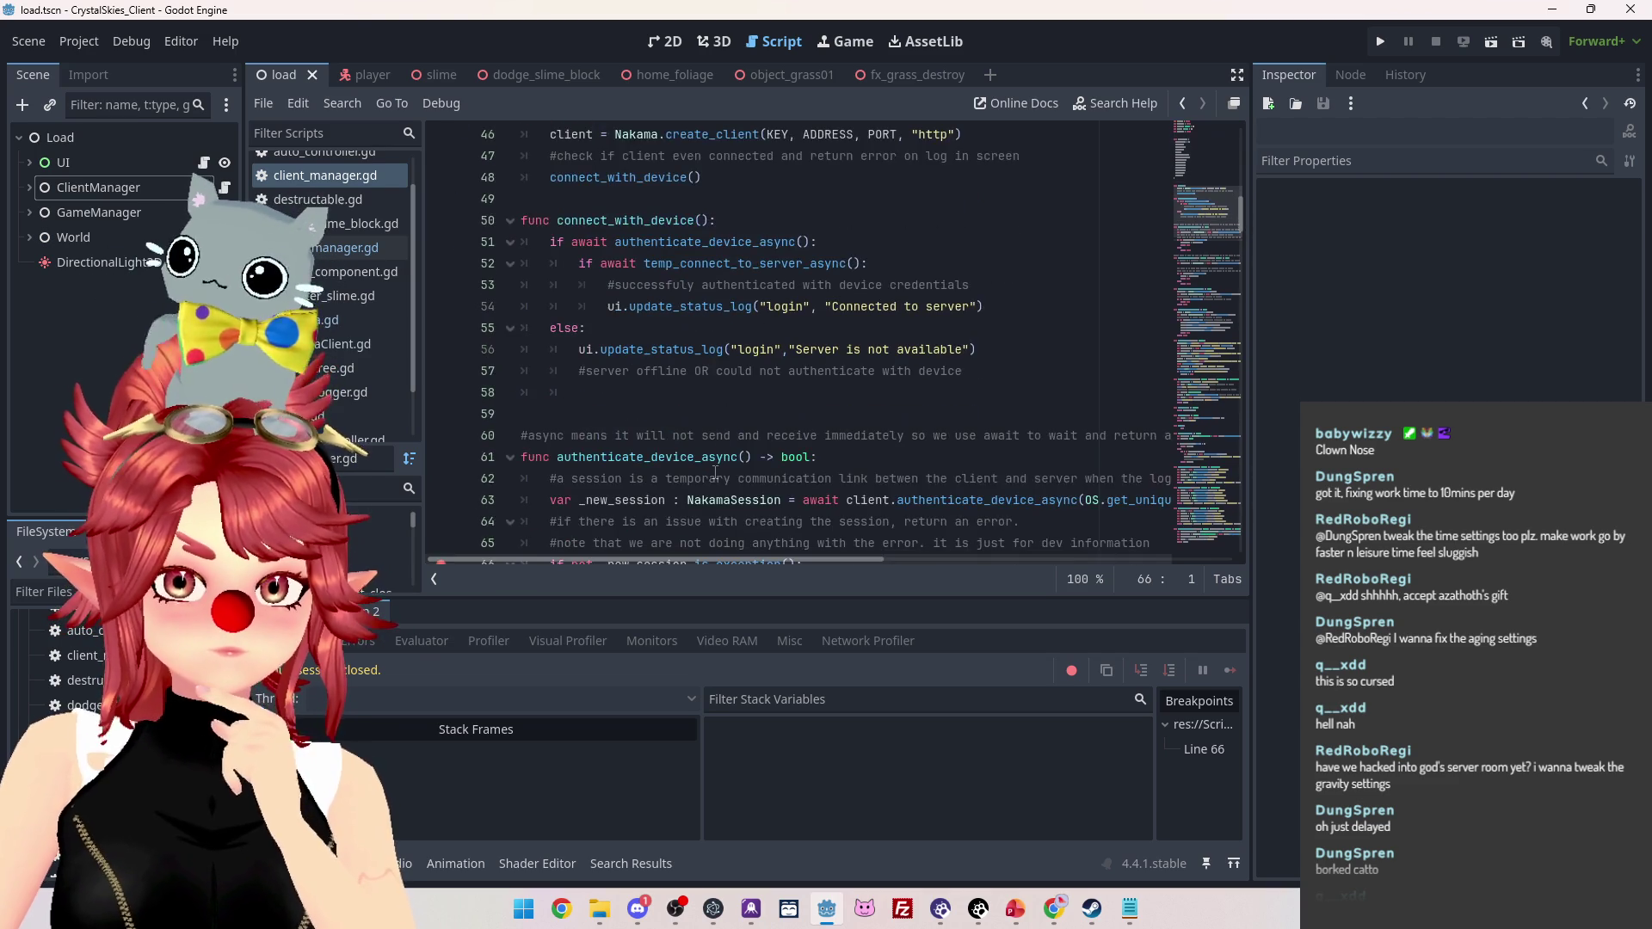
{"action": "scroll", "coordinate": [643, 438], "scroll_direction": "up", "scroll_amount": 5}
{"action": "left_click", "coordinate": [332, 176]}
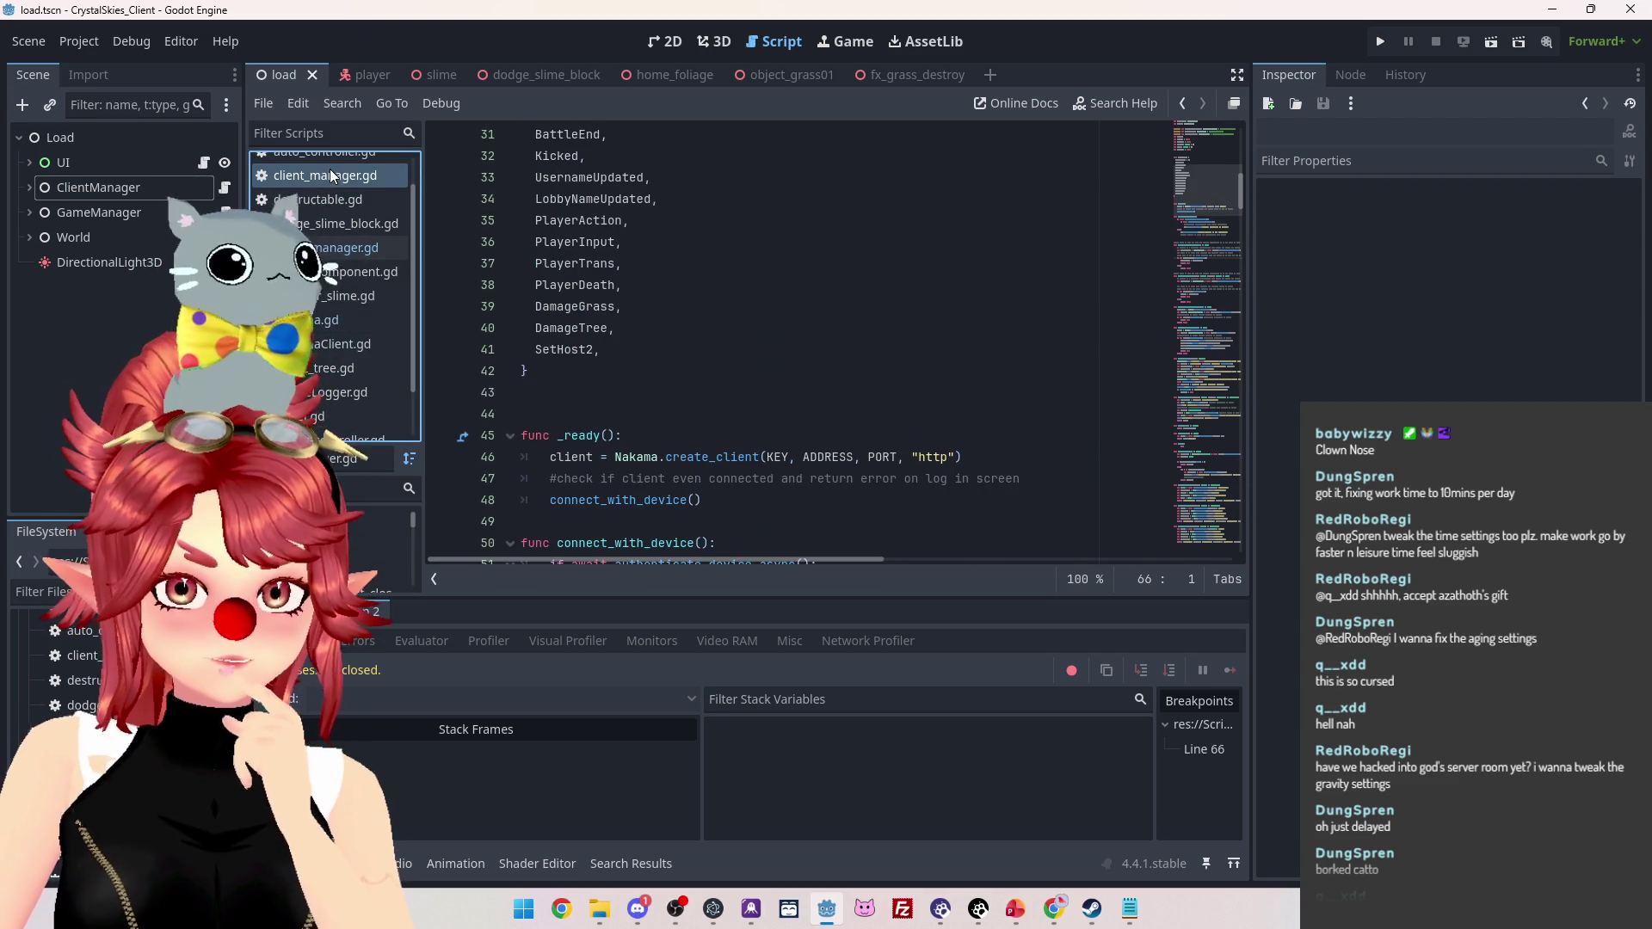
{"action": "left_click", "coordinate": [328, 248]}
{"action": "scroll", "coordinate": [814, 398], "scroll_direction": "down", "scroll_amount": 4}
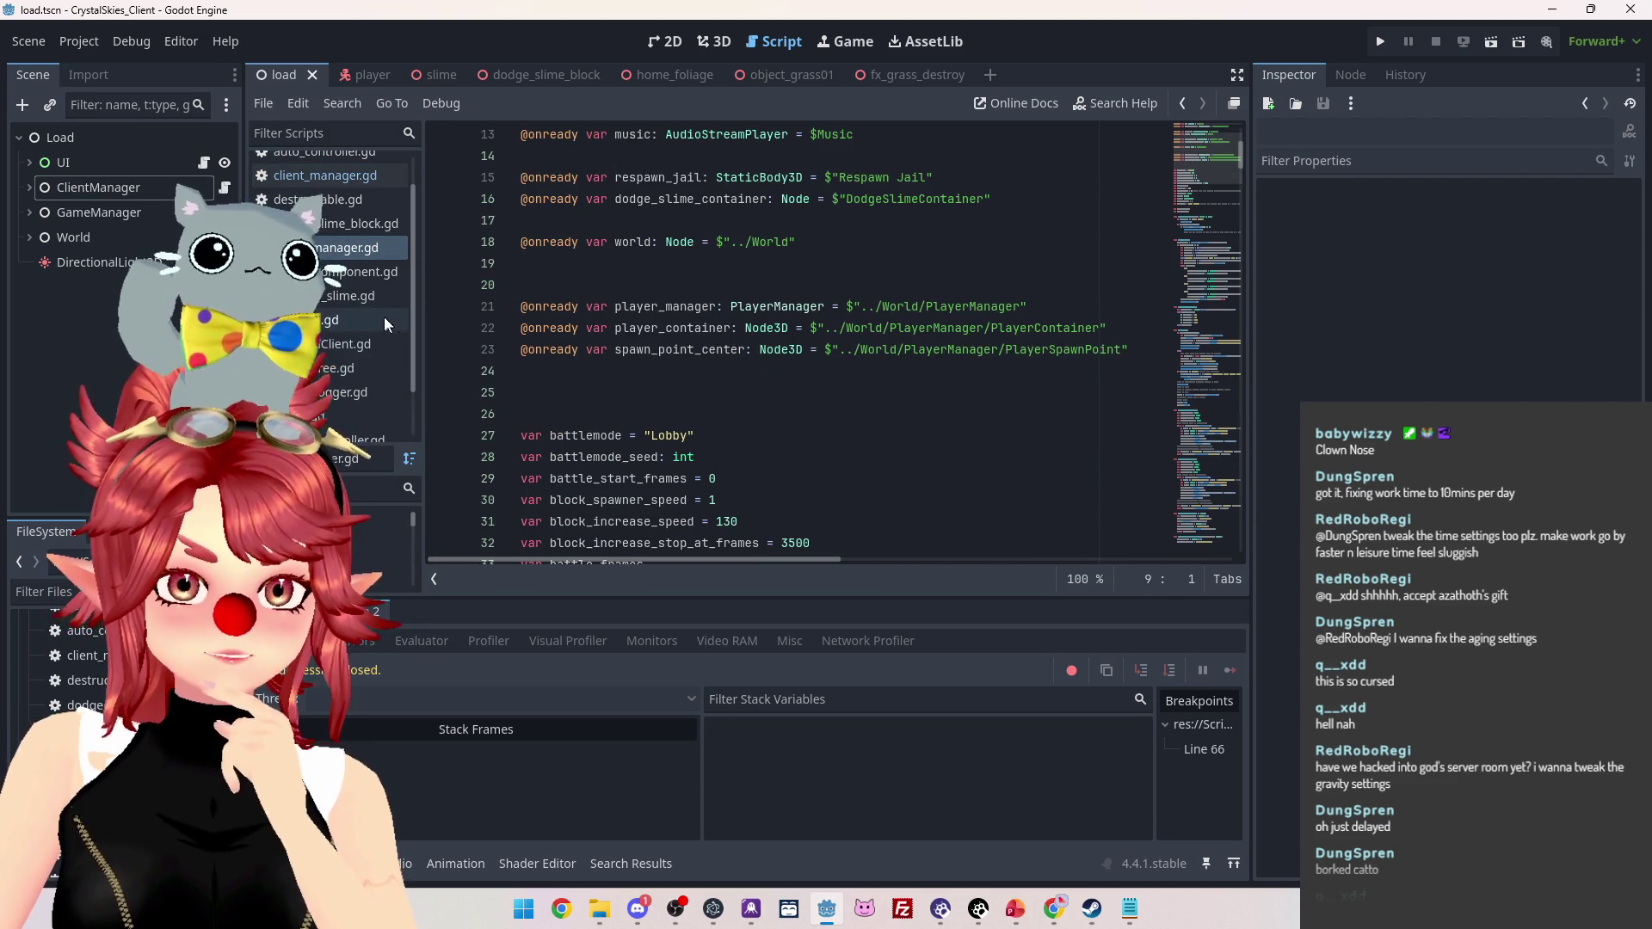
{"action": "left_click", "coordinate": [320, 322]}
{"action": "left_click", "coordinate": [320, 251]}
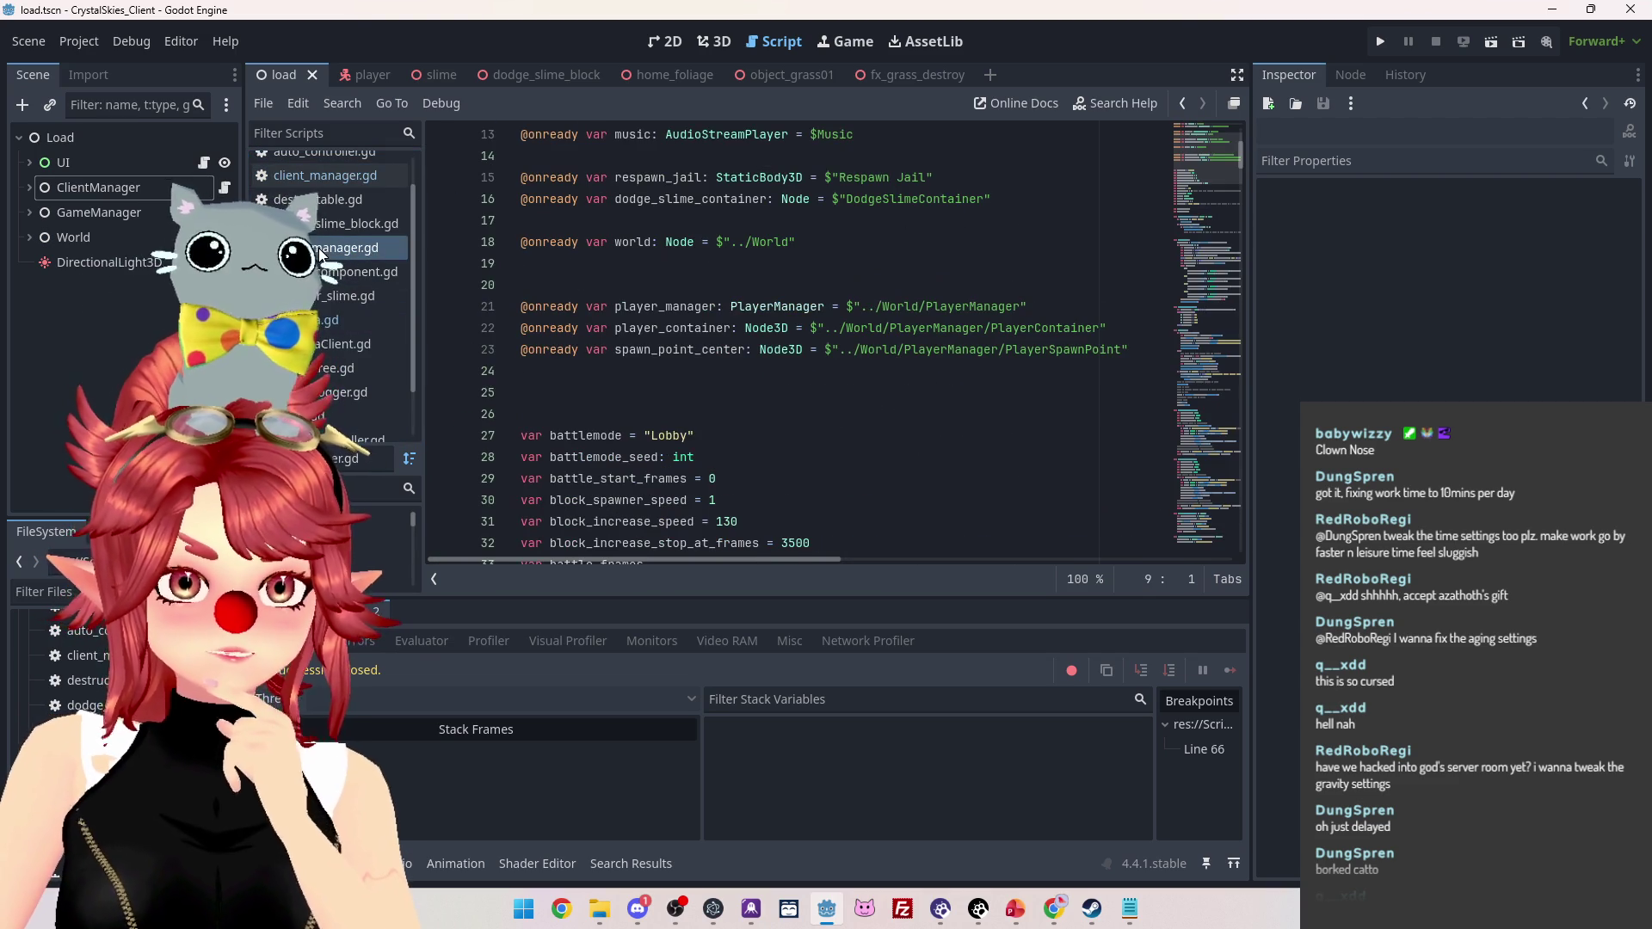
{"action": "left_click", "coordinate": [322, 180]}
{"action": "scroll", "coordinate": [613, 324], "scroll_direction": "down", "scroll_amount": 4}
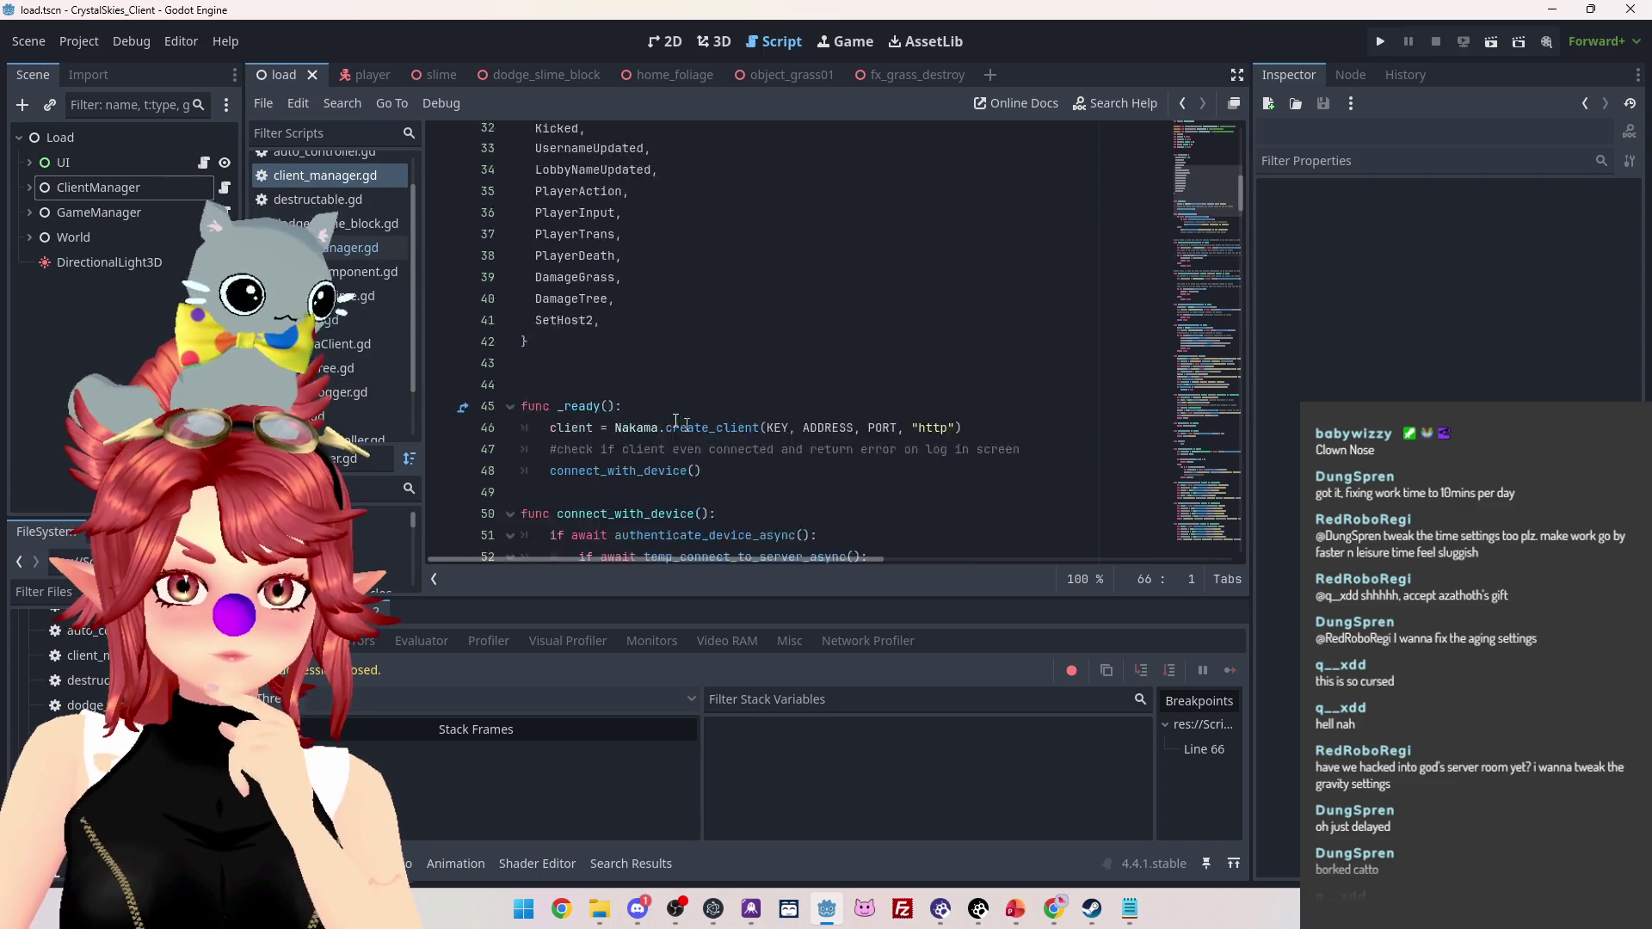
{"action": "left_click", "coordinate": [555, 303]}
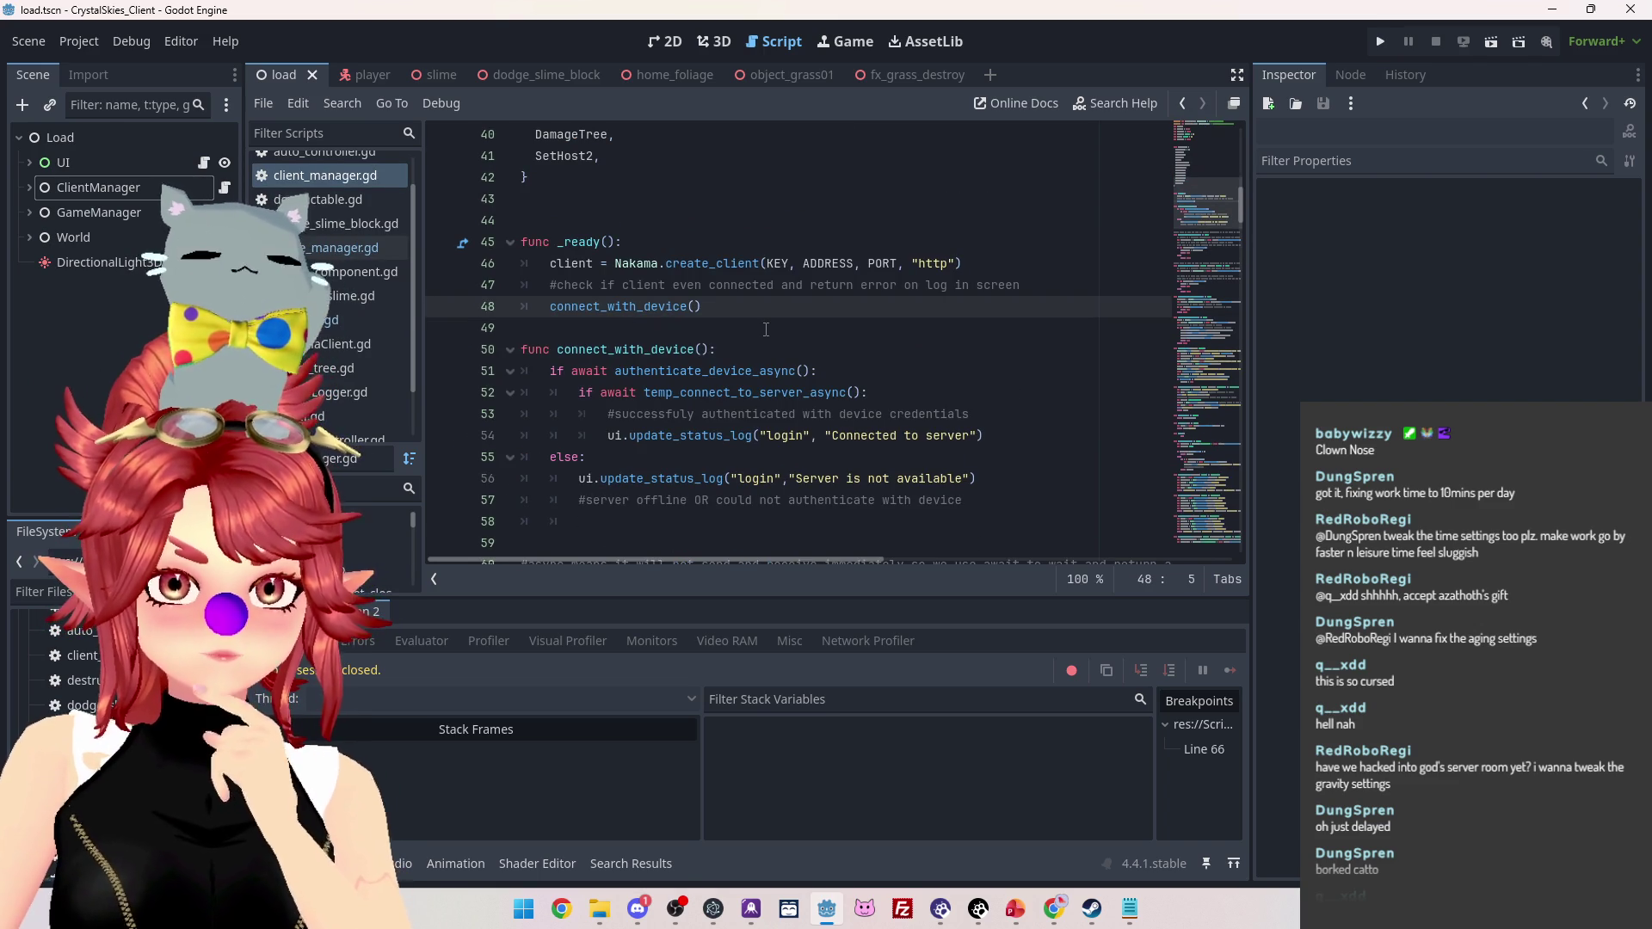
{"action": "type", "text": "#"}
{"action": "left_click", "coordinate": [777, 233]}
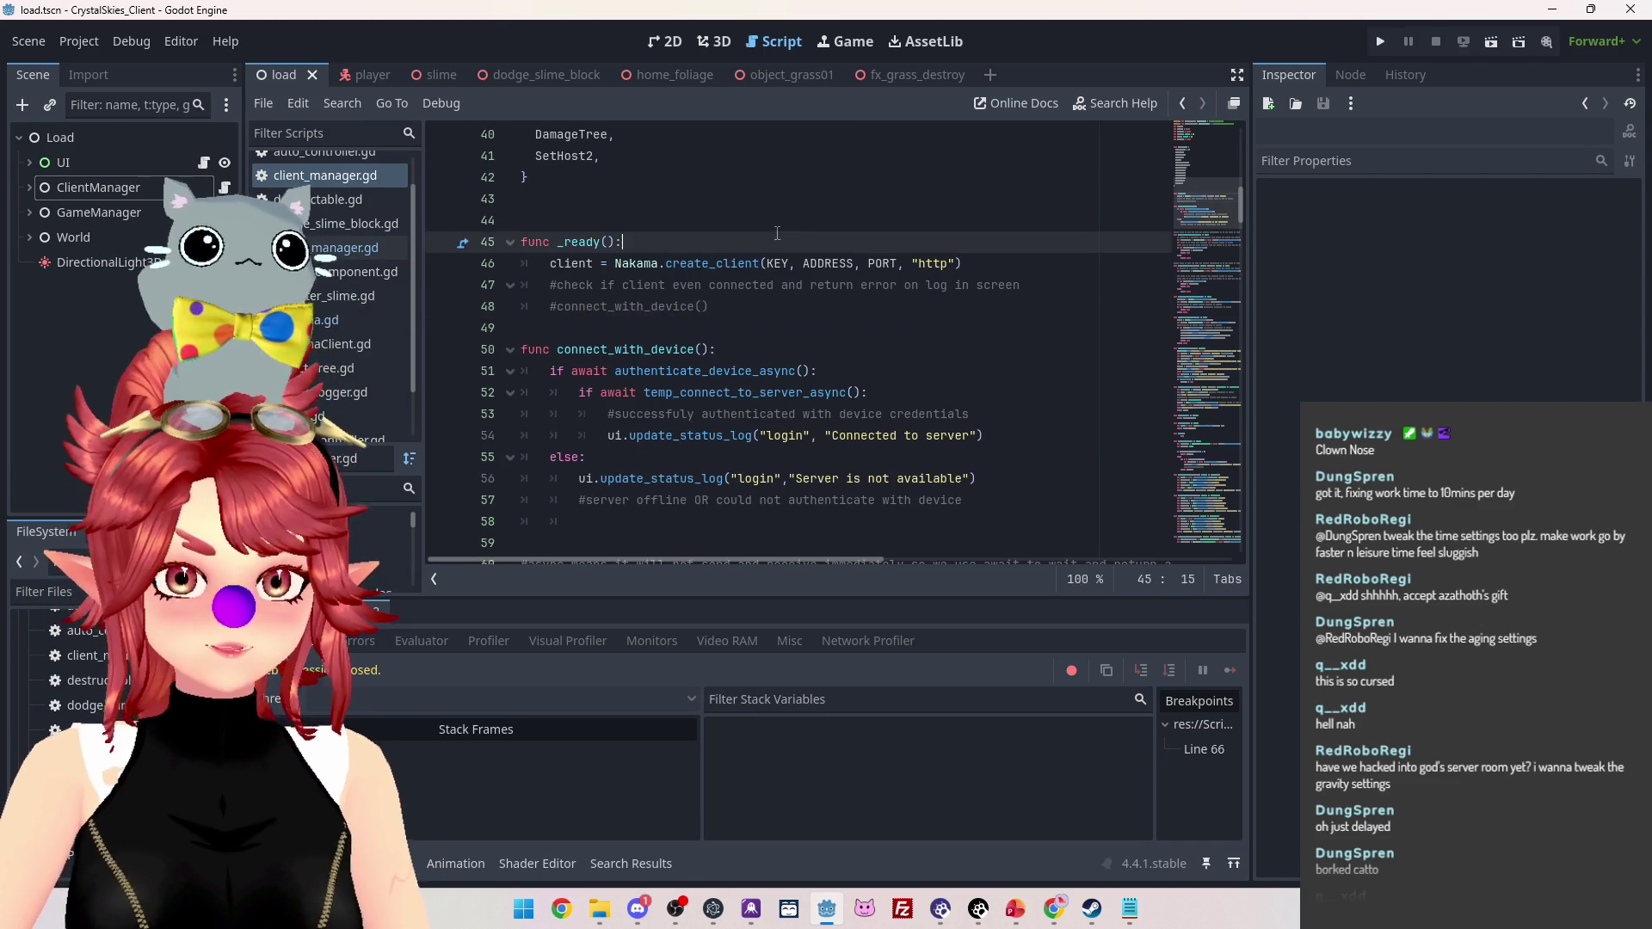
Test-run the game: log in, create a lobby named 'asdd', then stop
{"action": "left_click", "coordinate": [1383, 45]}
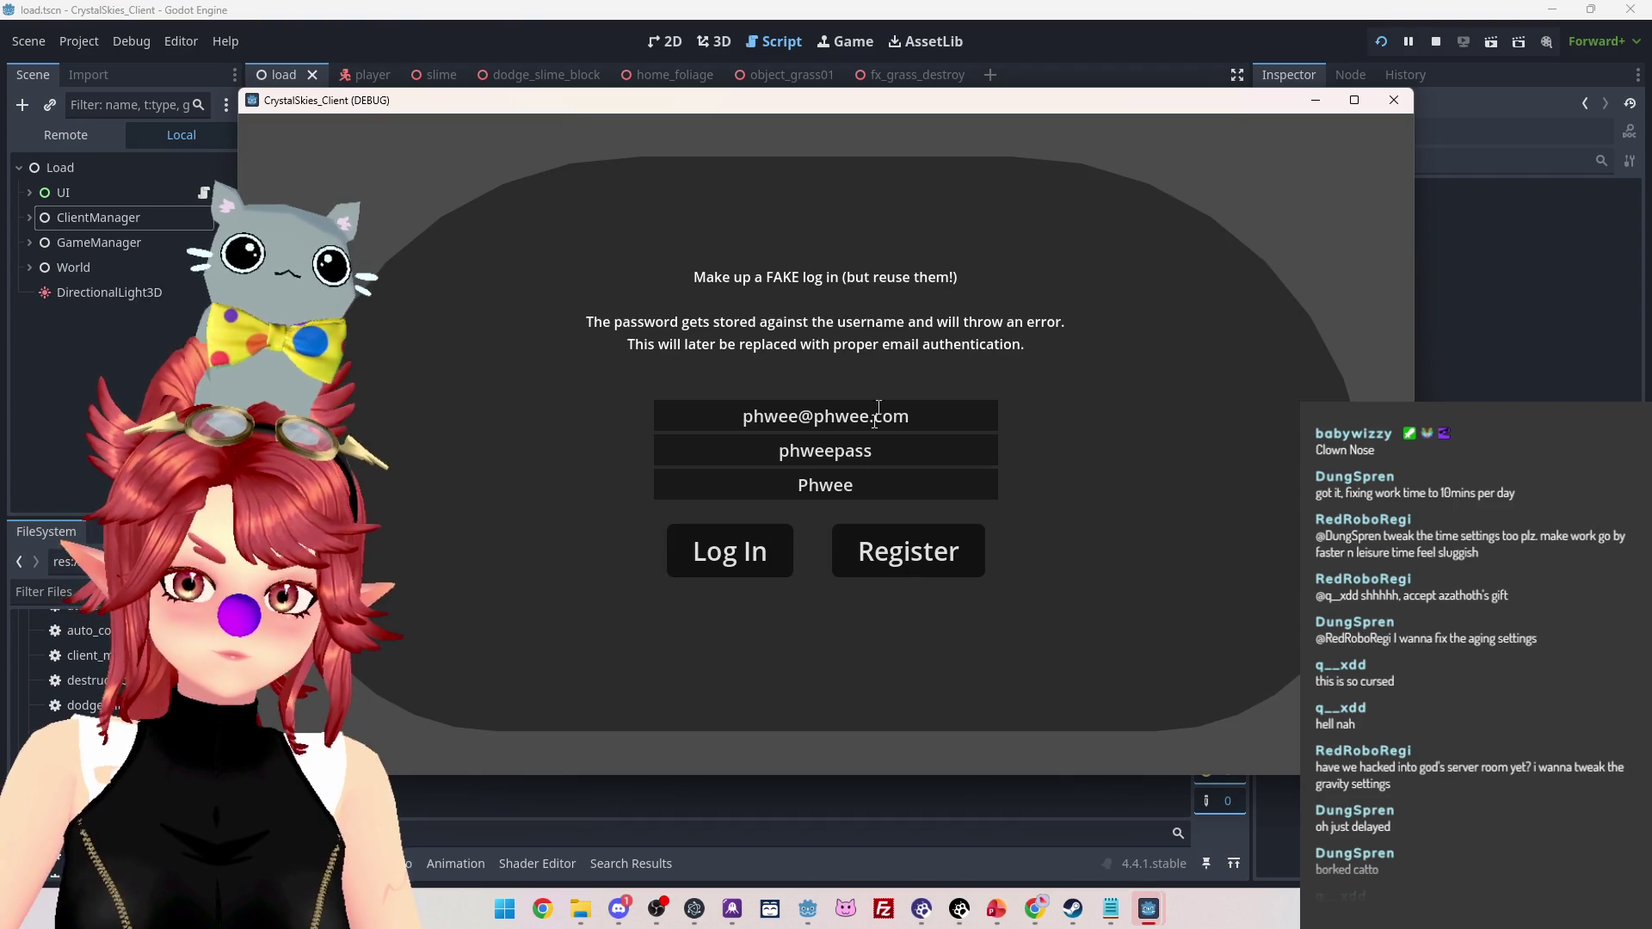
{"action": "left_click", "coordinate": [737, 556]}
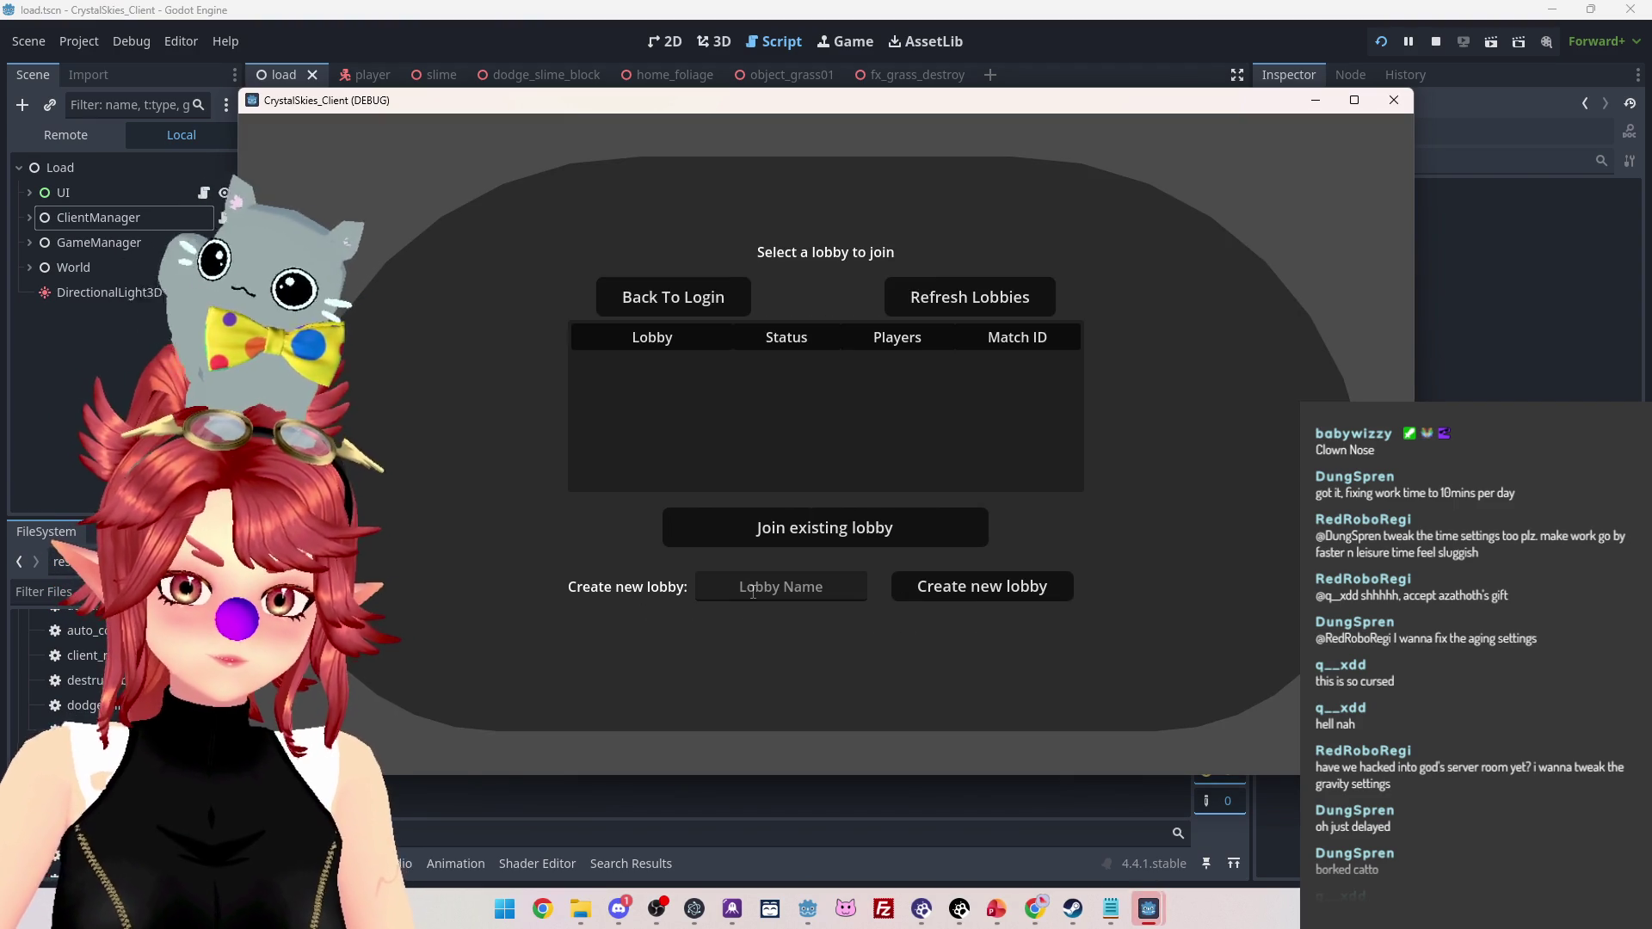
{"action": "type", "text": "asdd"}
{"action": "left_click", "coordinate": [973, 588]}
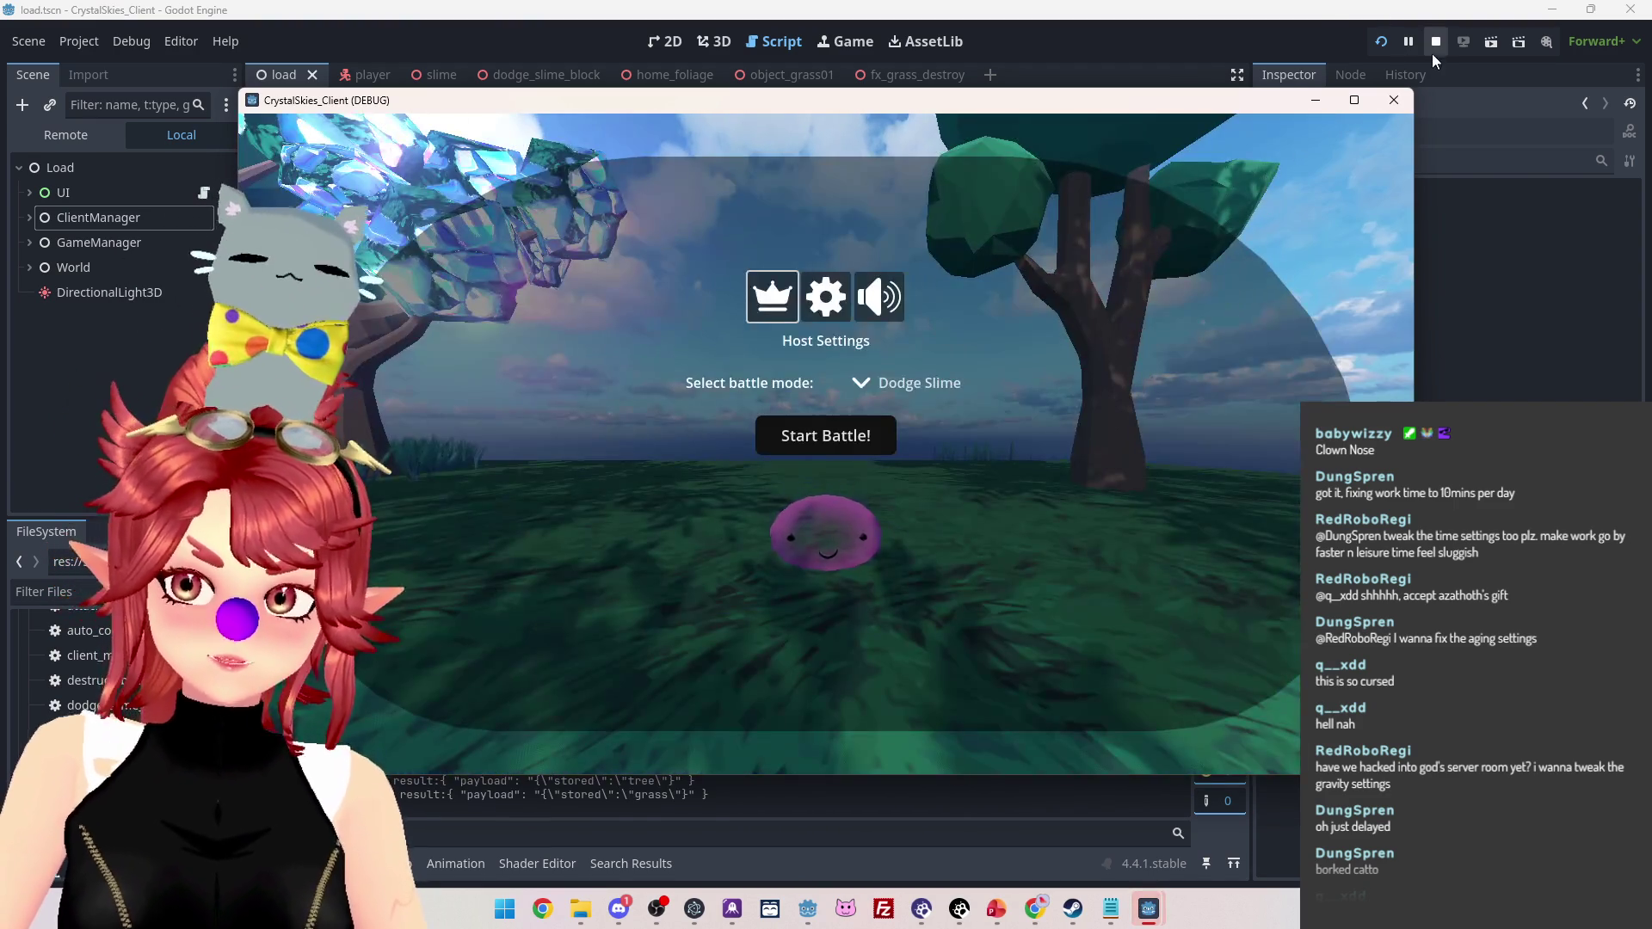
{"action": "left_click", "coordinate": [1435, 43]}
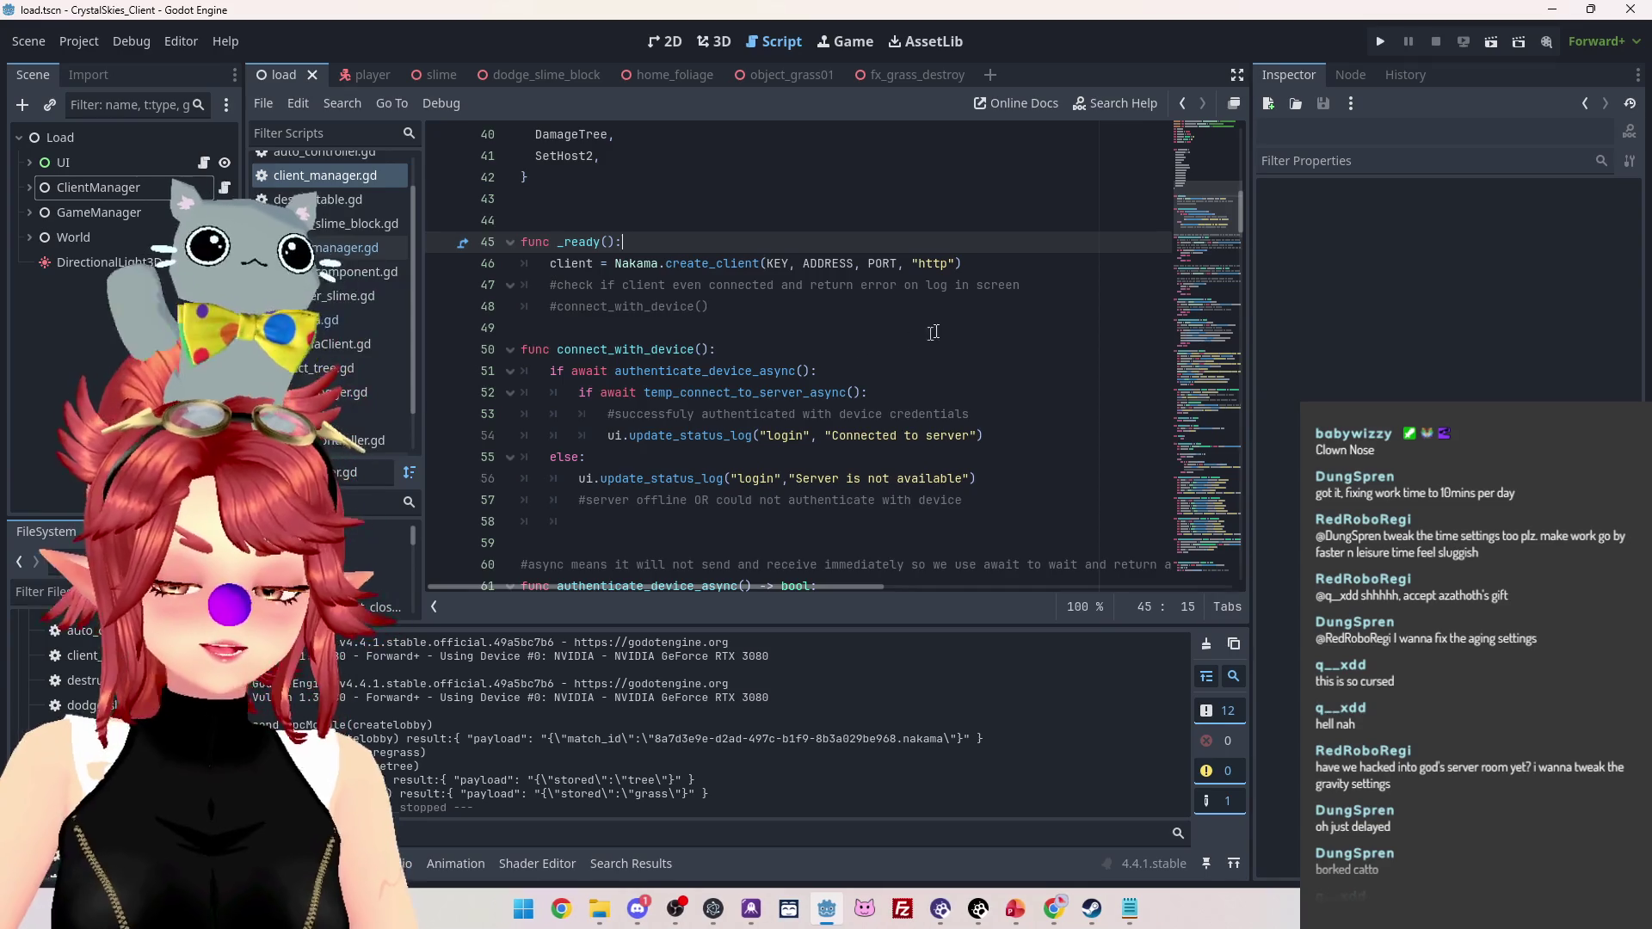
Duplicate the ADDRESS line, set it to "crystal-skies.com", save, and try logging in
{"action": "scroll", "coordinate": [652, 394], "scroll_direction": "up", "scroll_amount": 10}
{"action": "scroll", "coordinate": [601, 308], "scroll_direction": "up", "scroll_amount": 1}
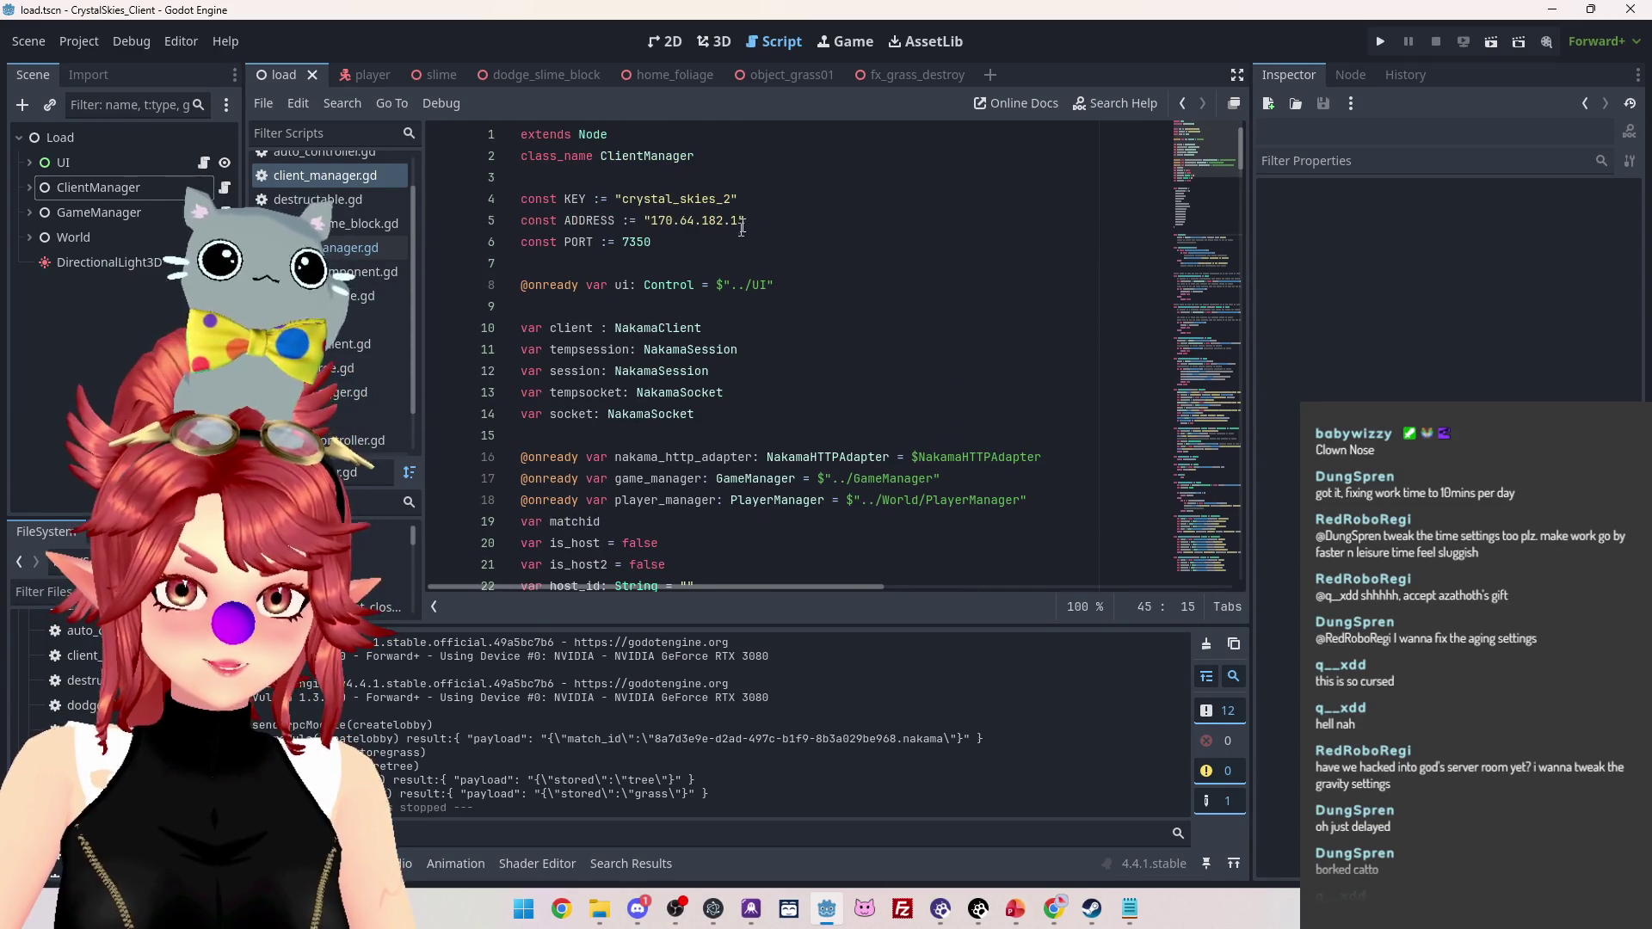
{"action": "left_click_drag", "start_coordinate": [745, 220], "coordinate": [513, 221]}
{"action": "left_click", "coordinate": [775, 223]}
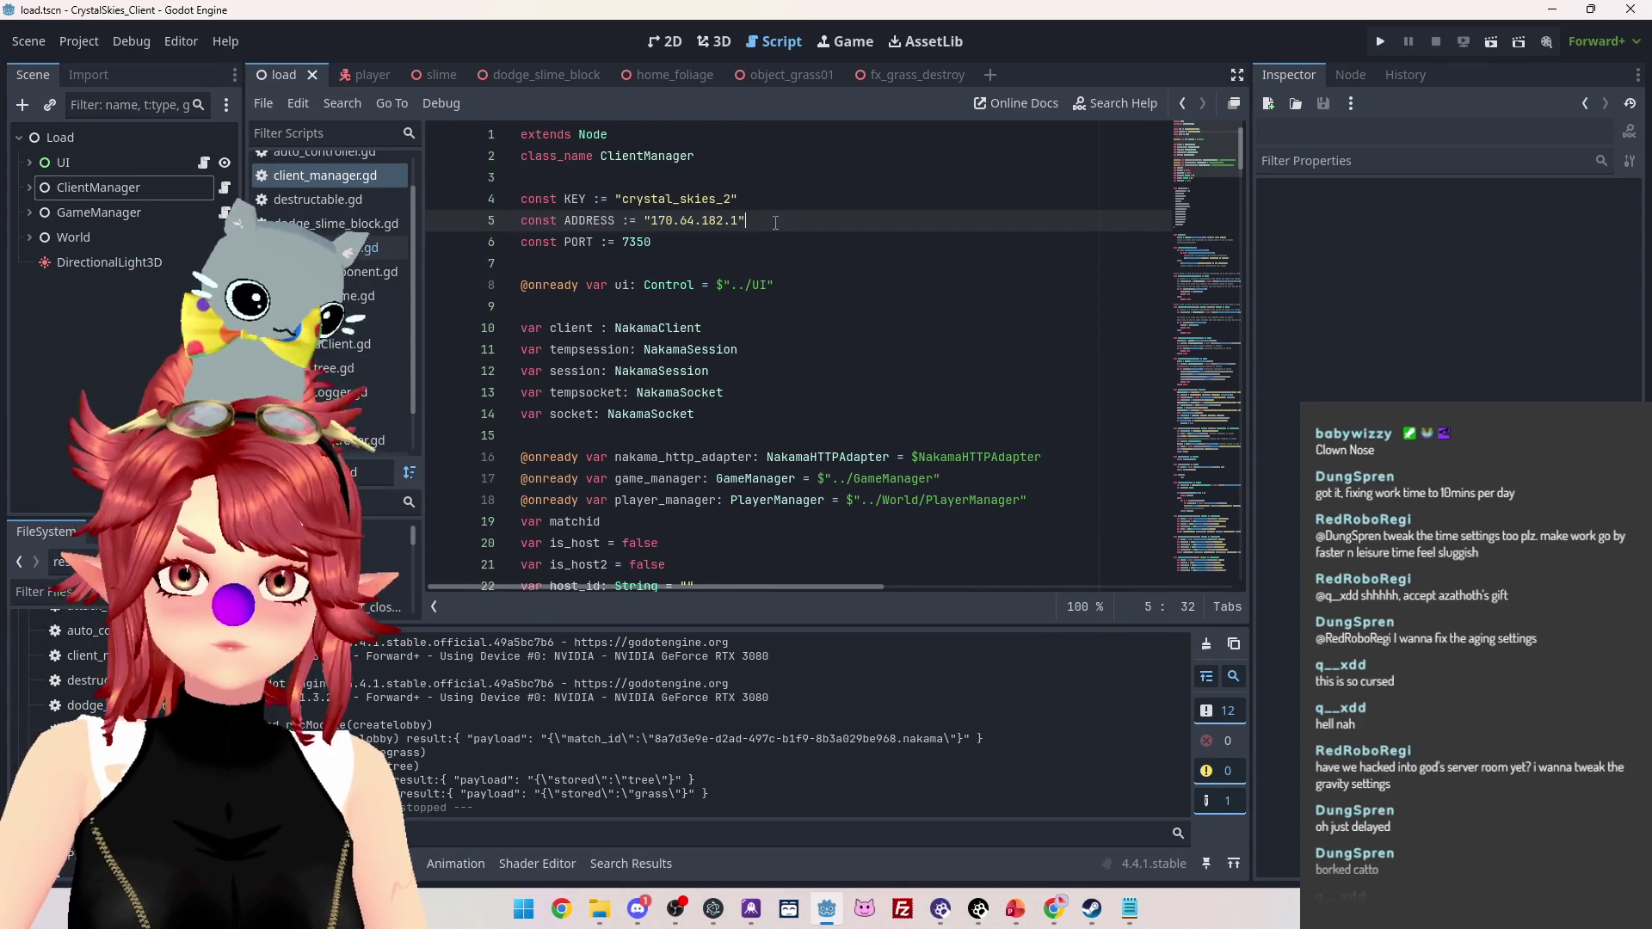
{"action": "key", "text": "ctrl+shift+d"}
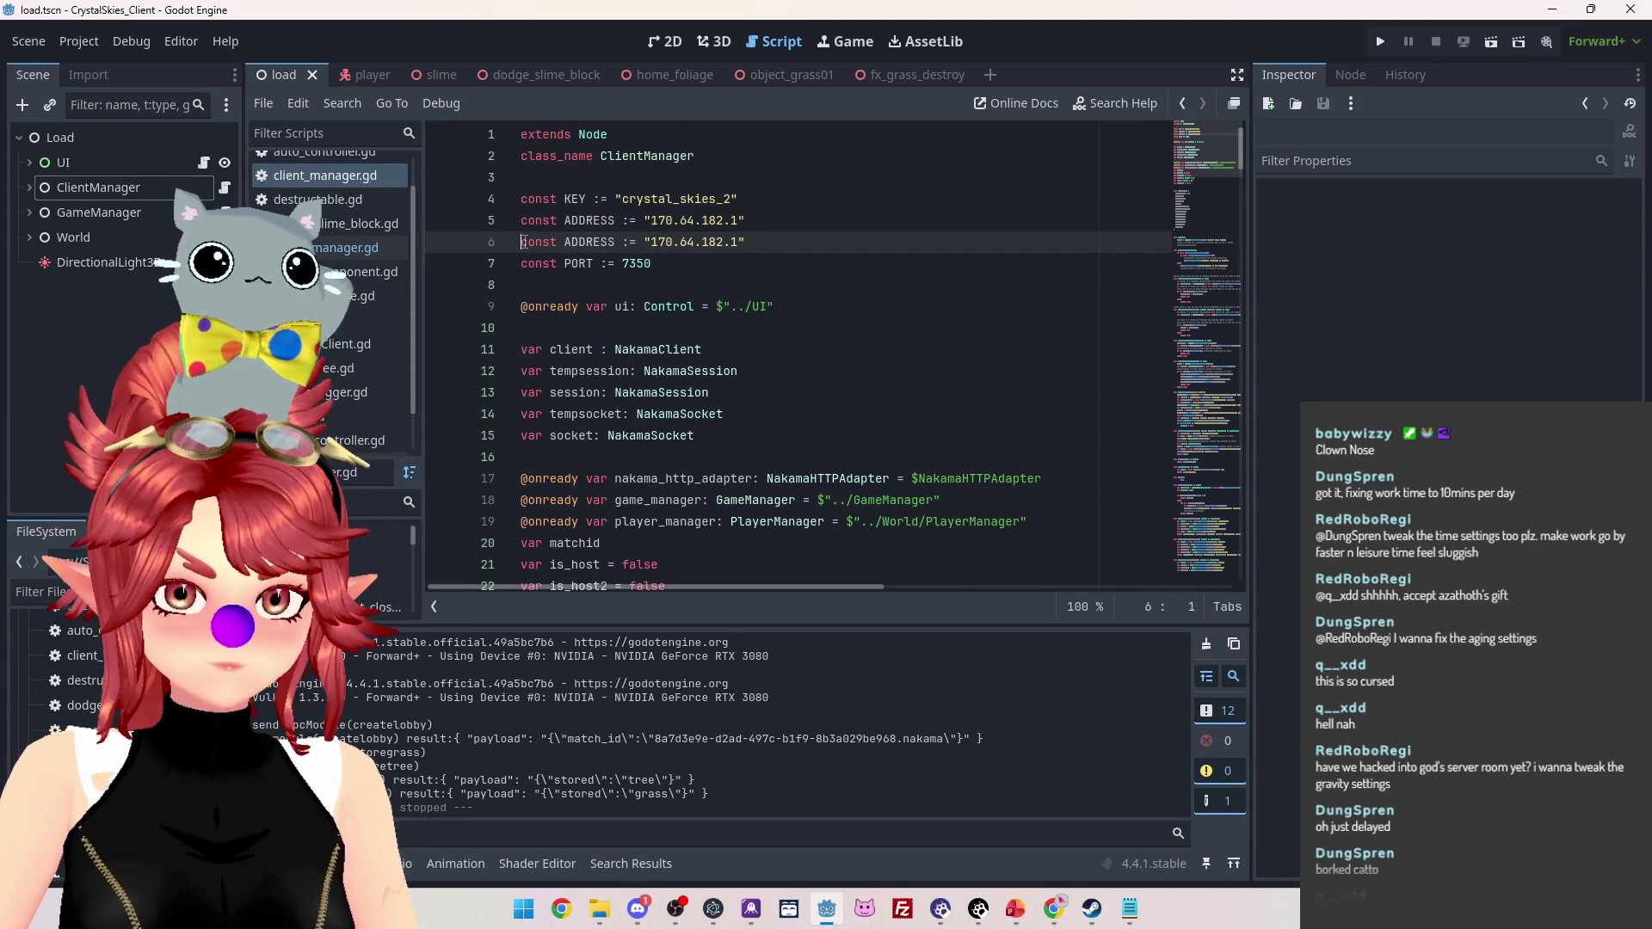
{"action": "type", "text": "#"}
{"action": "left_click_drag", "start_coordinate": [652, 220], "coordinate": [733, 220]}
{"action": "type", "text": "crystal-skies"}
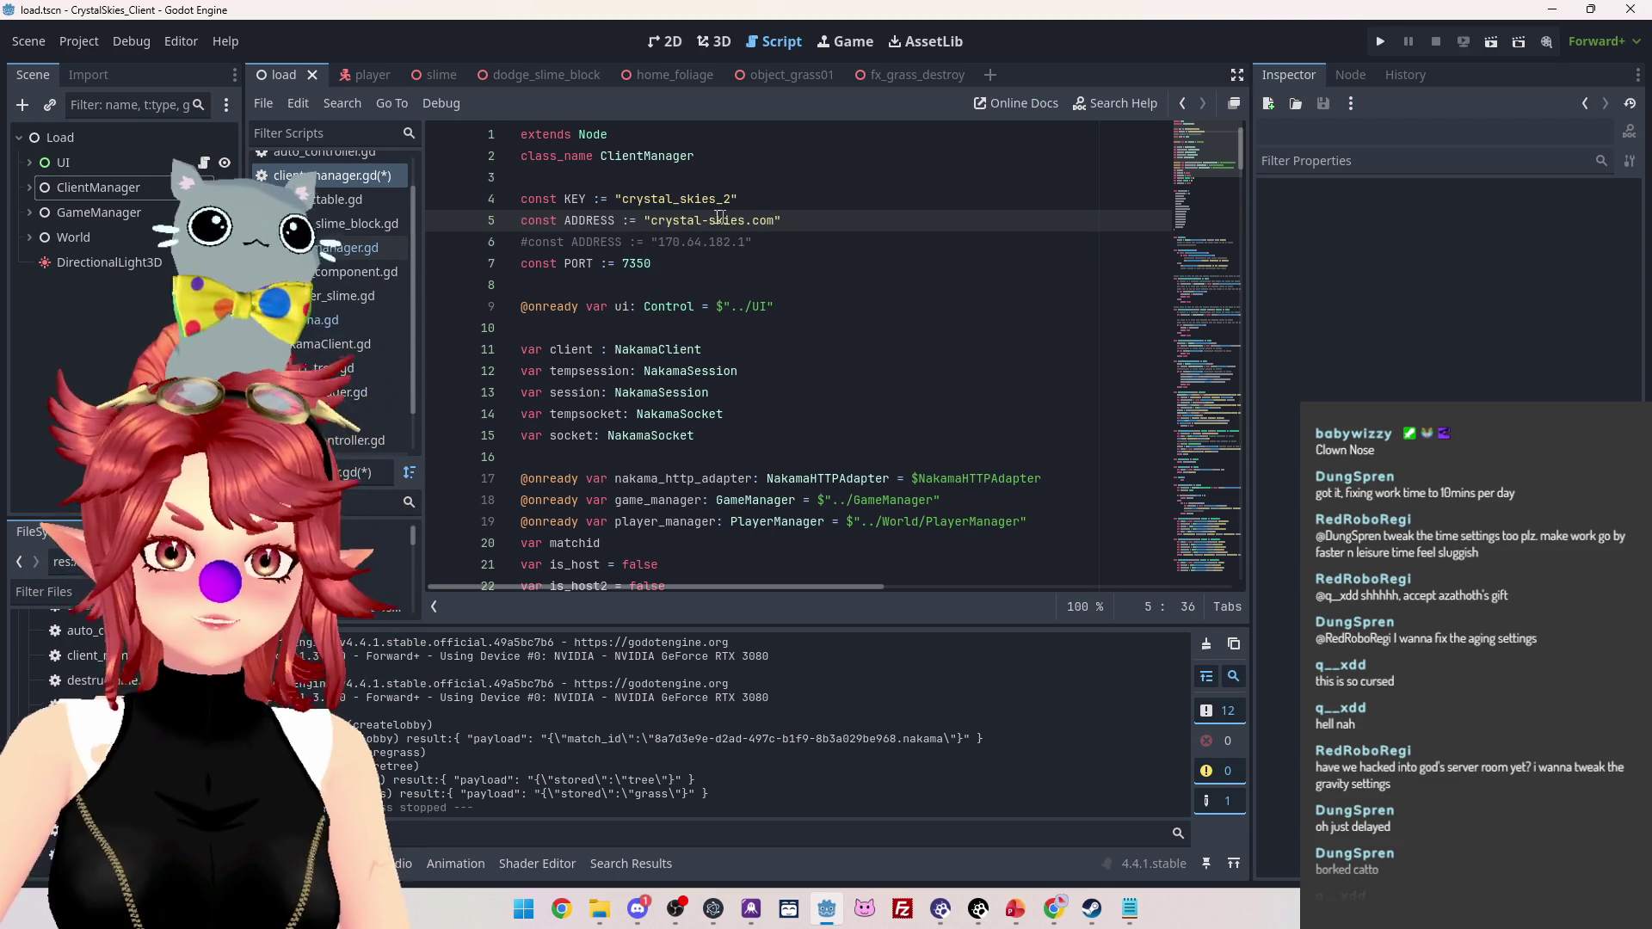
{"action": "left_click", "coordinate": [817, 283]}
{"action": "key", "text": "ctrl+s"}
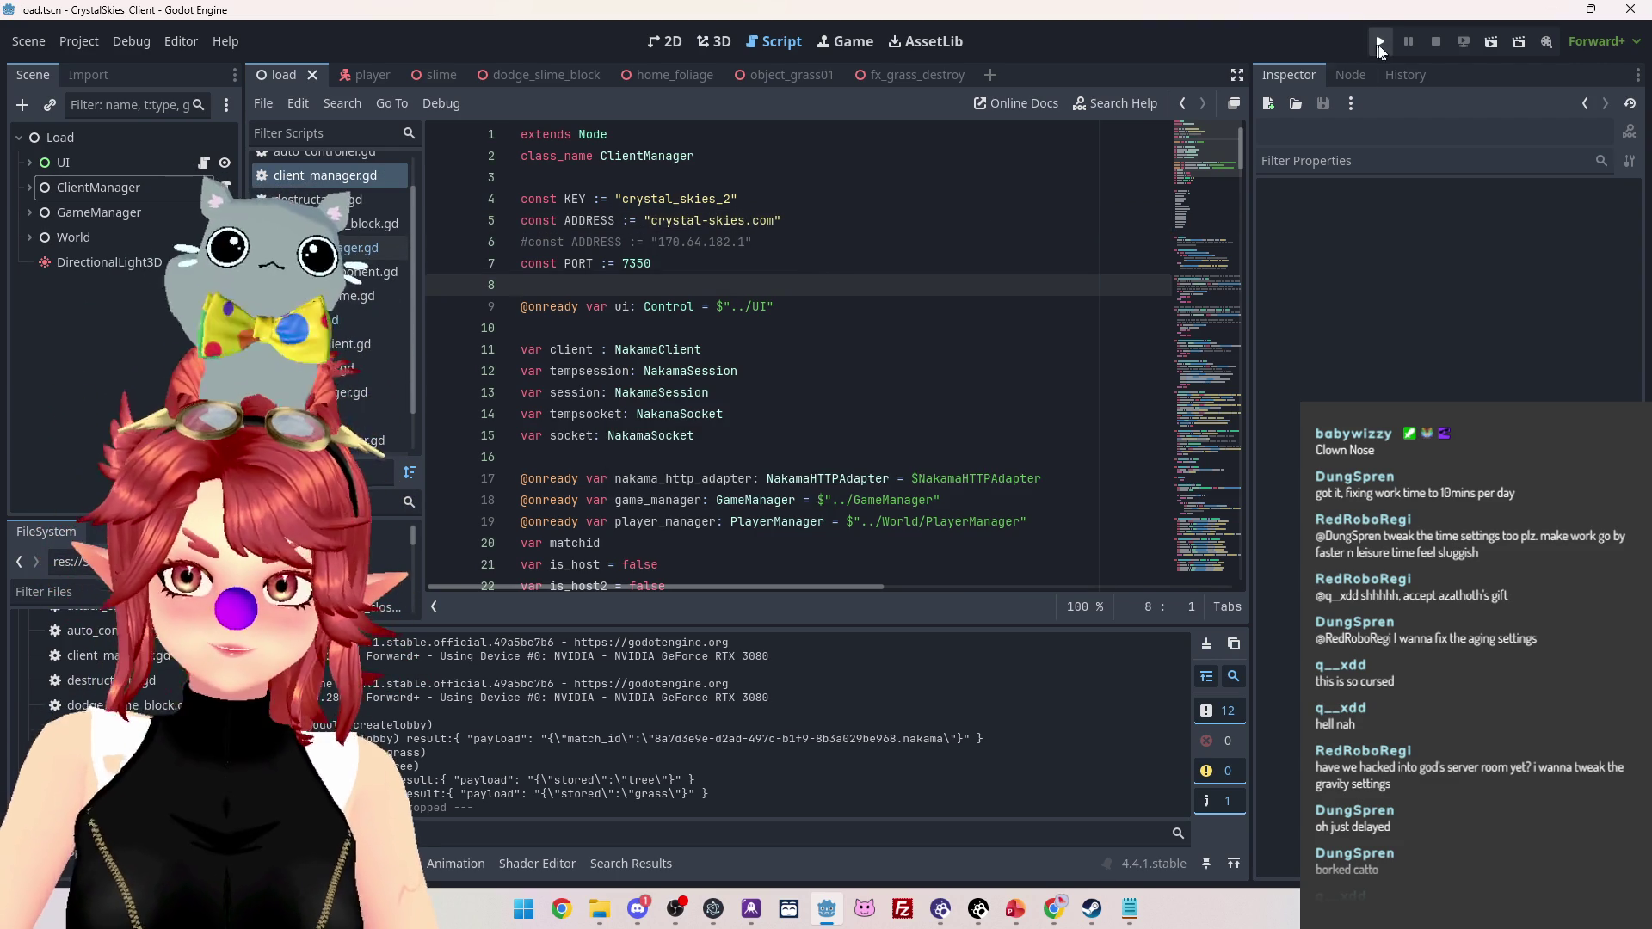
{"action": "left_click", "coordinate": [1379, 43]}
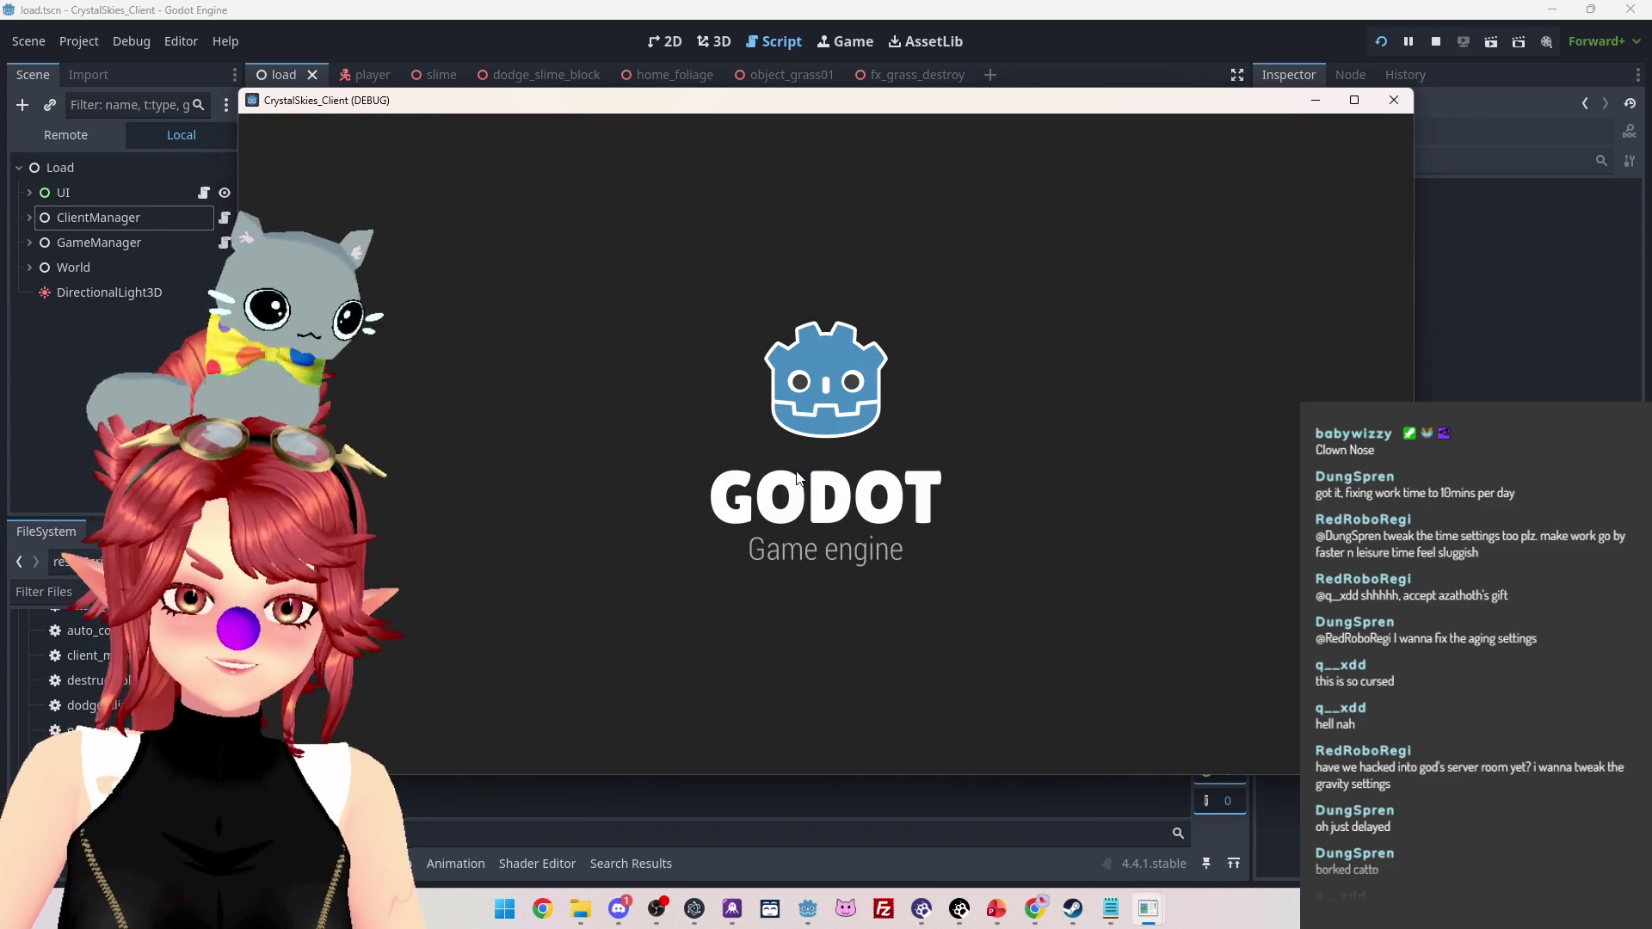
{"action": "left_click", "coordinate": [729, 564]}
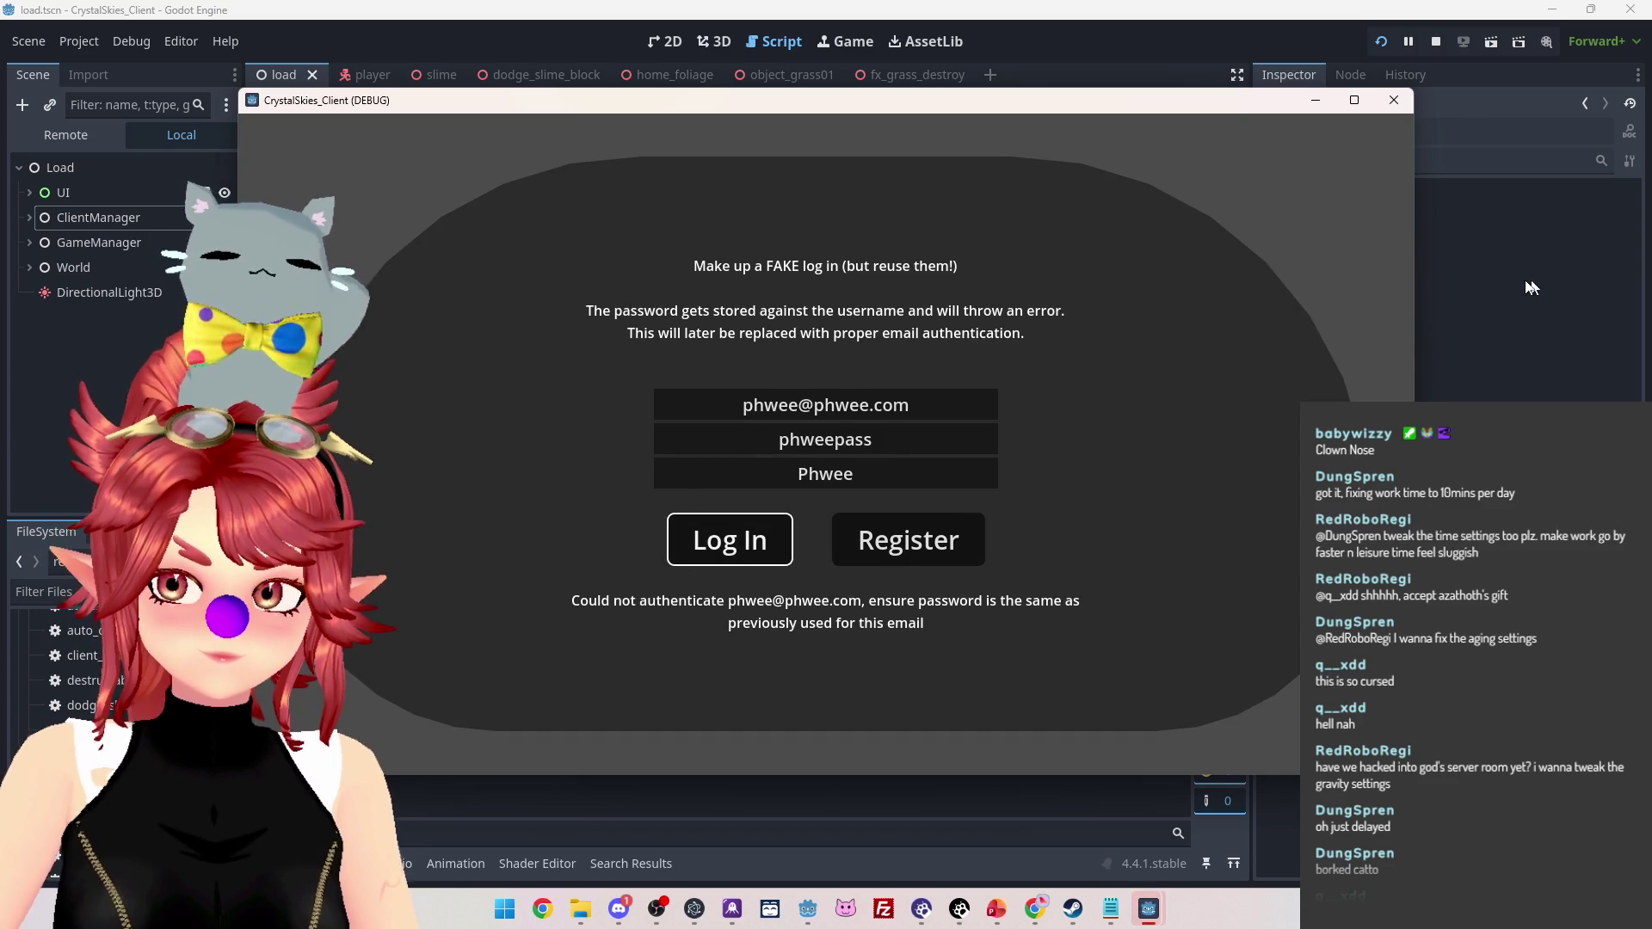
{"action": "left_click", "coordinate": [1485, 286]}
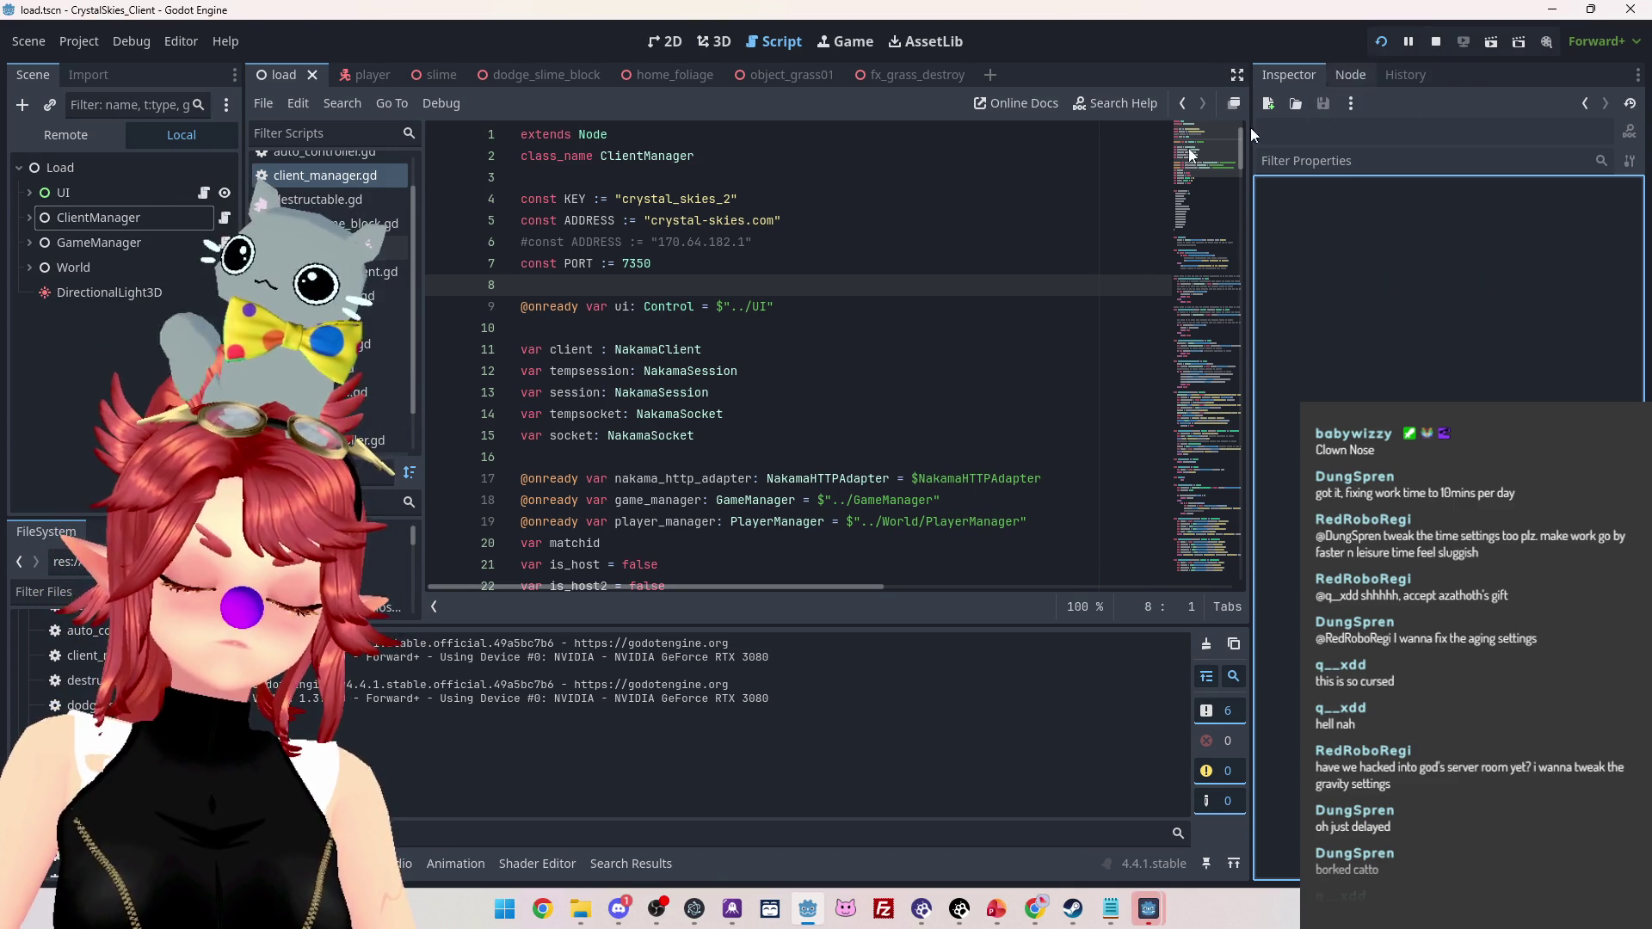
Swap comments so ADDRESS uses 170.64.182.1 and the crystal-skies.com line is commented
{"action": "left_click", "coordinate": [757, 242]}
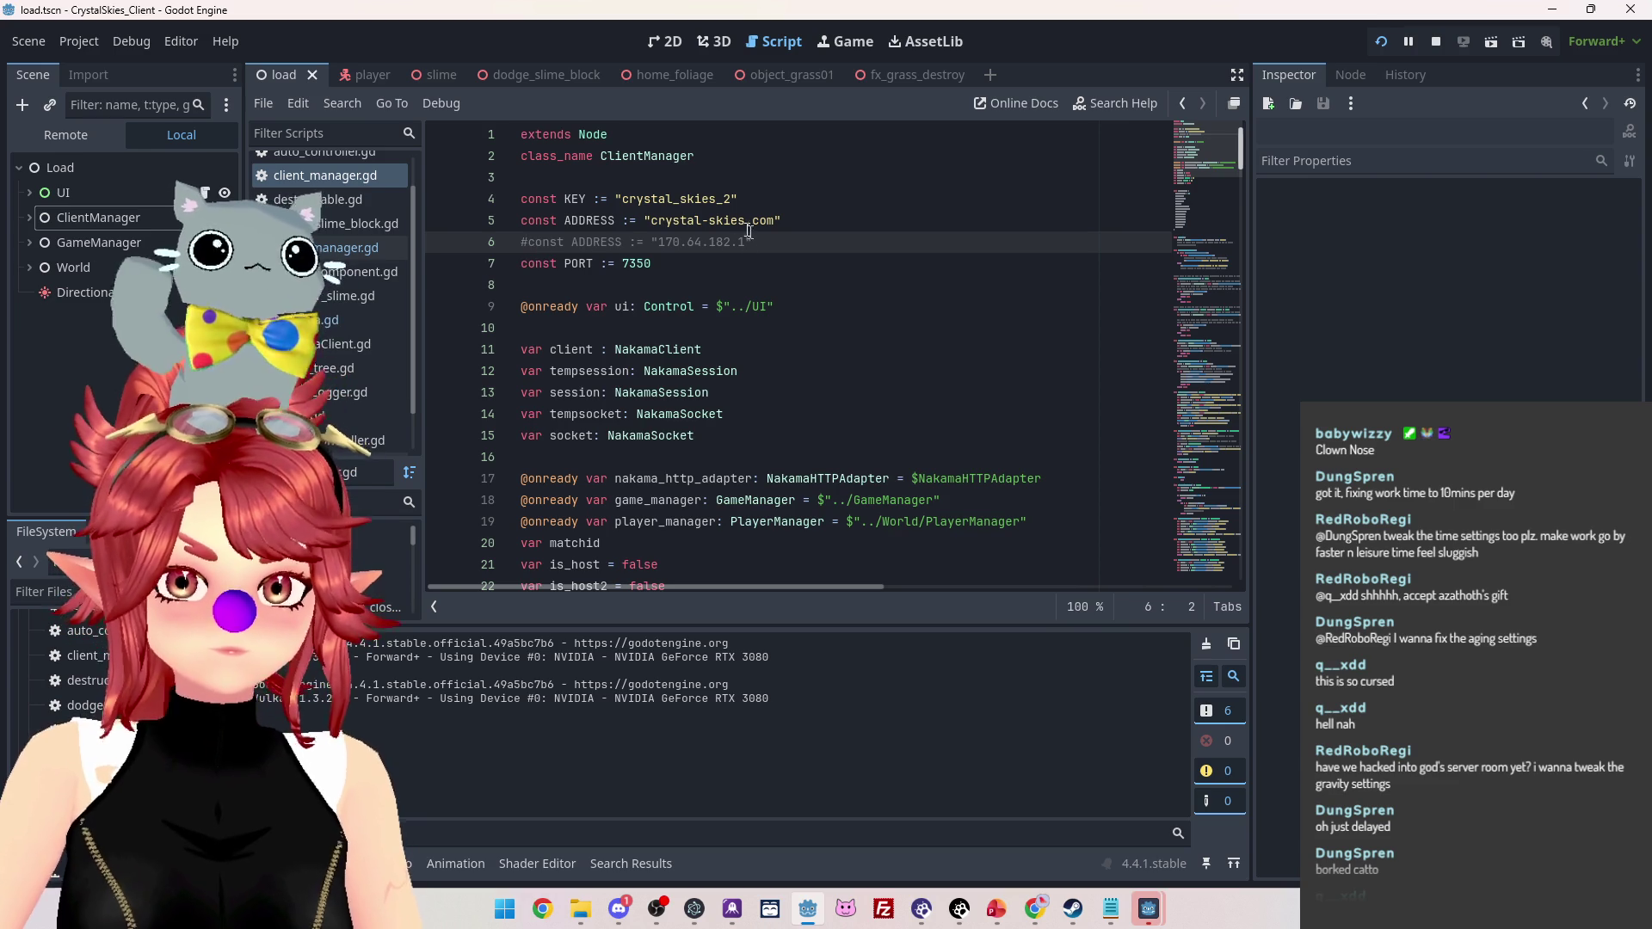
{"action": "left_click", "coordinate": [523, 218]}
{"action": "key", "text": "ctrl+k"}
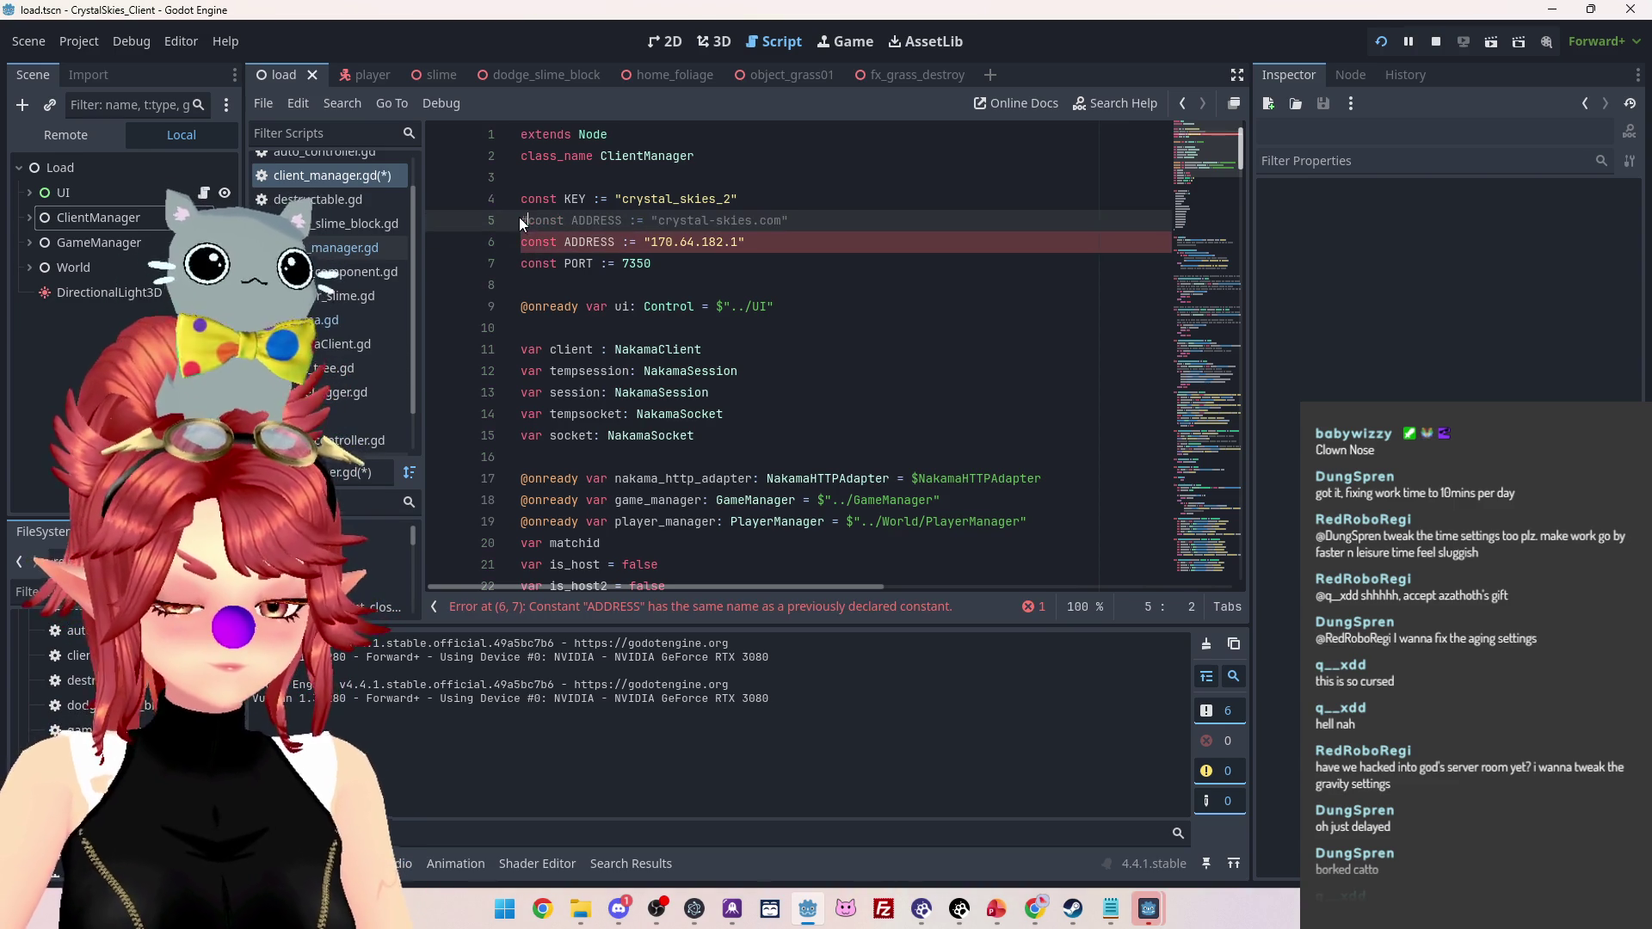
{"action": "left_click", "coordinate": [671, 263]}
Stop the running game and save client_manager.gd
{"action": "left_click", "coordinate": [1438, 41]}
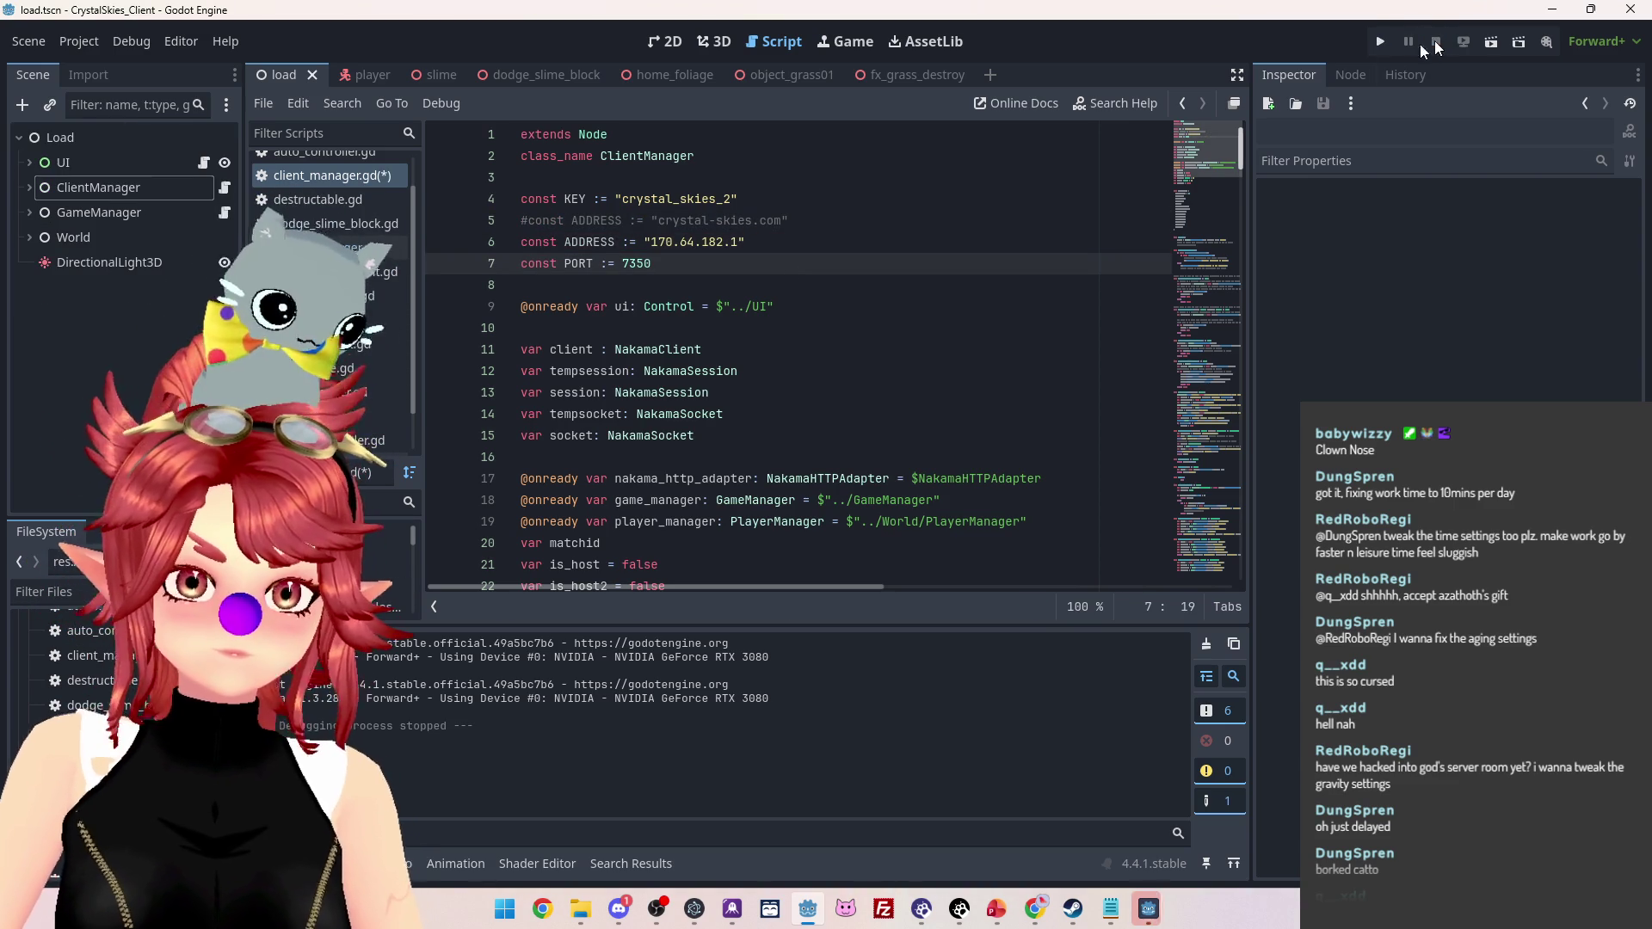
{"action": "key", "text": "Down"}
{"action": "key", "text": "Down"}
{"action": "key", "text": "Down"}
{"action": "key", "text": "ctrl+s"}
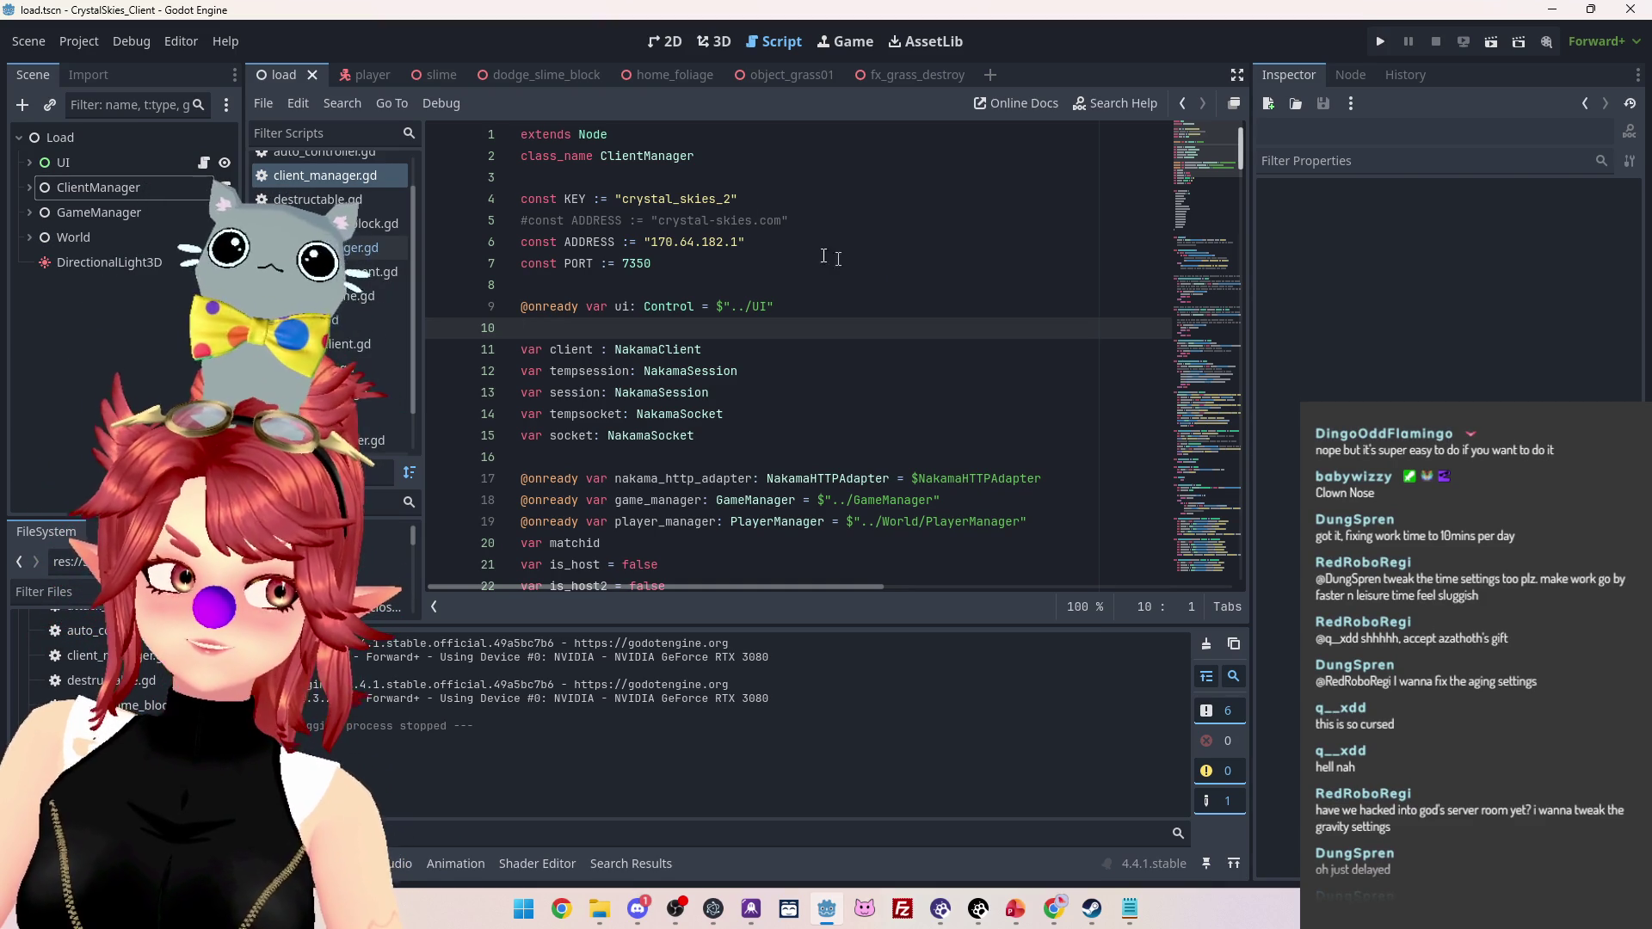
Select the 170.64.182.1 IP address on the active ADDRESS line
{"action": "left_click", "coordinate": [736, 241]}
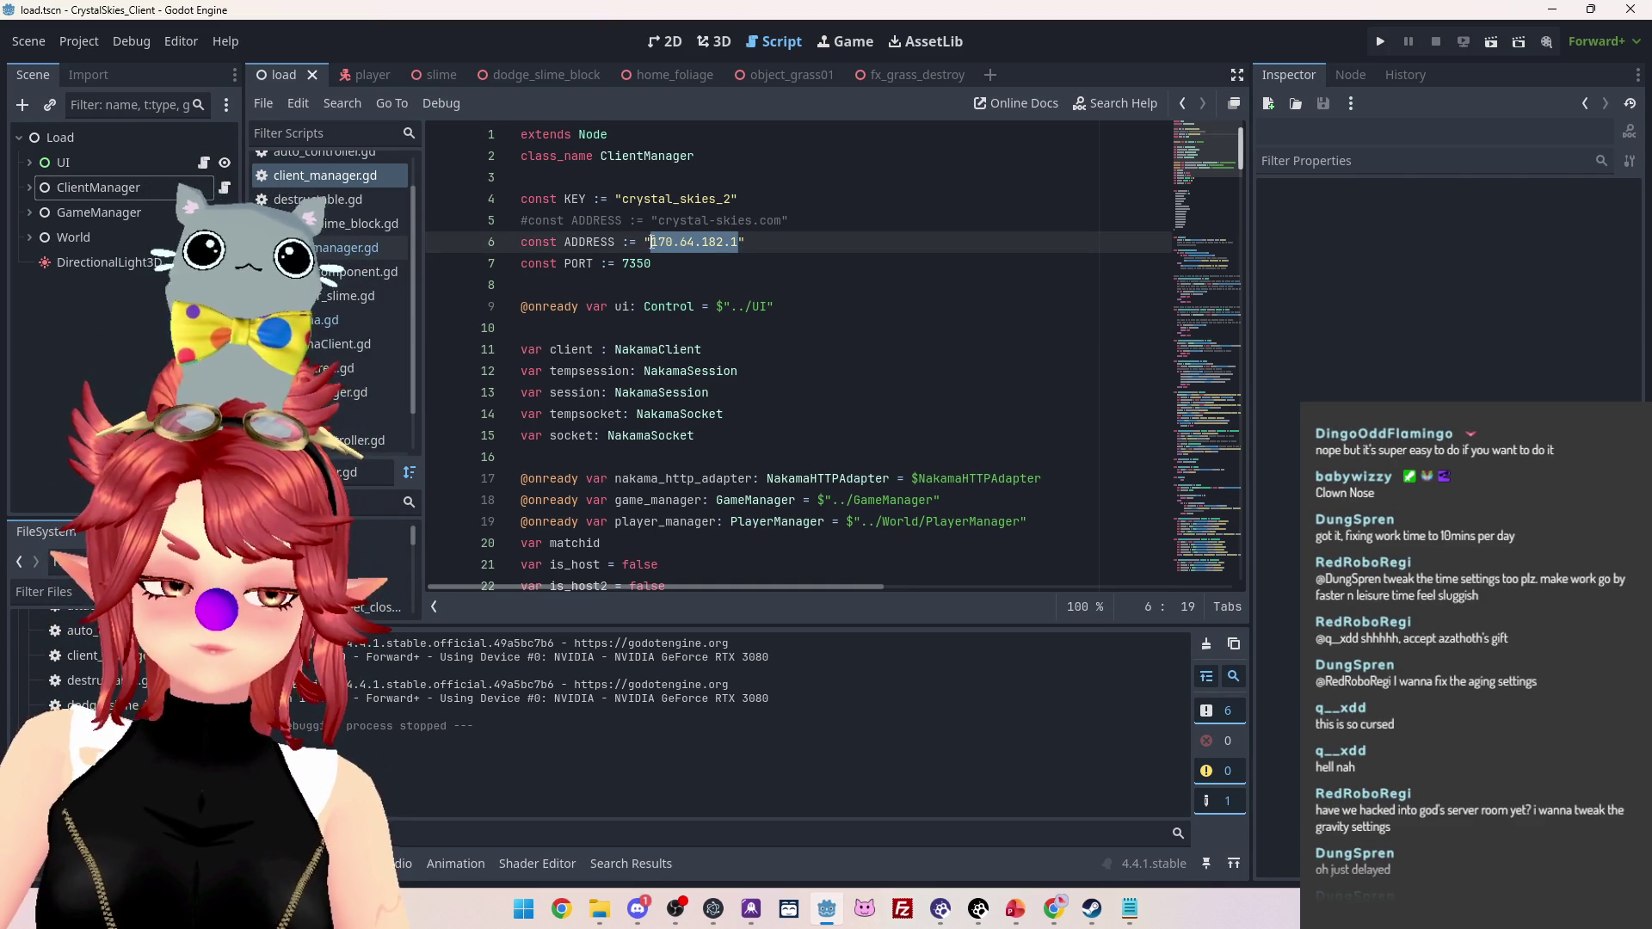
{"action": "left_click", "coordinate": [723, 241]}
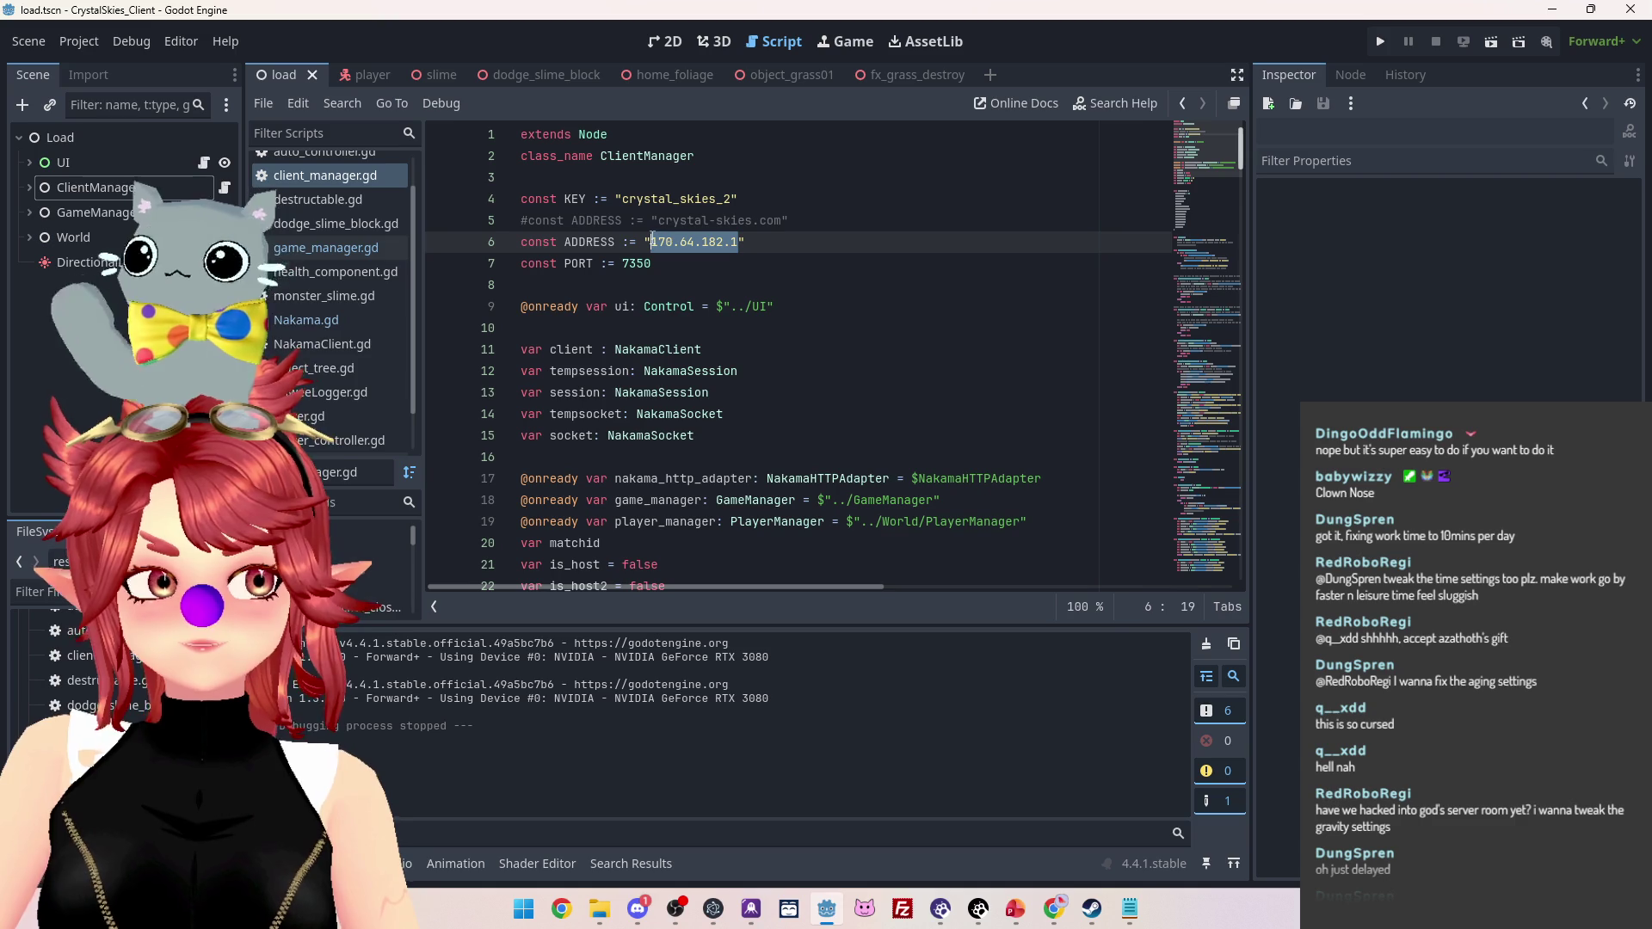
{"action": "left_click", "coordinate": [704, 242]}
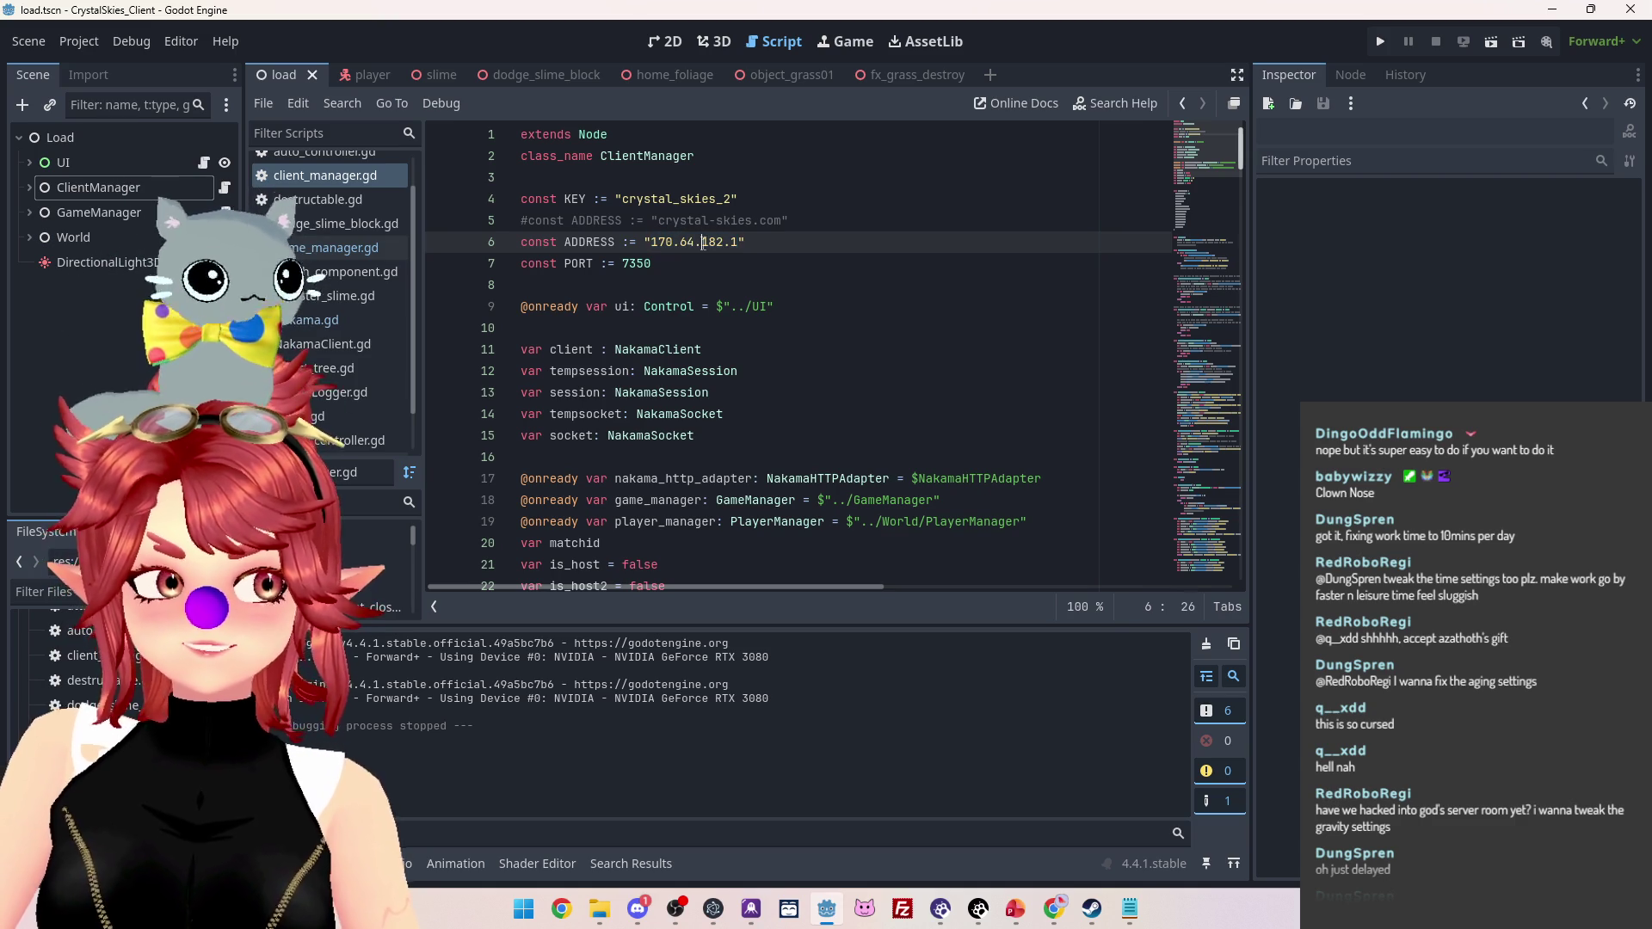
{"action": "left_click_drag", "start_coordinate": [740, 242], "coordinate": [652, 242]}
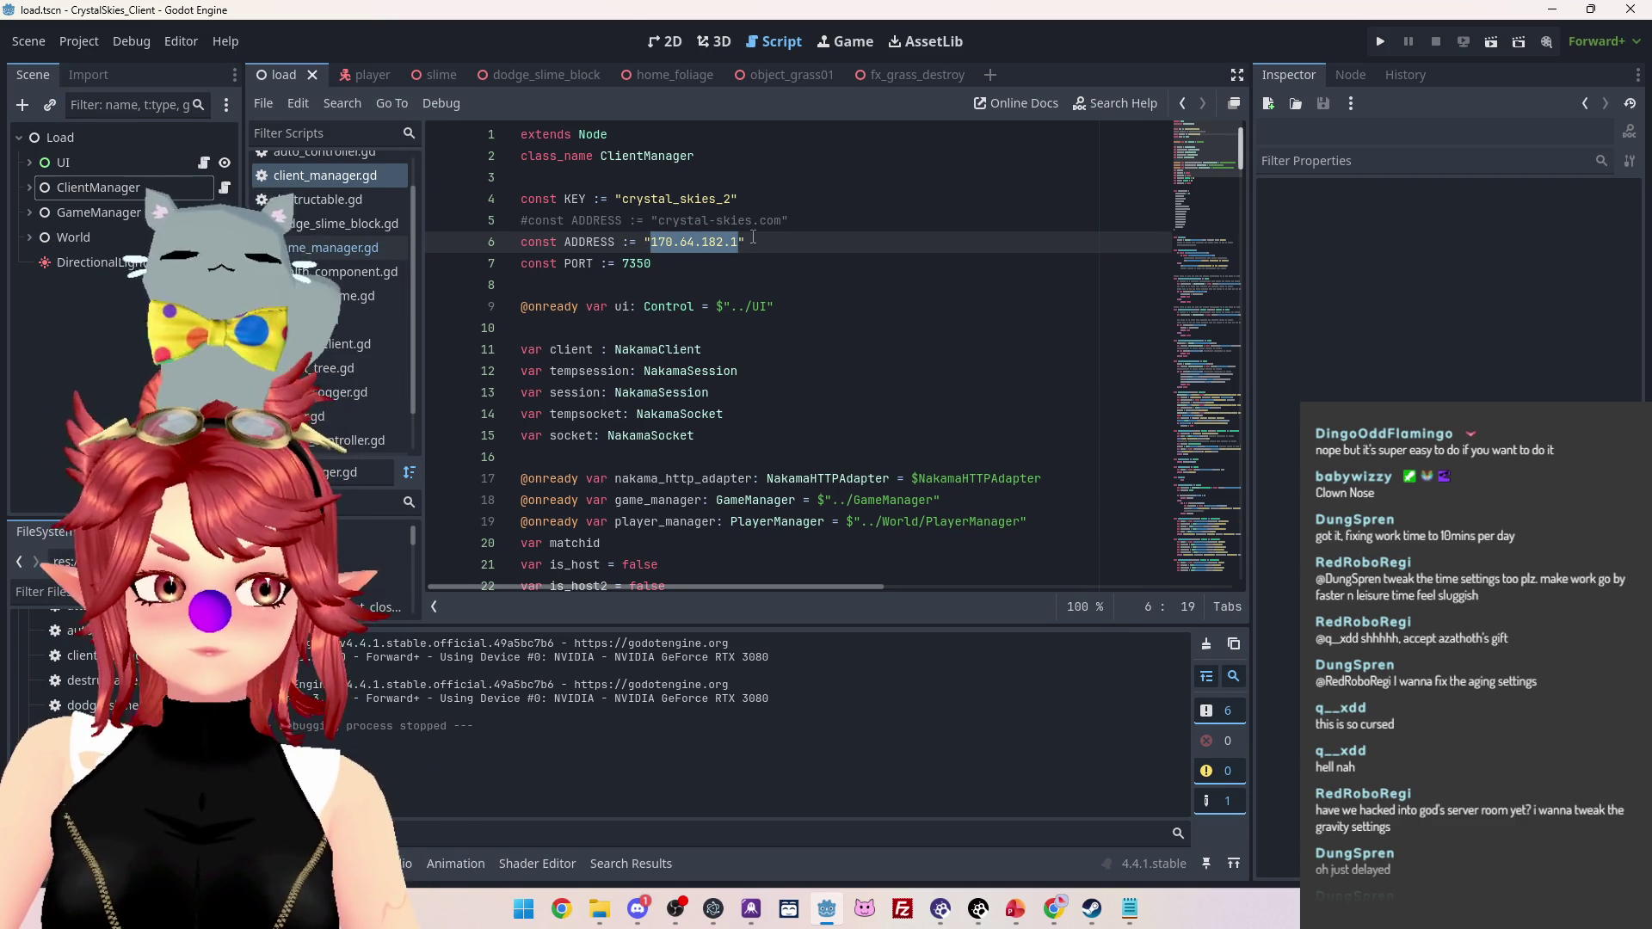
{"action": "left_click", "coordinate": [738, 252]}
{"action": "left_click_drag", "start_coordinate": [689, 243], "coordinate": [652, 242]}
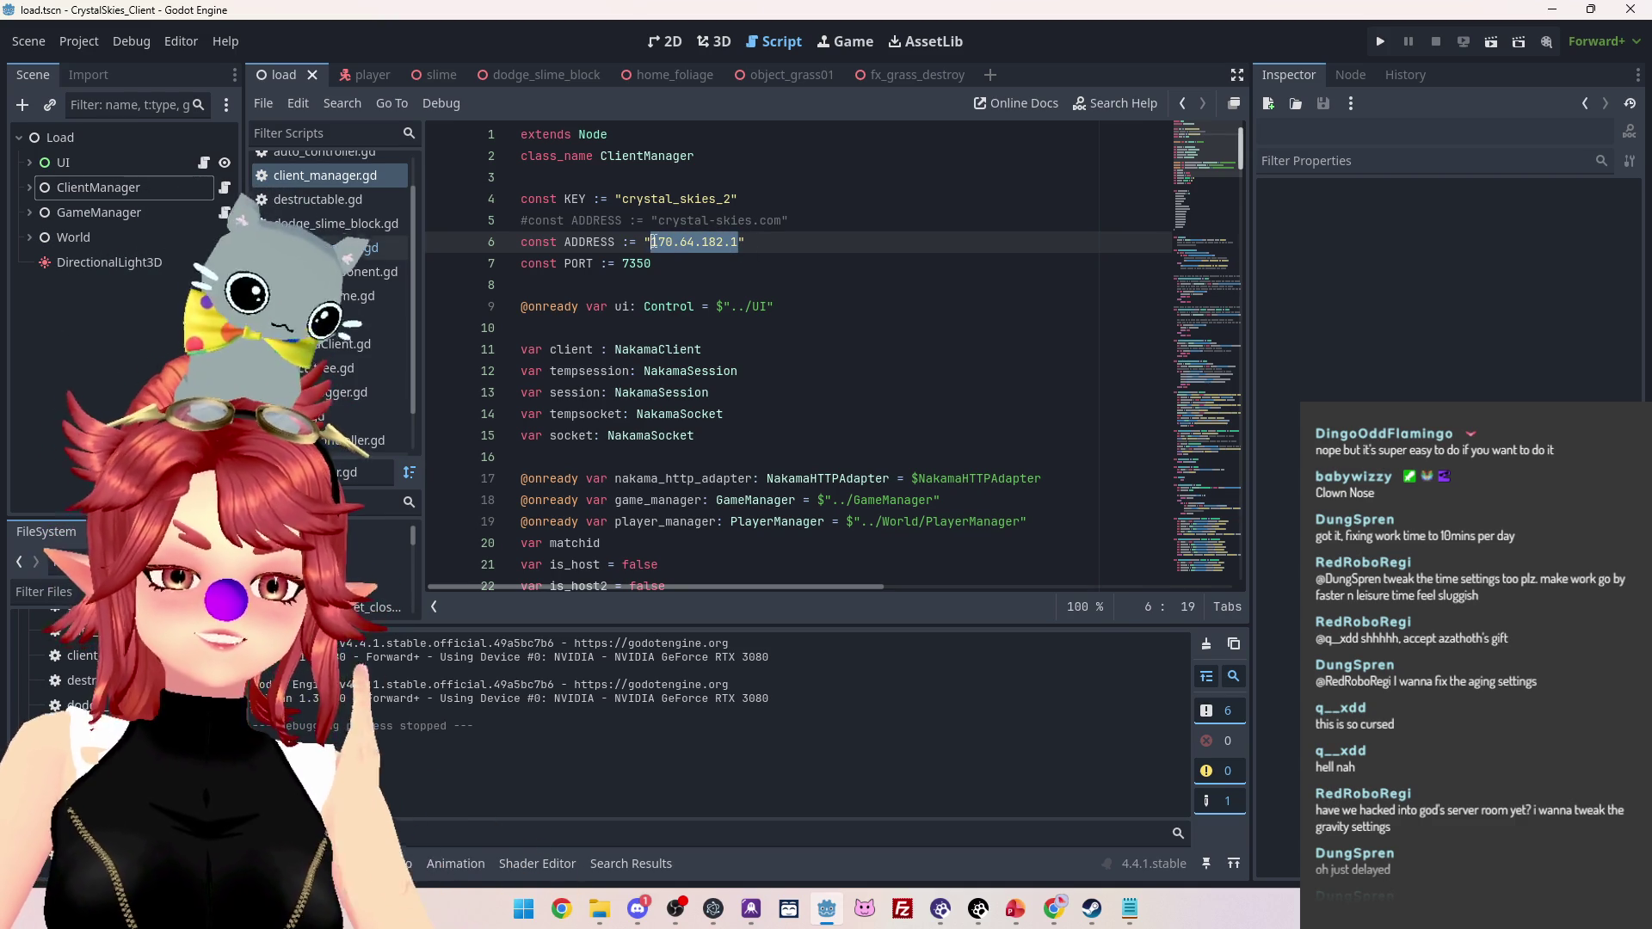
{"action": "key", "text": "shift+Right"}
{"action": "key", "text": "shift+Right"}
{"action": "key", "text": "shift+Right"}
Delete the commented-out '#const ADDRESS := "crystal-skies.com"' line
{"action": "left_click", "coordinate": [731, 221]}
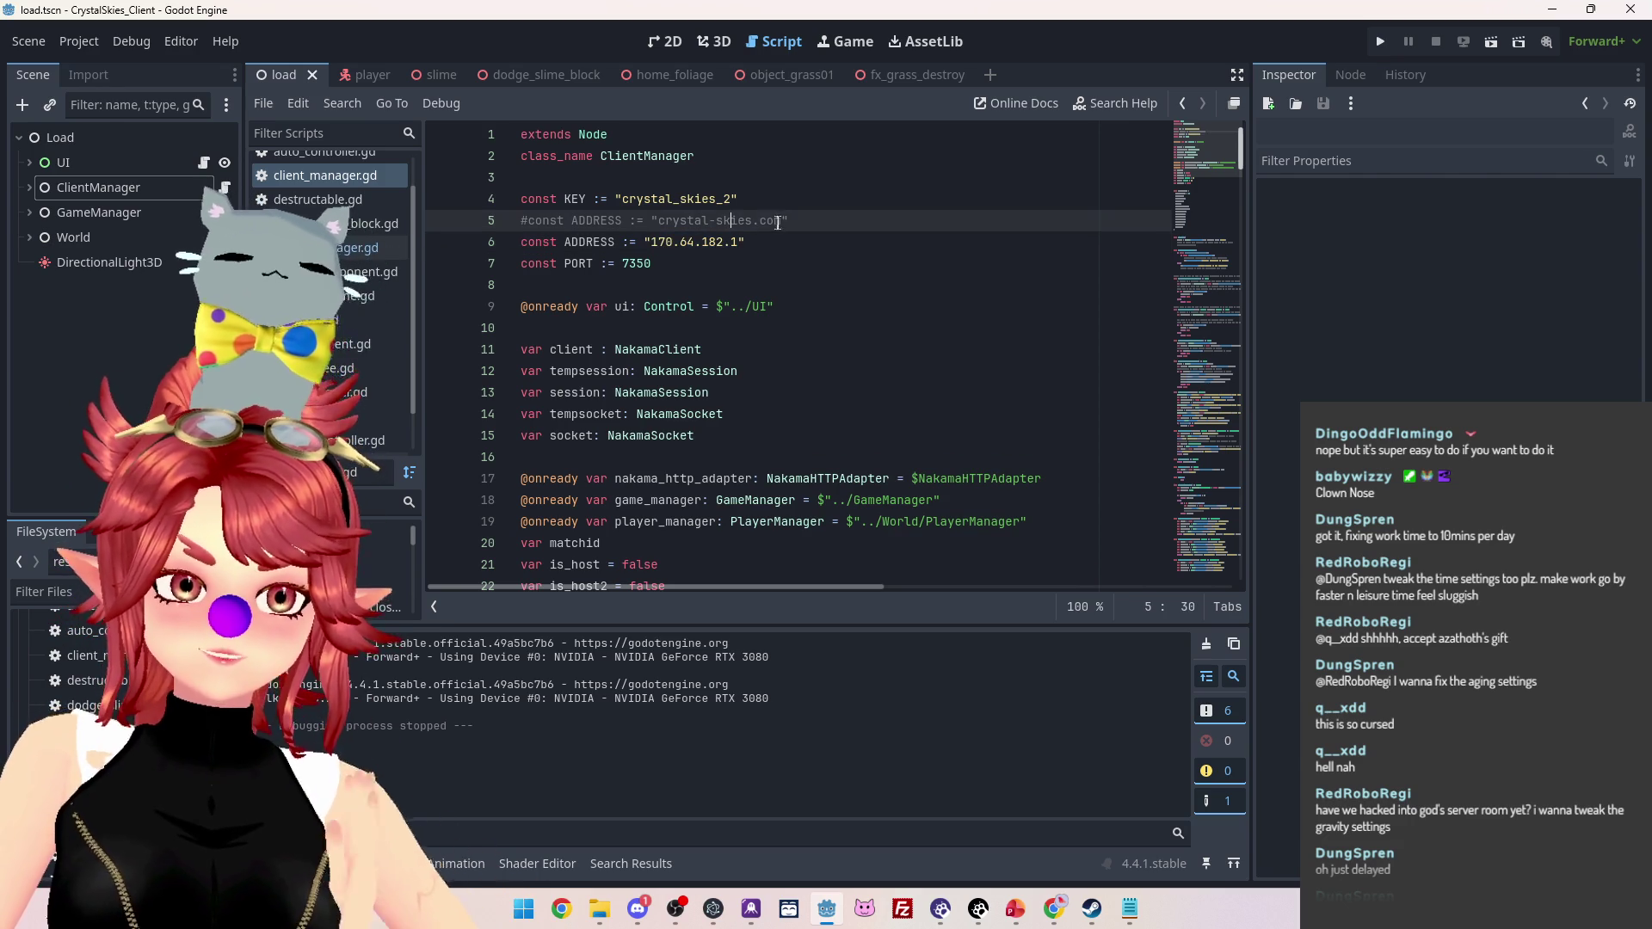
{"action": "key", "text": "shift+Left"}
{"action": "key", "text": "shift+Left"}
{"action": "key", "text": "shift+Left"}
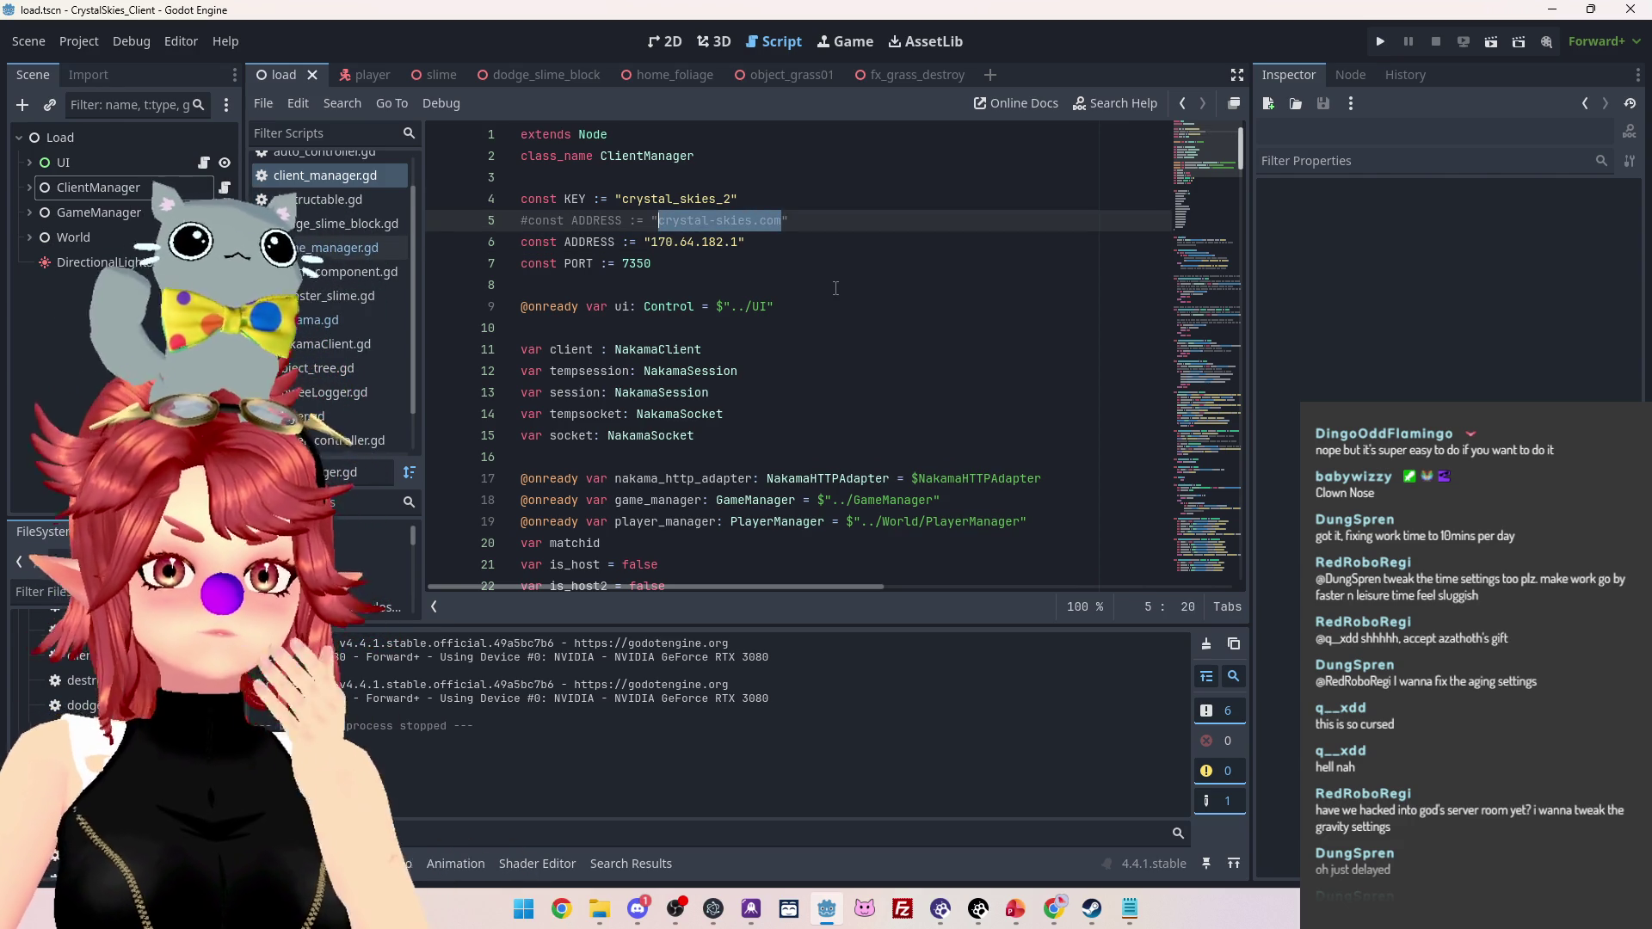
{"action": "left_click", "coordinate": [818, 272]}
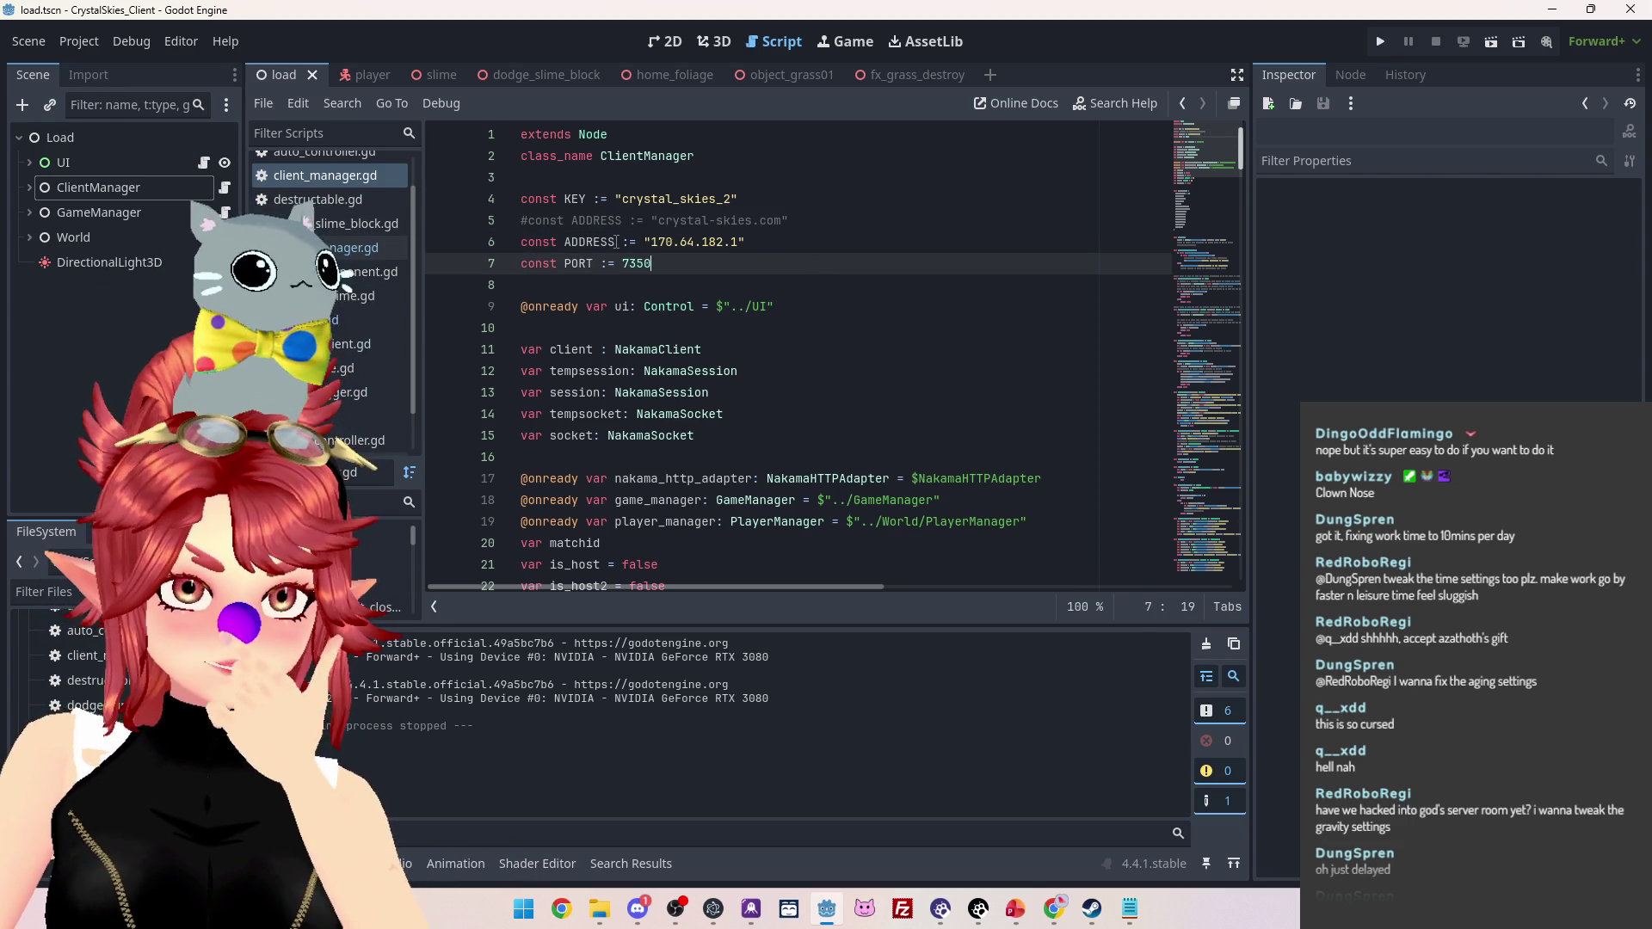
{"action": "left_click", "coordinate": [757, 249]}
{"action": "left_click", "coordinate": [801, 224]}
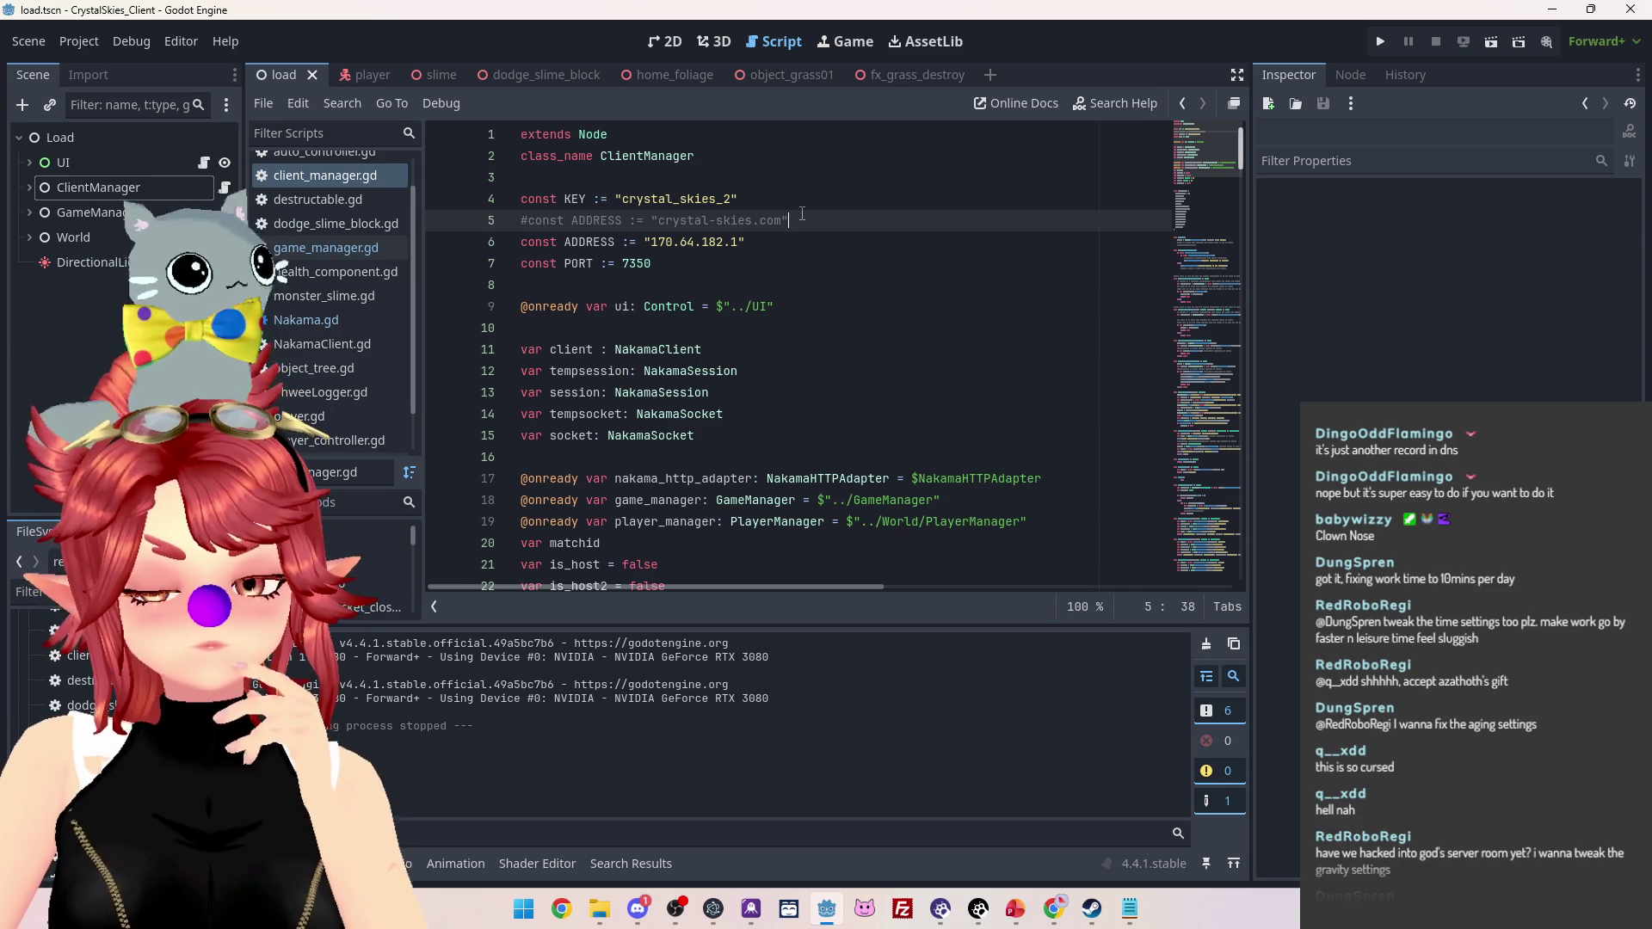
{"action": "left_click", "coordinate": [776, 242]}
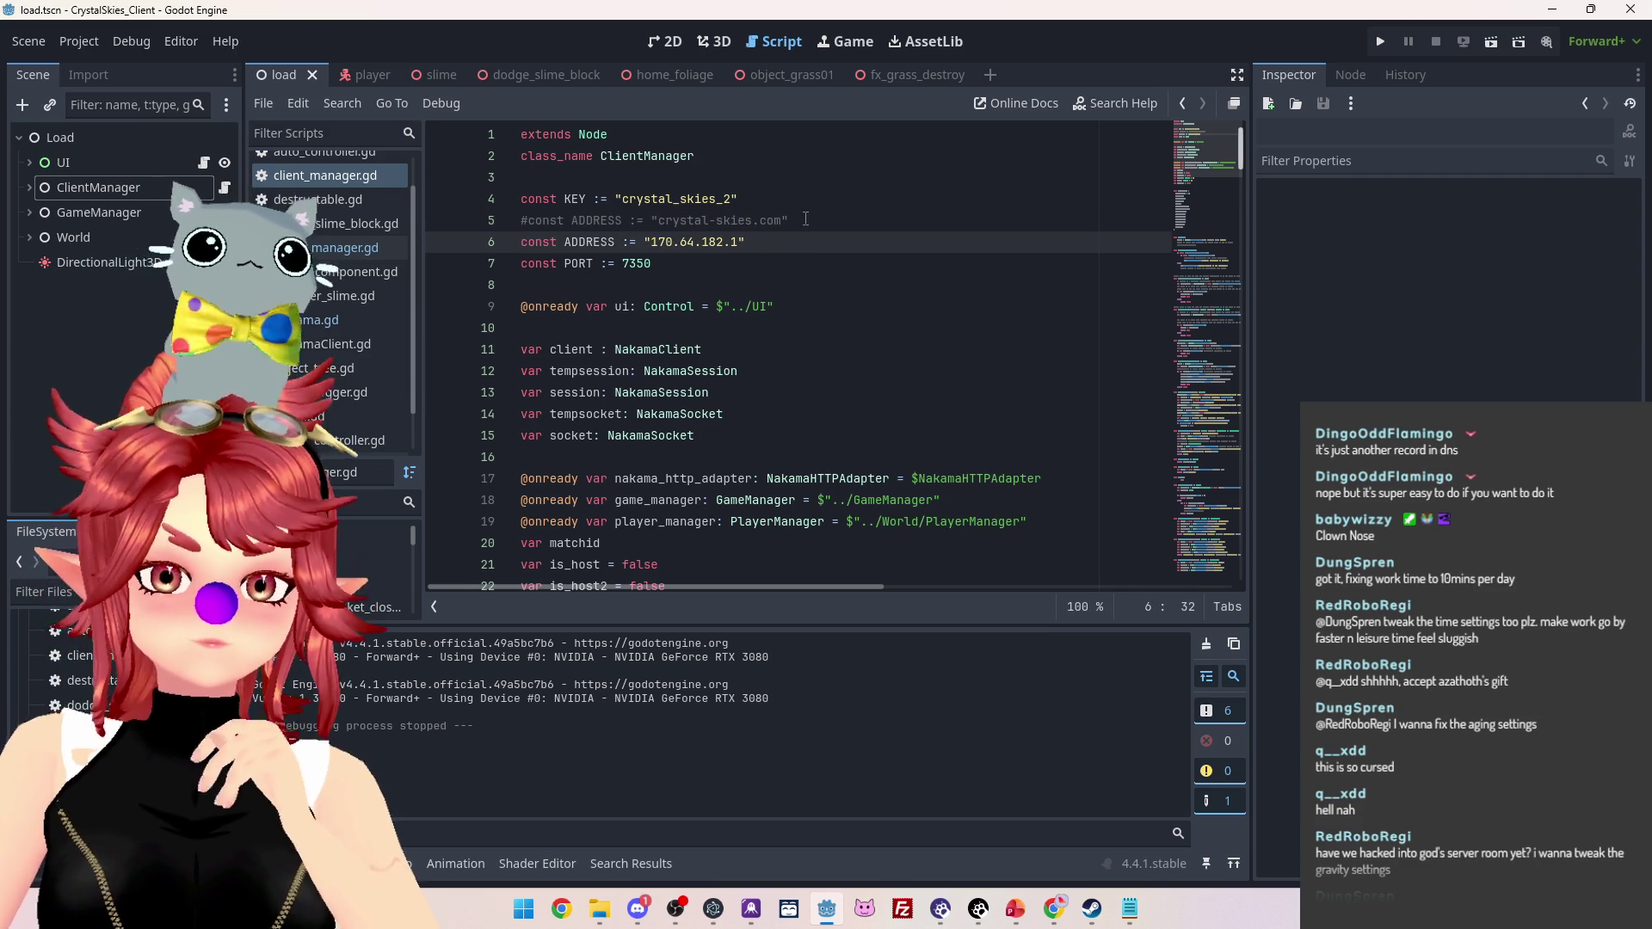
{"action": "left_click_drag", "start_coordinate": [806, 218], "coordinate": [527, 220]}
{"action": "key", "text": "BackSpace"}
{"action": "key", "text": "BackSpace"}
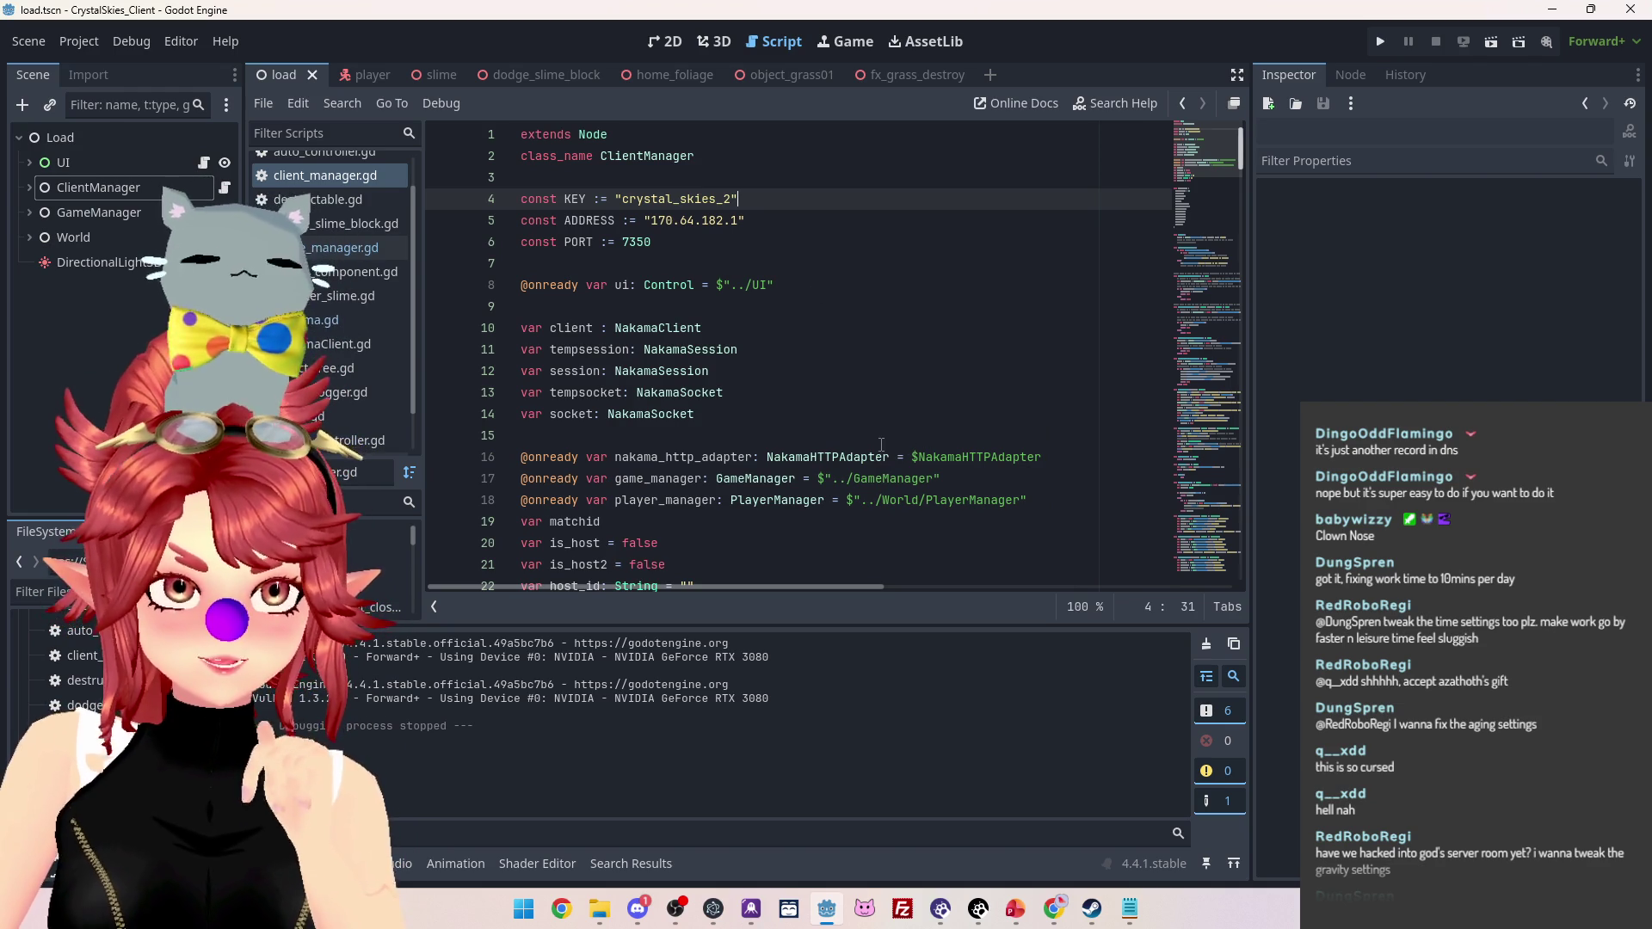
Uncomment the connect_with_device() call on line 48 of client_manager.gd
{"action": "scroll", "coordinate": [880, 441], "scroll_direction": "down", "scroll_amount": 2}
{"action": "scroll", "coordinate": [878, 439], "scroll_direction": "up", "scroll_amount": 2}
{"action": "scroll", "coordinate": [864, 433], "scroll_direction": "down", "scroll_amount": 4}
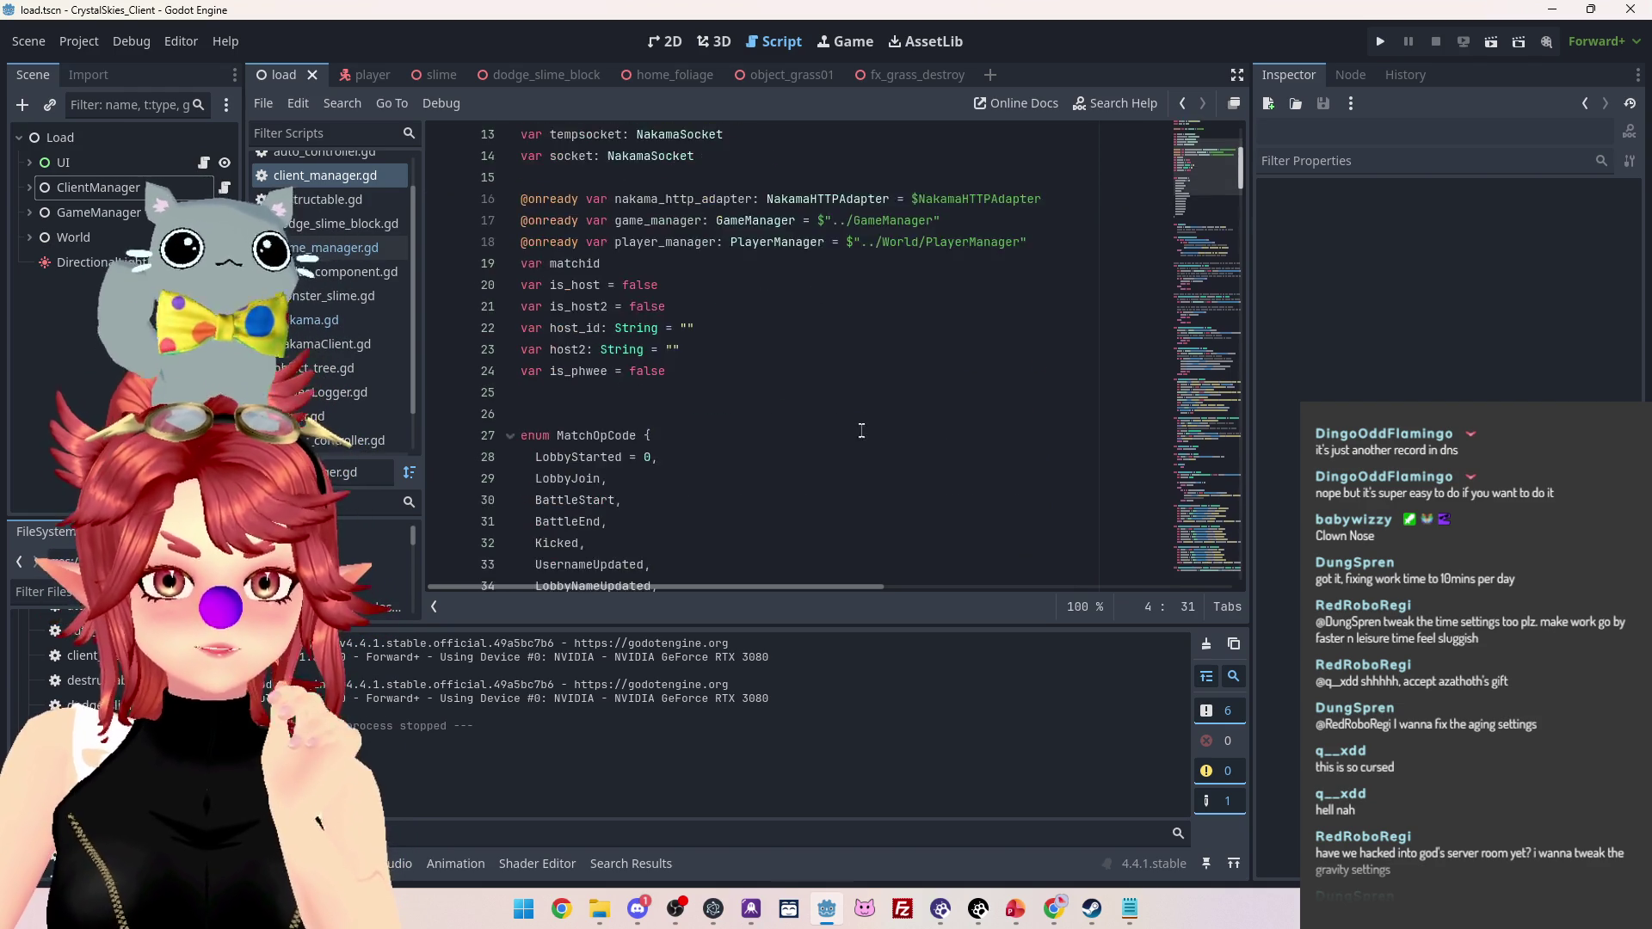
{"action": "scroll", "coordinate": [864, 426], "scroll_direction": "down", "scroll_amount": 10}
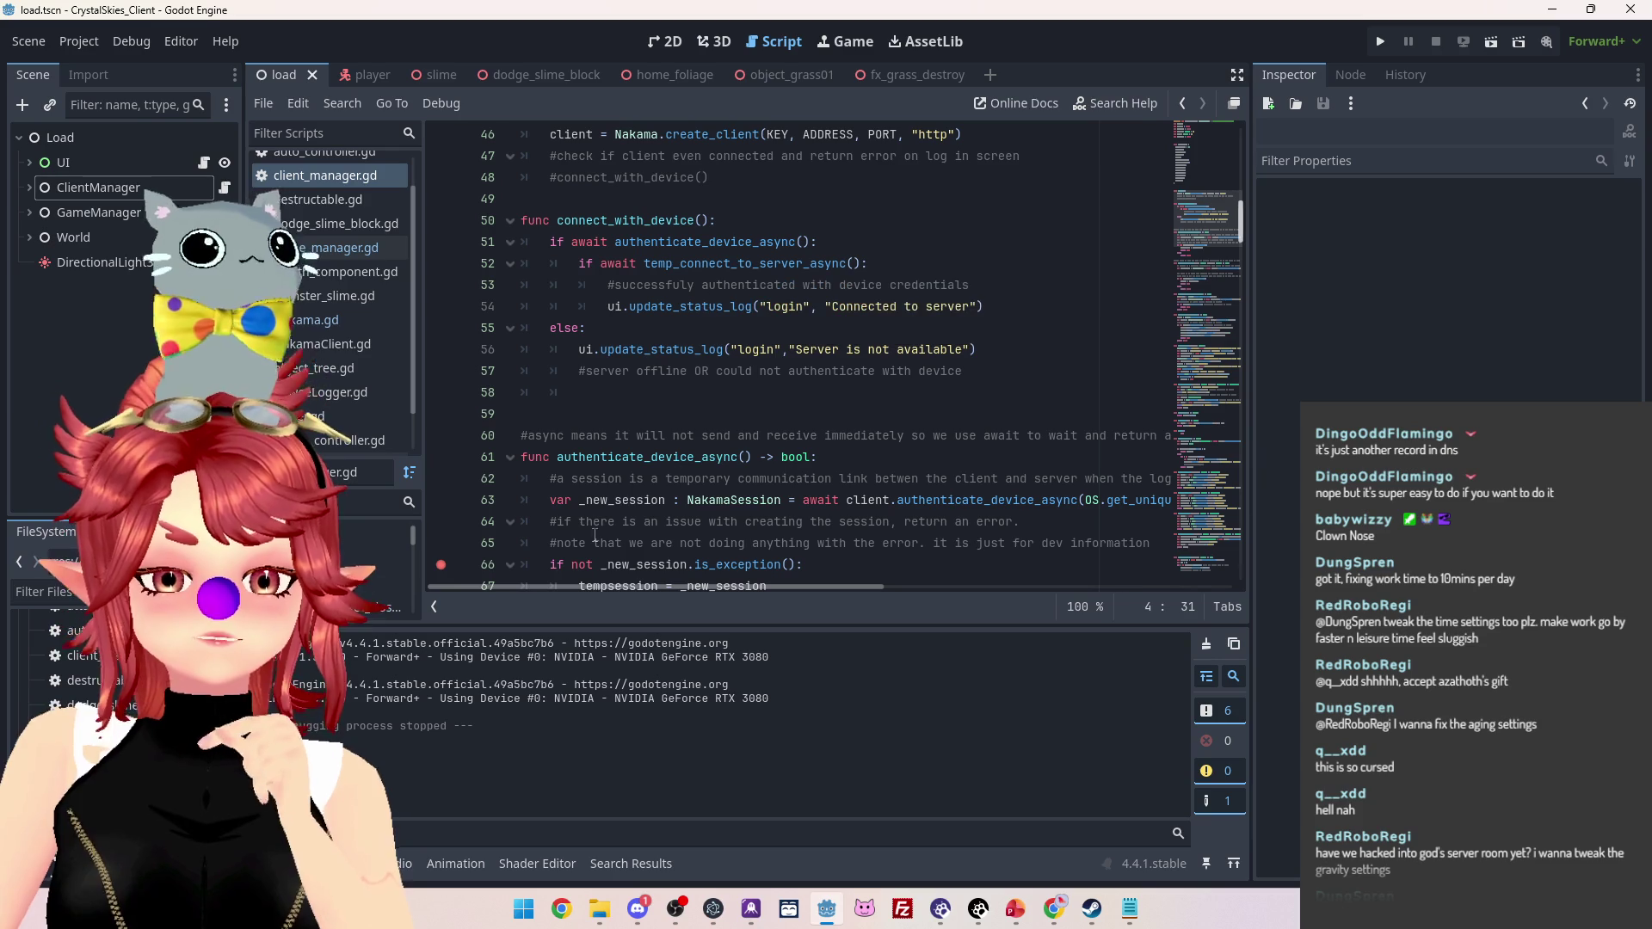
{"action": "scroll", "coordinate": [619, 447], "scroll_direction": "up", "scroll_amount": 9}
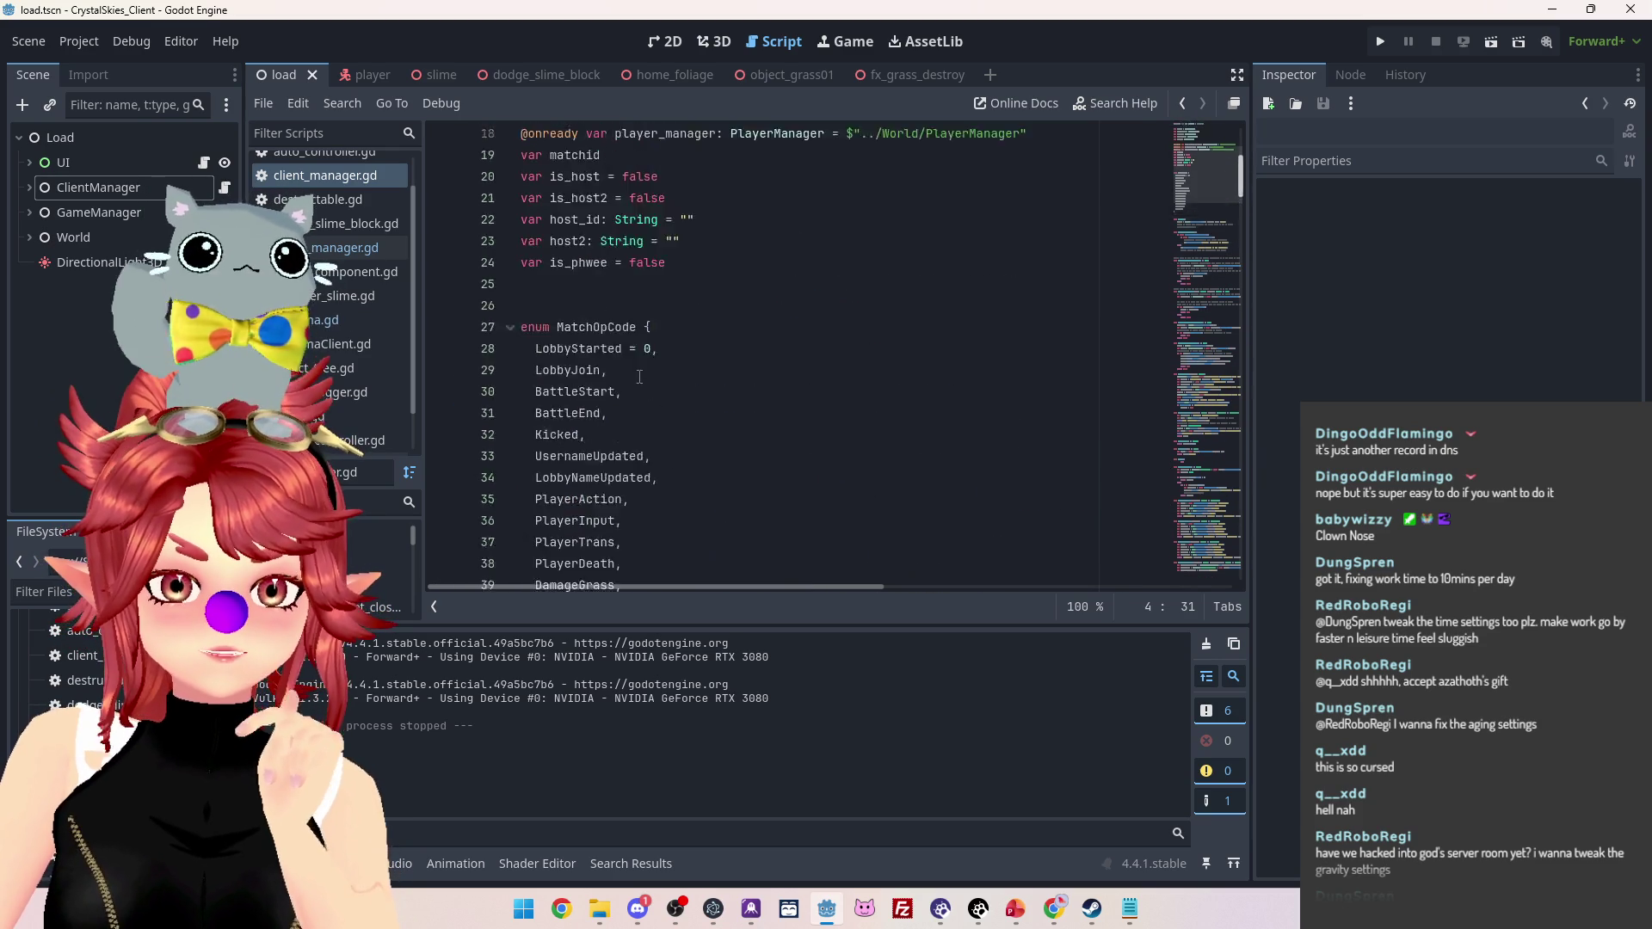
{"action": "scroll", "coordinate": [639, 377], "scroll_direction": "down", "scroll_amount": 8}
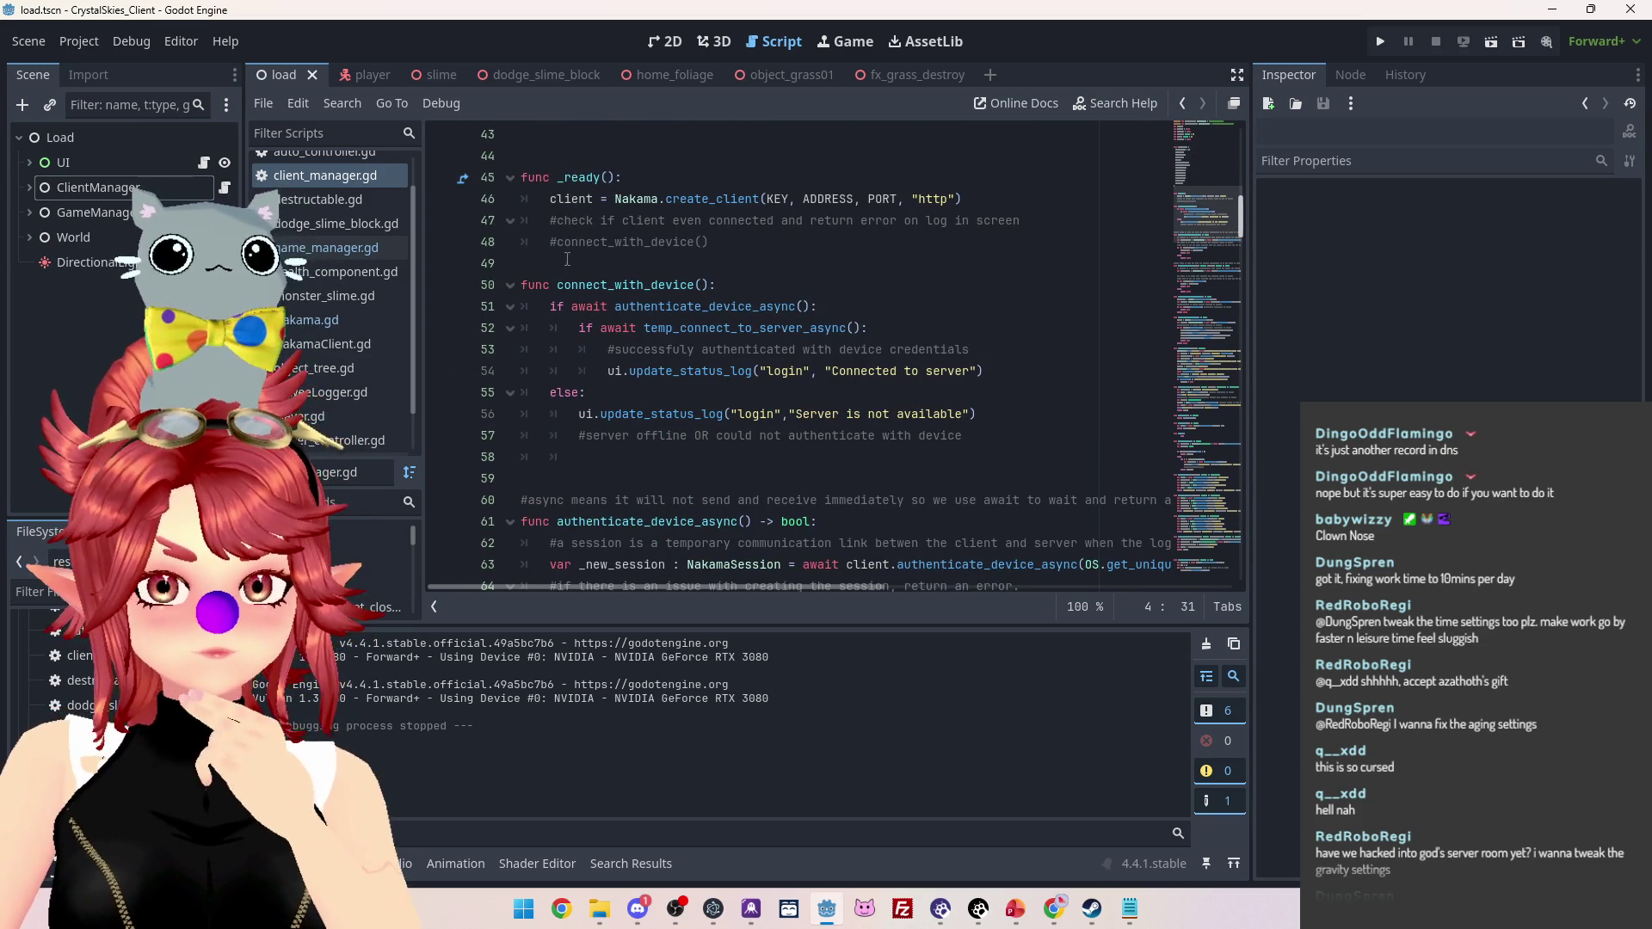
{"action": "left_click", "coordinate": [557, 242]}
{"action": "key", "text": "BackSpace"}
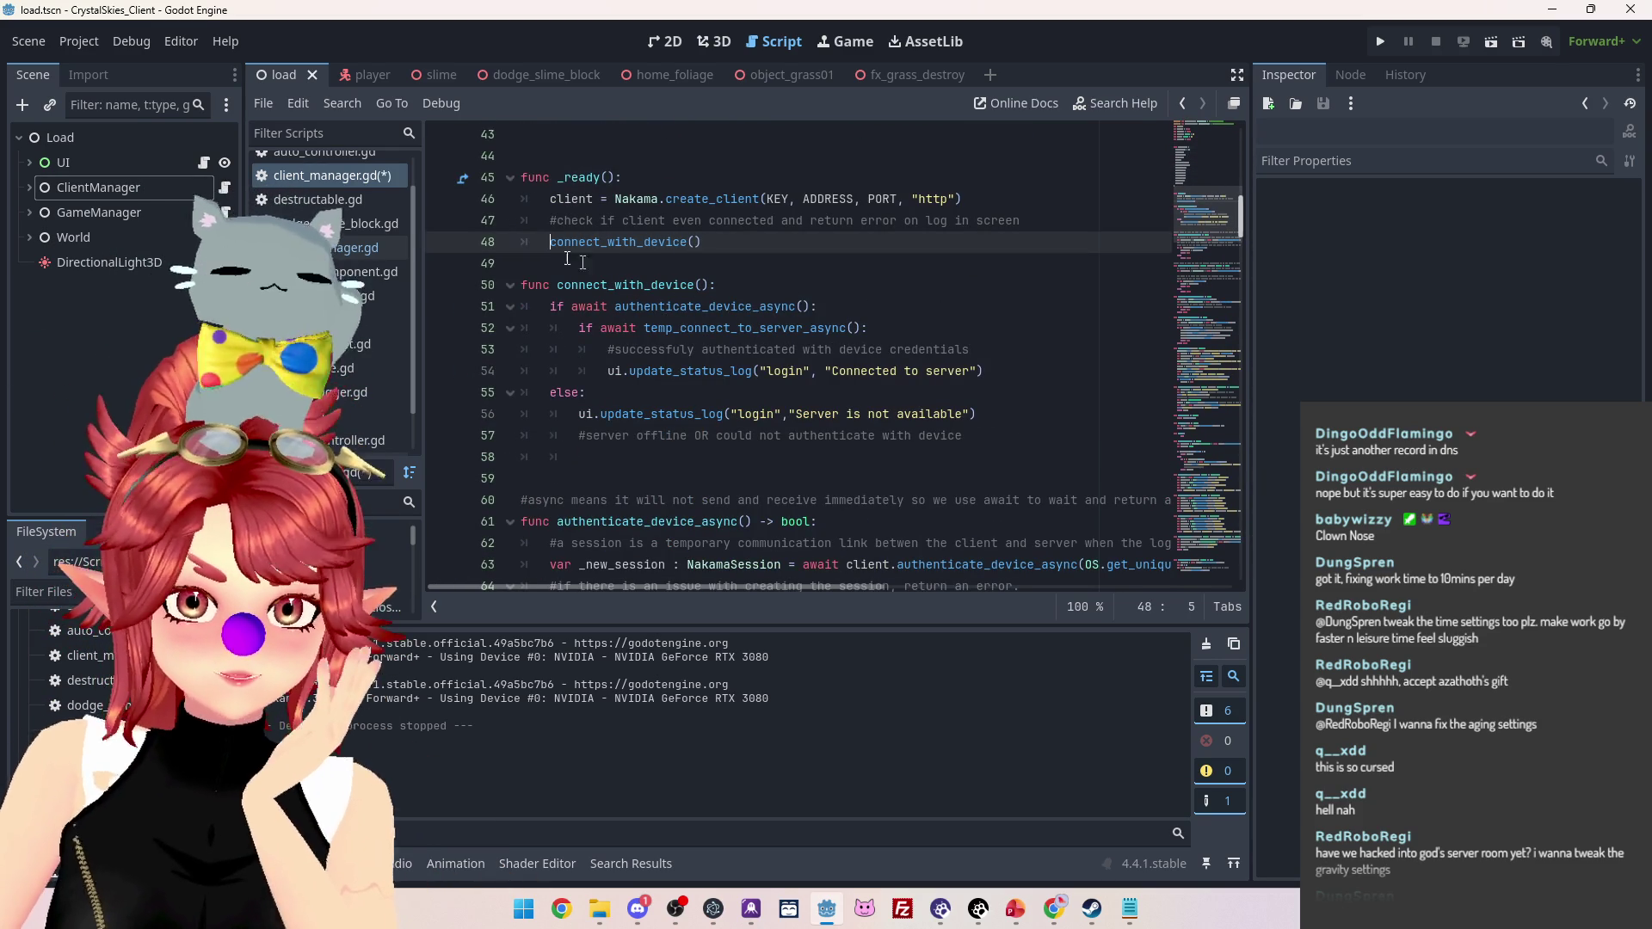
{"action": "scroll", "coordinate": [718, 249], "scroll_direction": "down", "scroll_amount": 2}
{"action": "scroll", "coordinate": [718, 249], "scroll_direction": "up", "scroll_amount": 2}
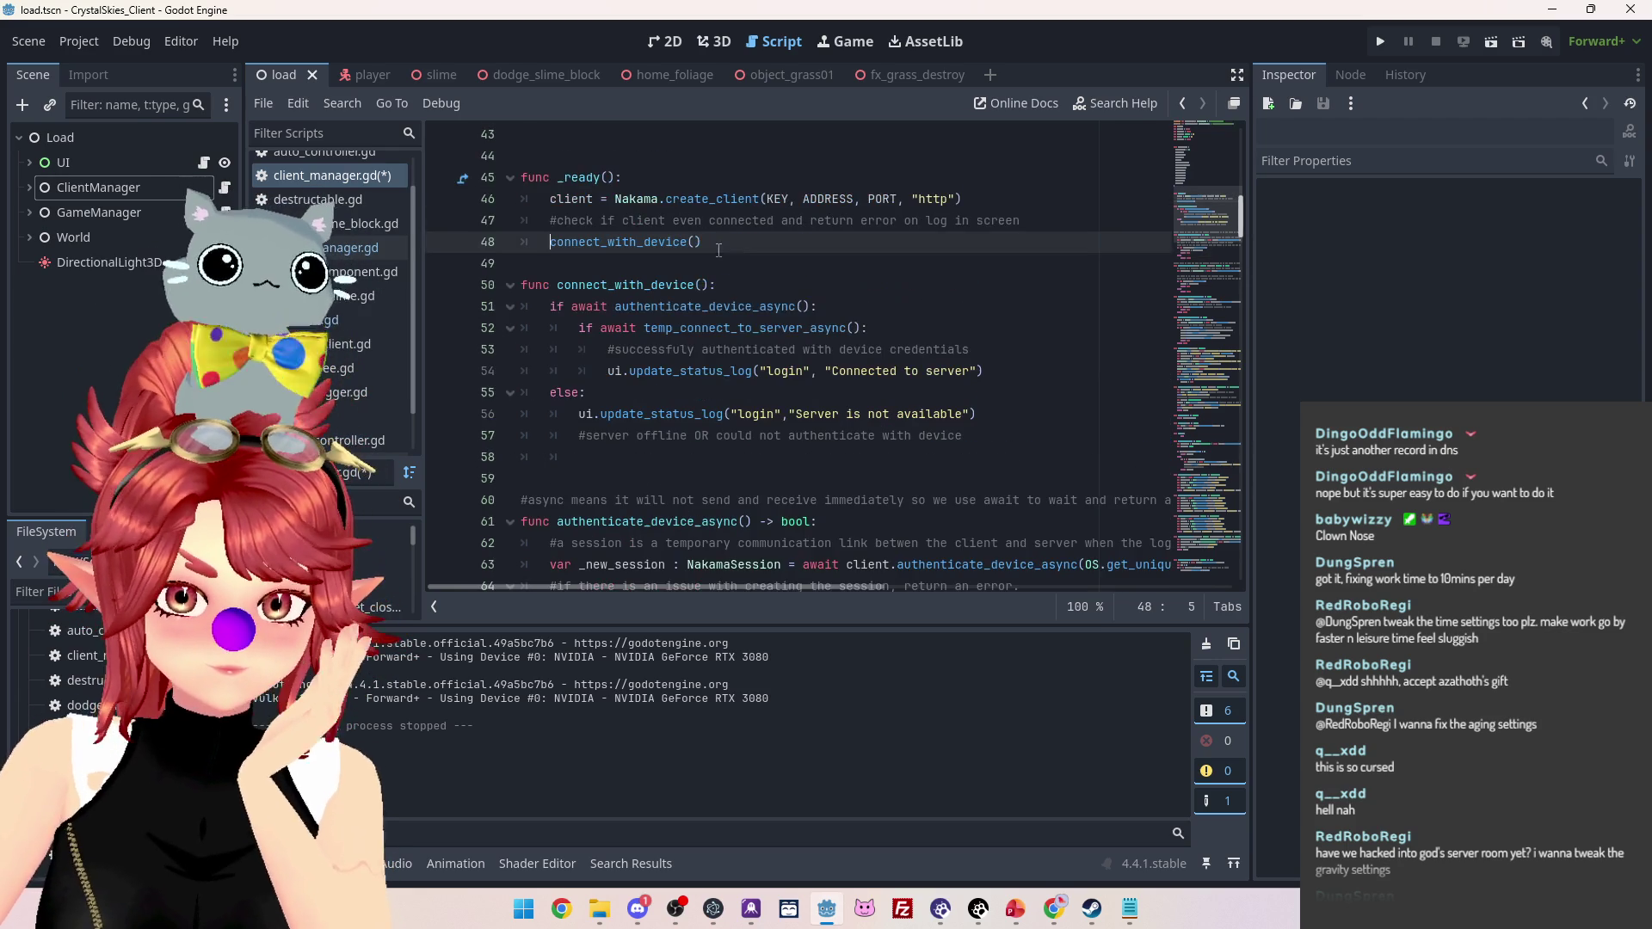
{"action": "scroll", "coordinate": [370, 443], "scroll_direction": "down", "scroll_amount": 2}
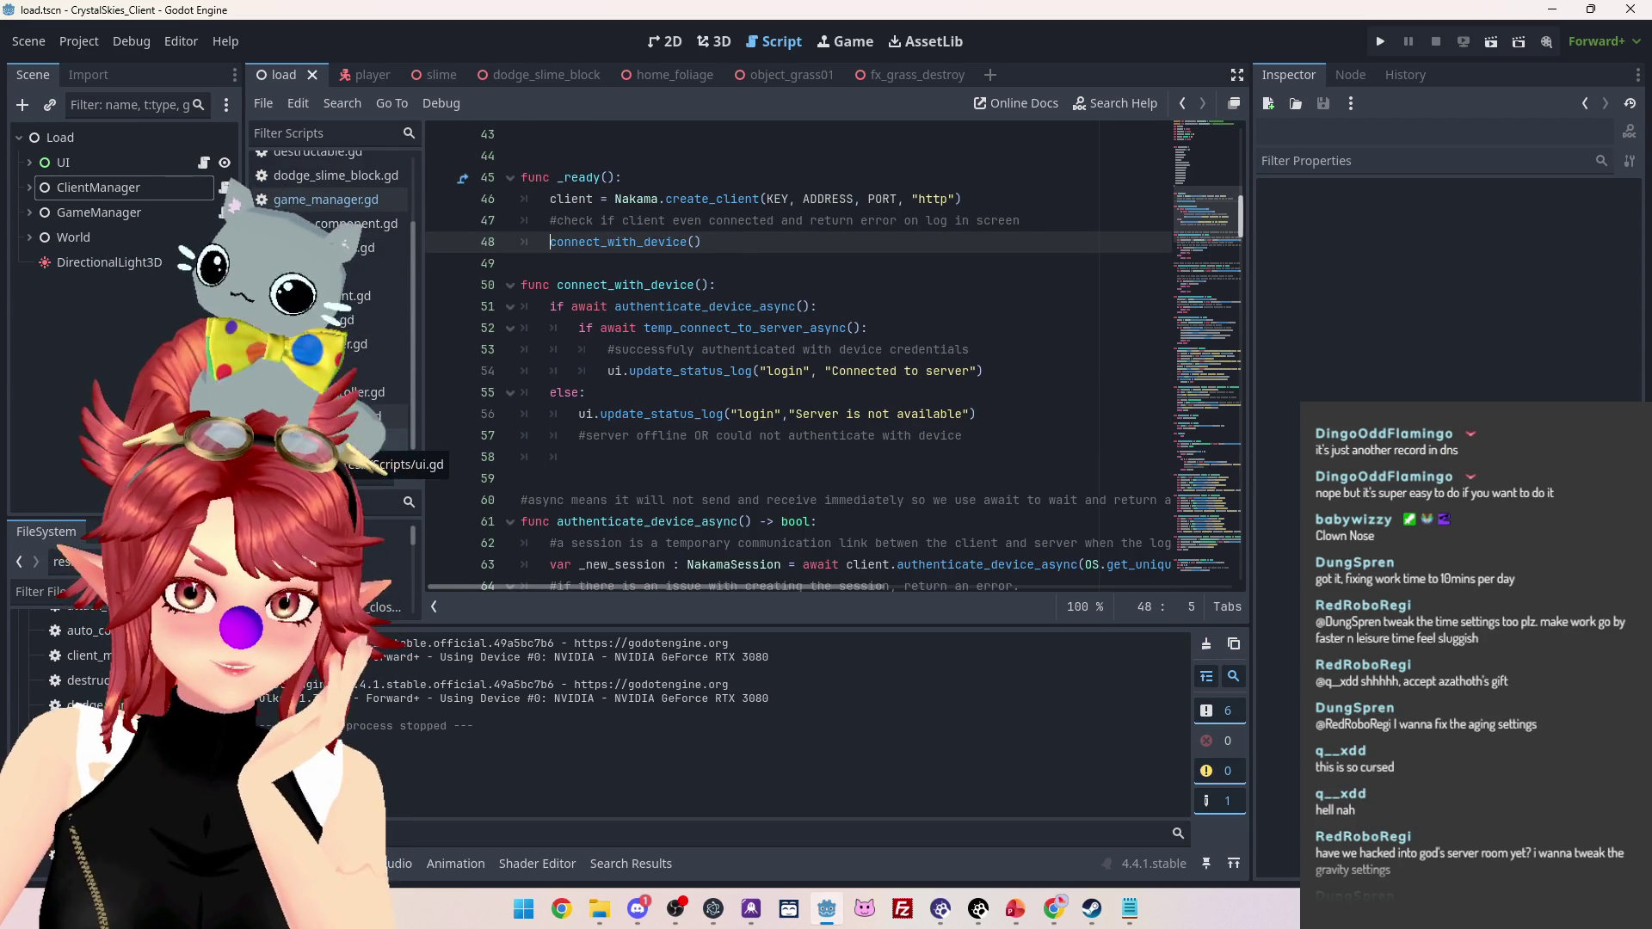
{"action": "left_click", "coordinate": [370, 440]}
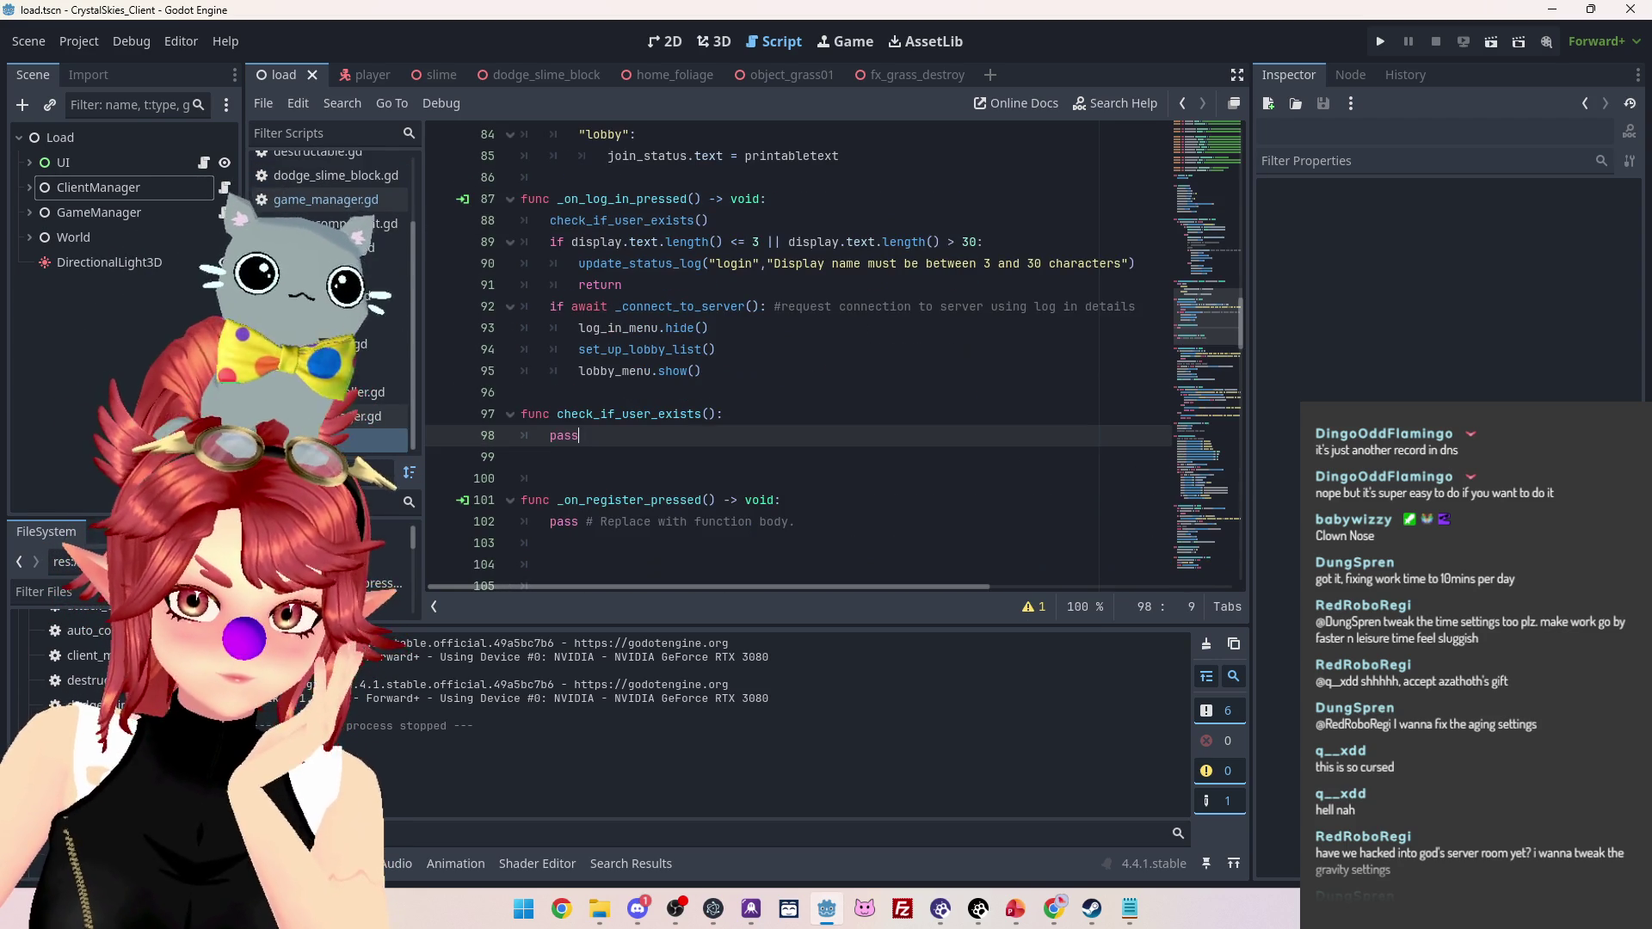
{"action": "scroll", "coordinate": [697, 393], "scroll_direction": "up", "scroll_amount": 1}
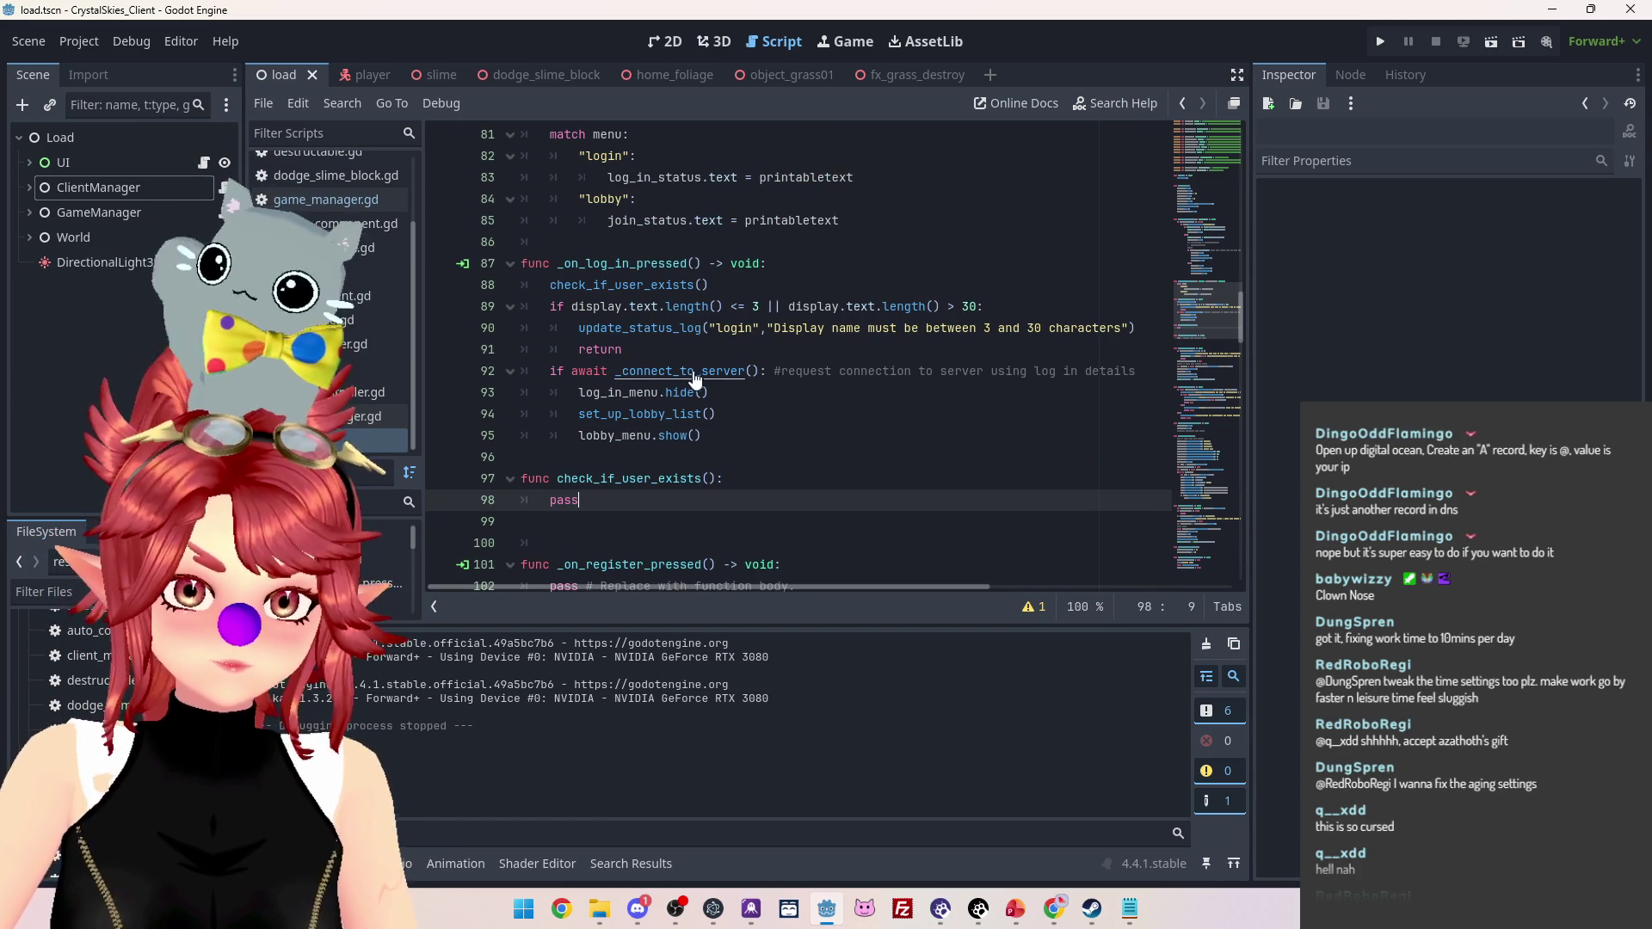
{"action": "left_click", "coordinate": [695, 377], "text": "ctrl"}
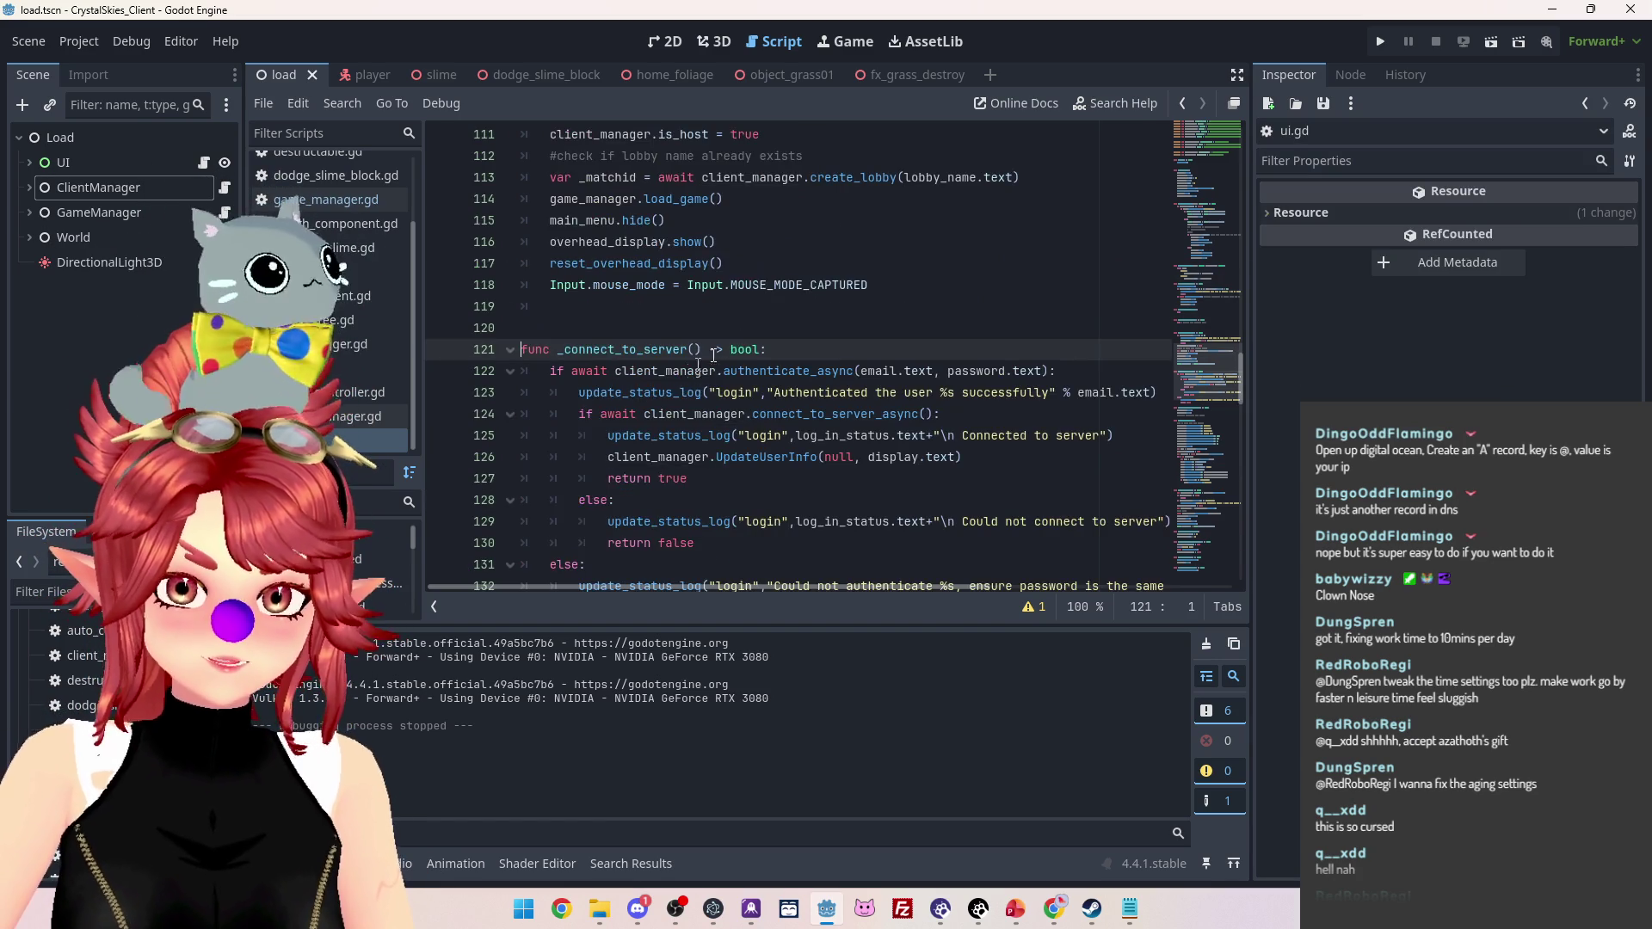
{"action": "scroll", "coordinate": [713, 356], "scroll_direction": "down", "scroll_amount": 2}
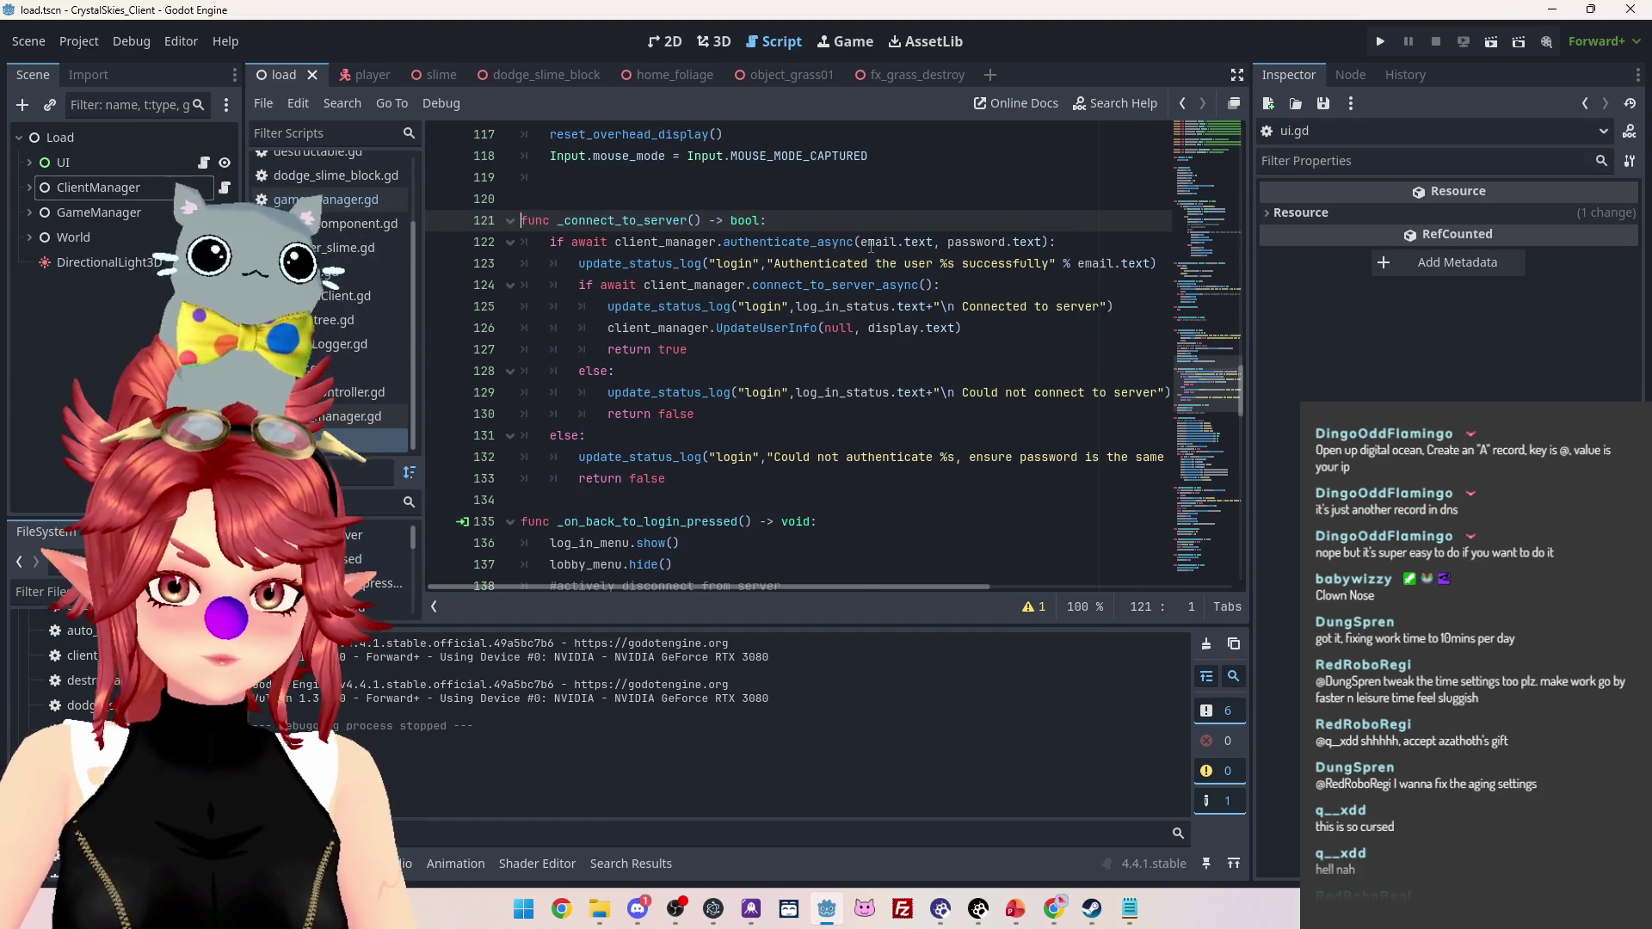
{"action": "mouse_move", "coordinate": [887, 290]}
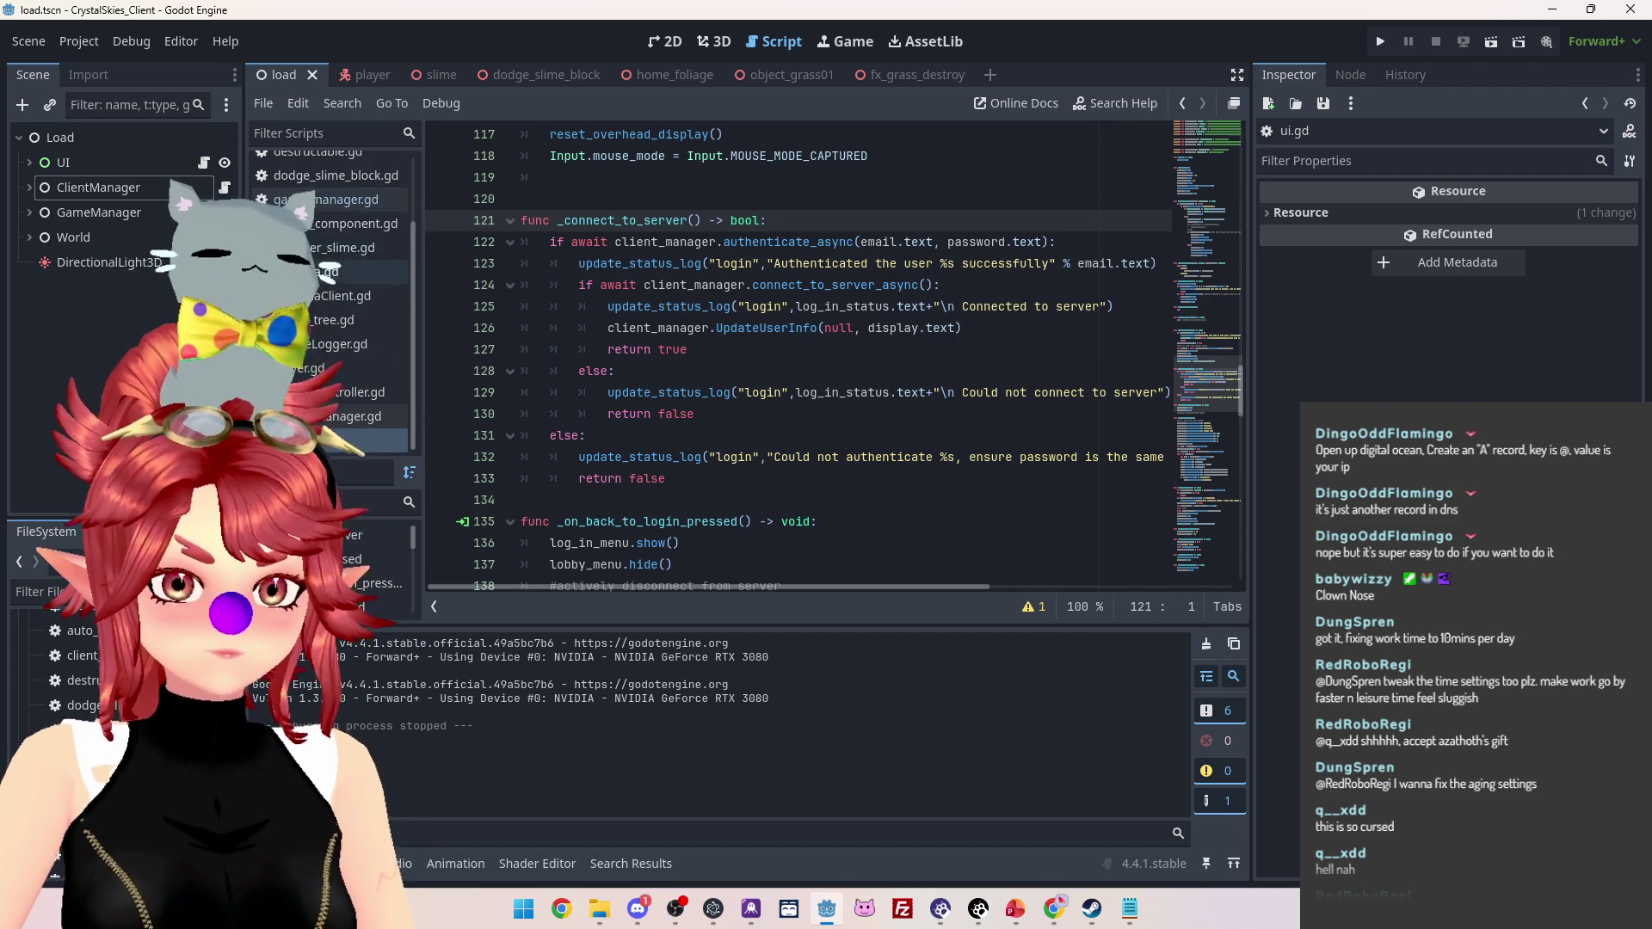
{"action": "scroll", "coordinate": [331, 221], "scroll_direction": "up", "scroll_amount": 1}
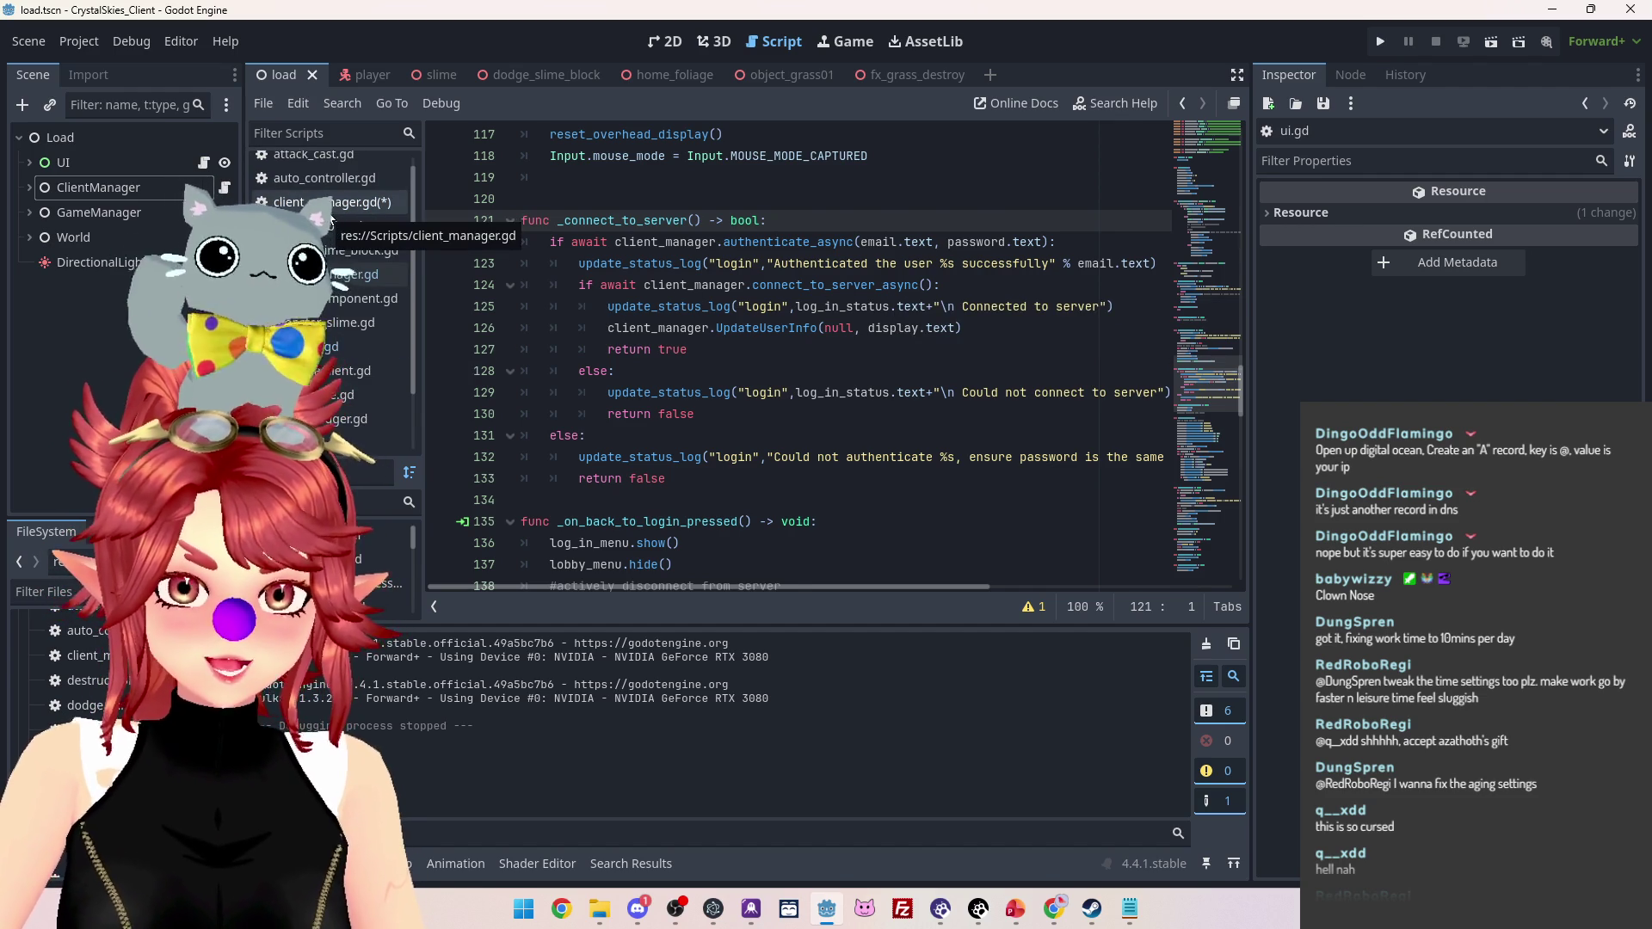
{"action": "left_click", "coordinate": [330, 211]}
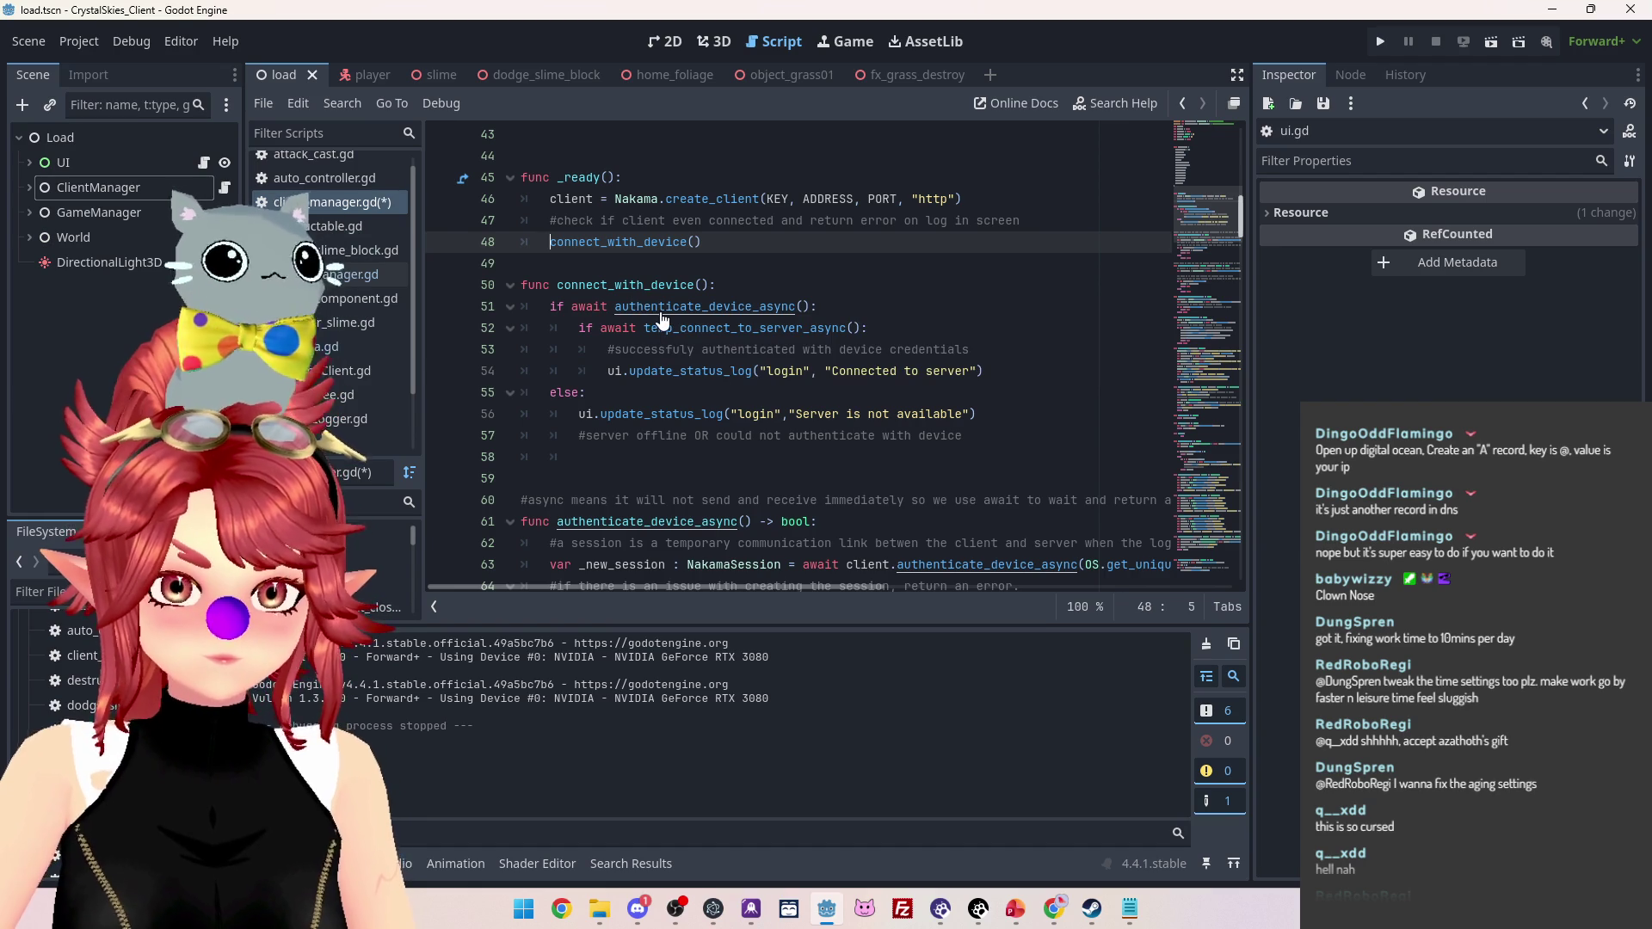
Add an else: branch after the 'Connected to server' log call on line 54
{"action": "left_click", "coordinate": [661, 311], "text": "ctrl"}
{"action": "scroll", "coordinate": [856, 477], "scroll_direction": "down", "scroll_amount": 1}
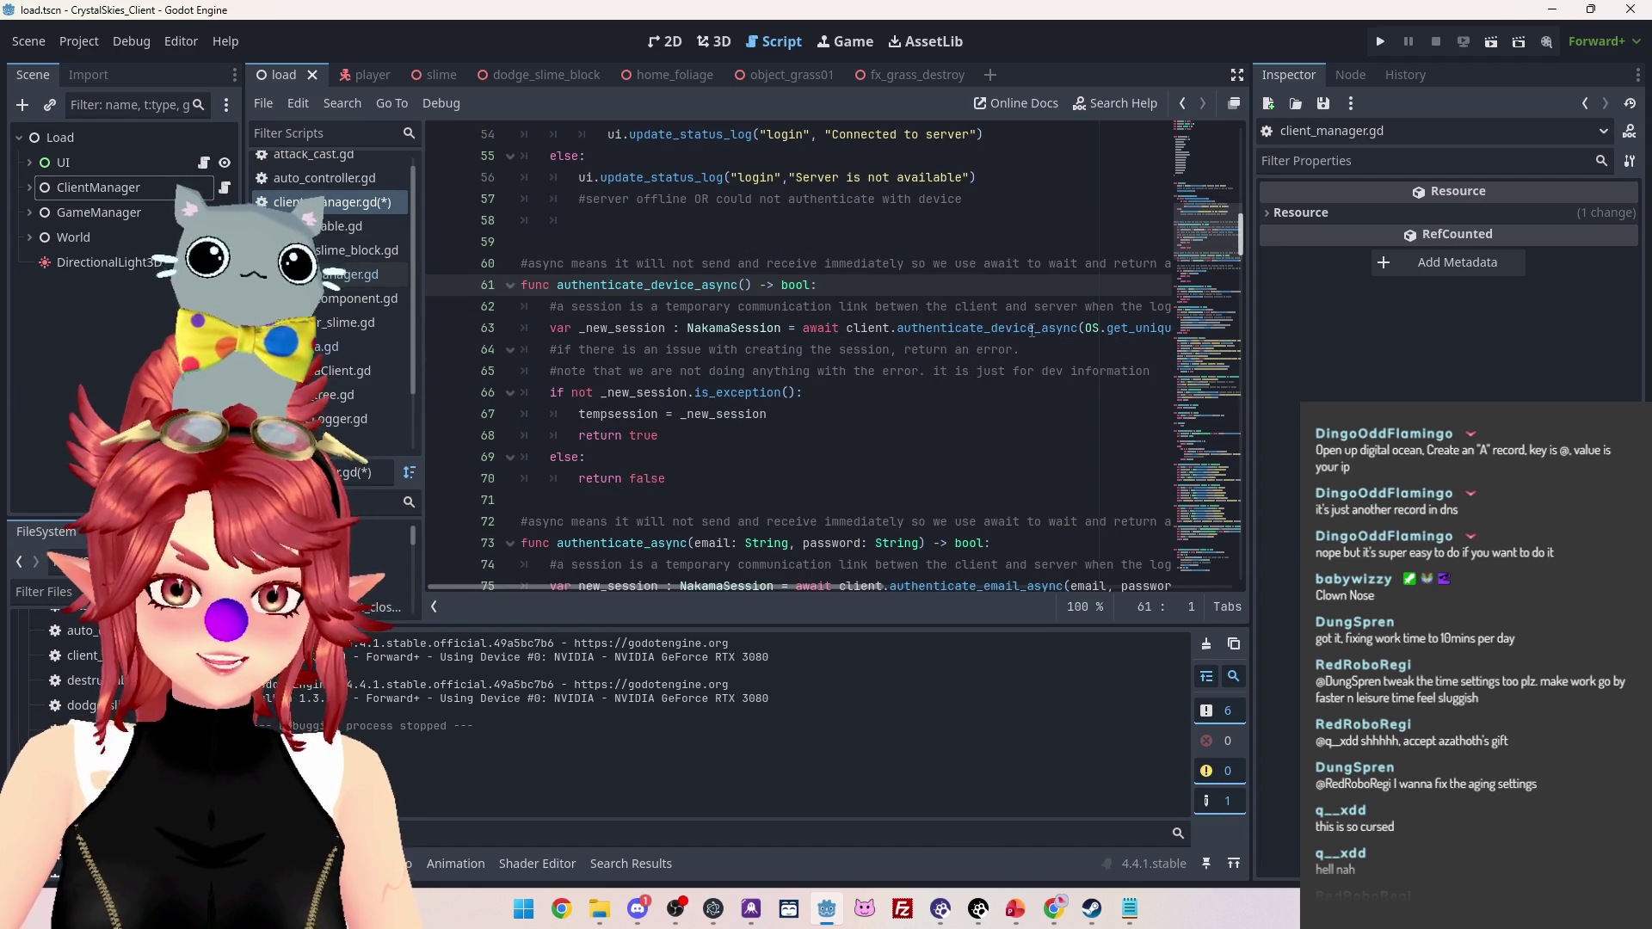
{"action": "scroll", "coordinate": [654, 314], "scroll_direction": "up", "scroll_amount": 2}
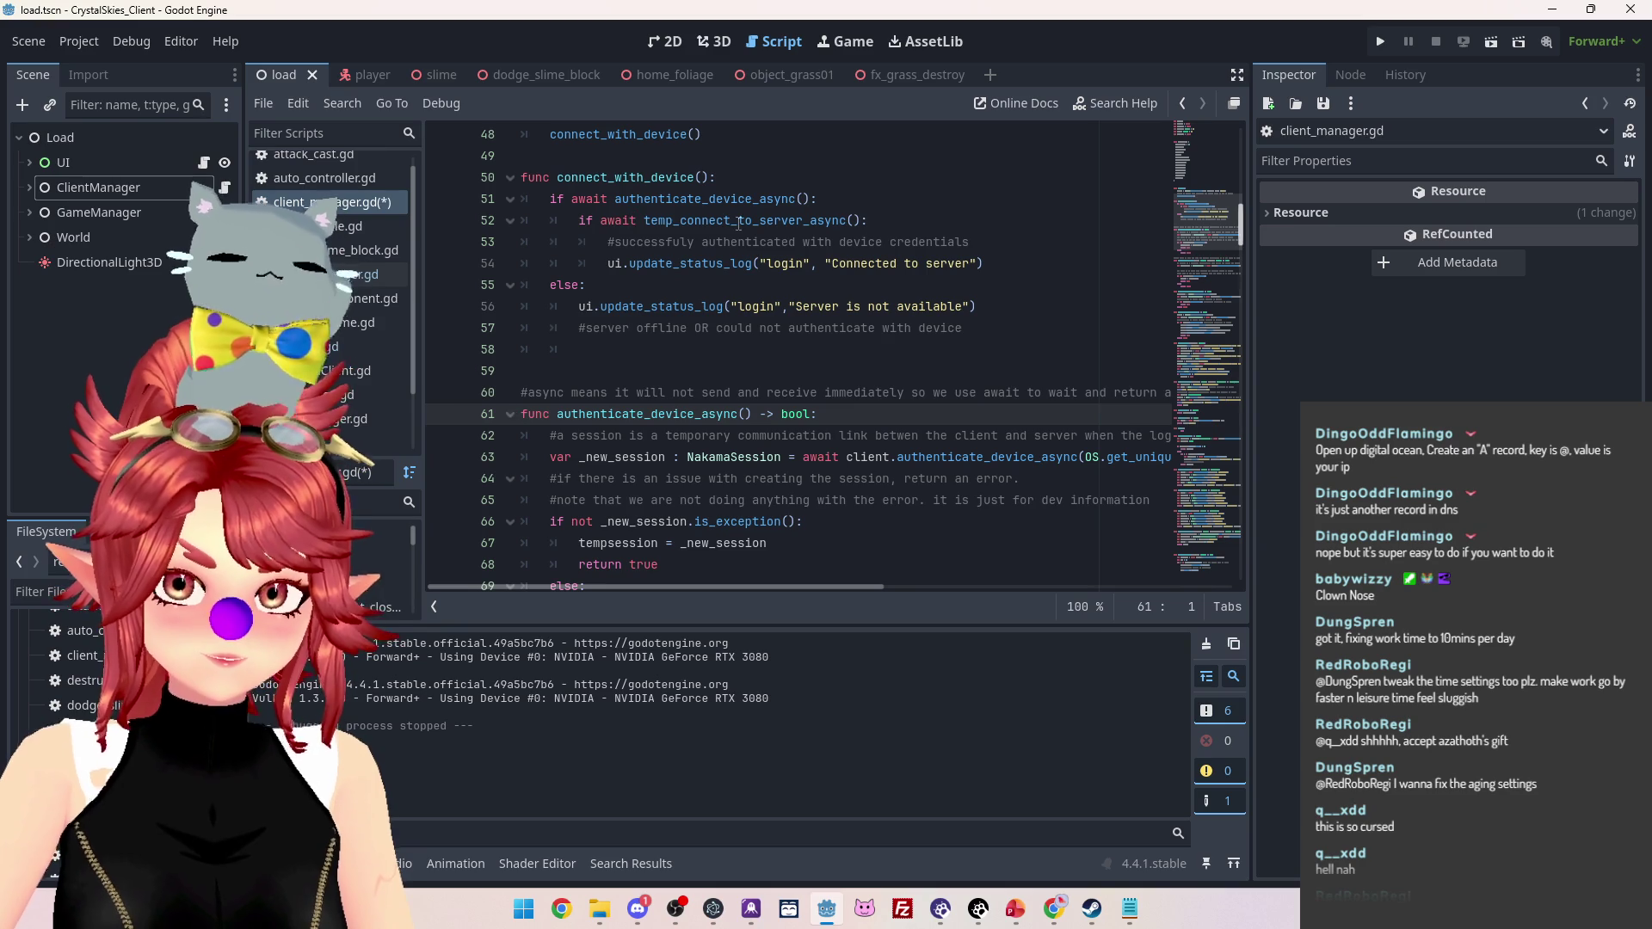
{"action": "left_click", "coordinate": [1020, 282]}
{"action": "left_click", "coordinate": [1025, 264]}
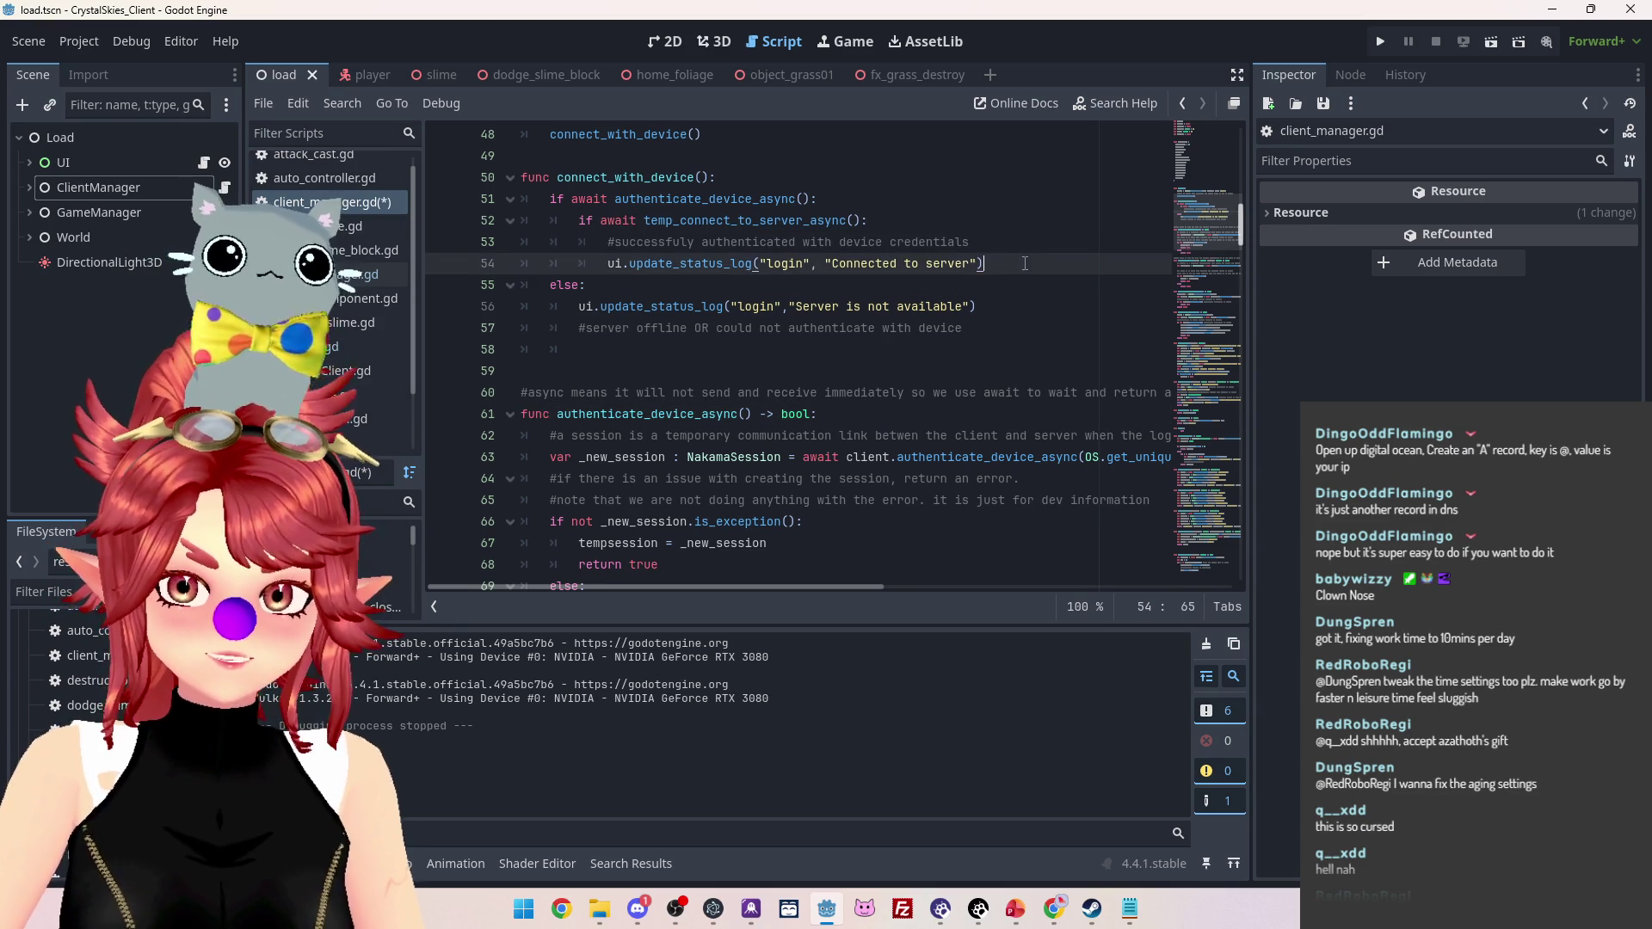
{"action": "key", "text": "Return"}
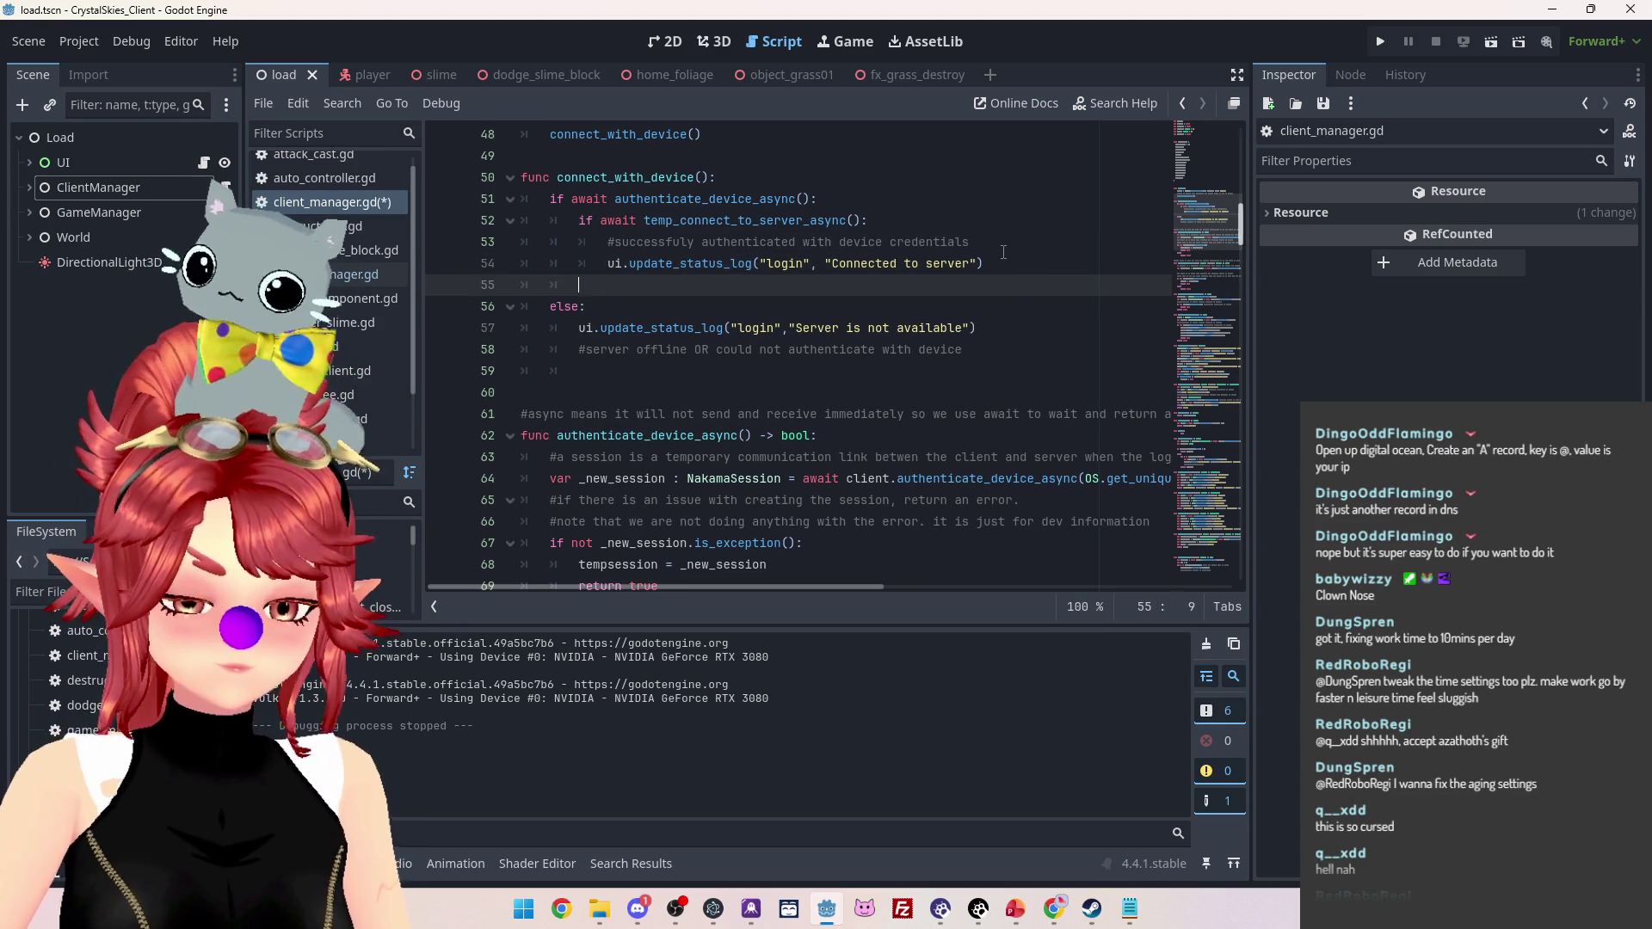
{"action": "type", "text": "else:"}
{"action": "key", "text": "Return"}
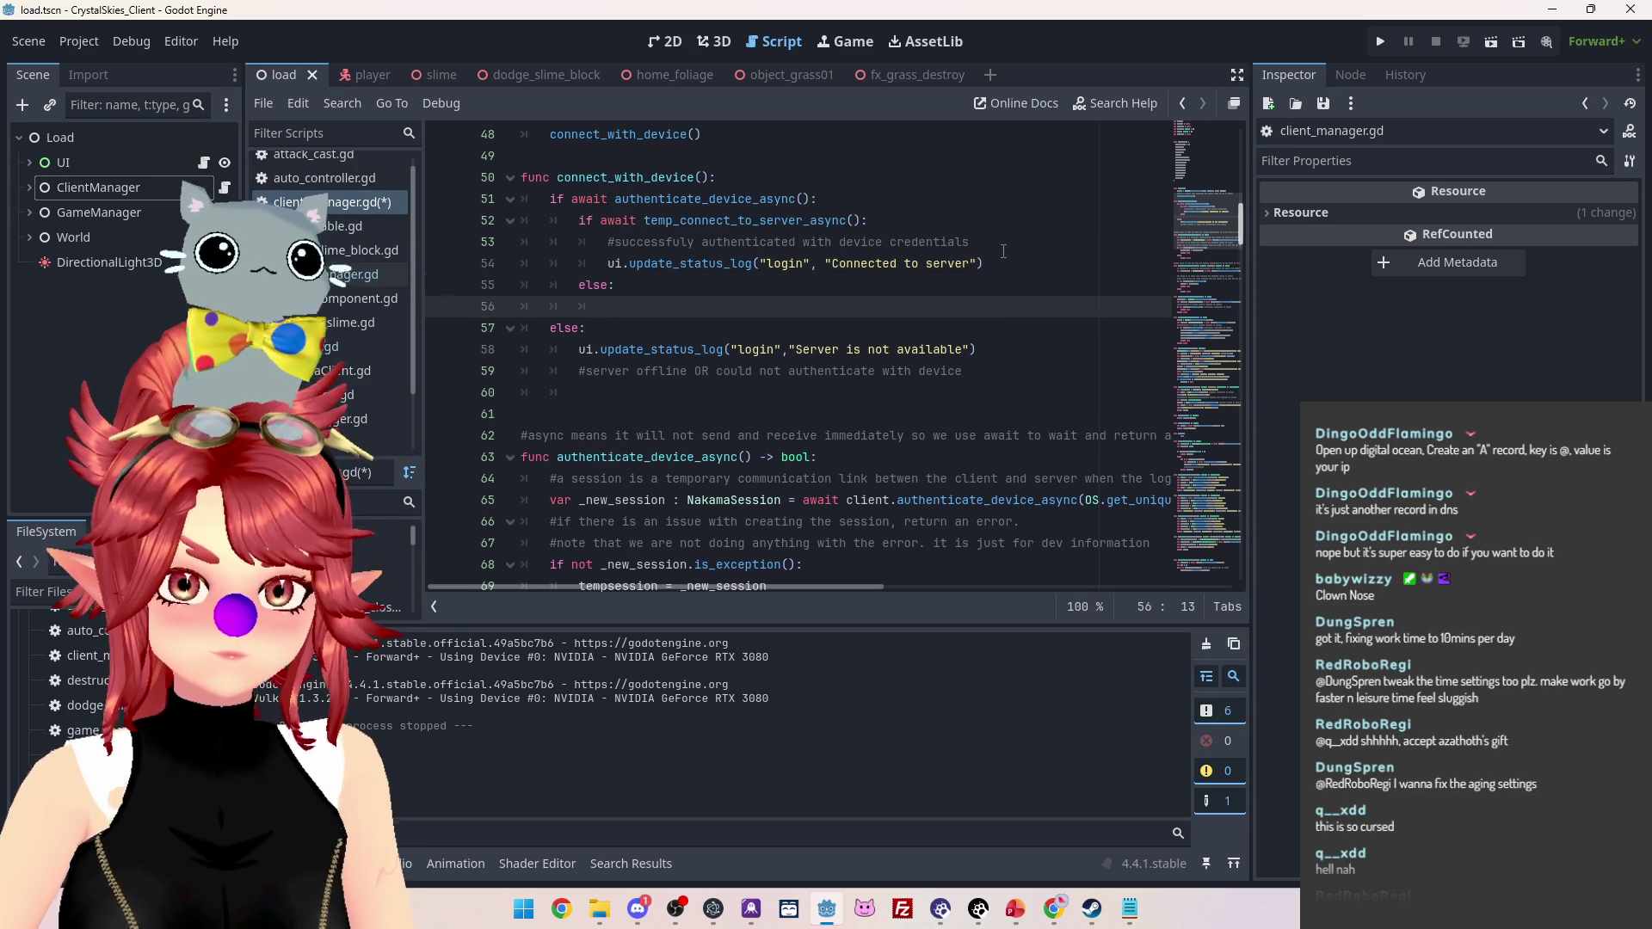
{"action": "key", "text": "BackSpace"}
Copy the 'Connected to server' update_status_log call into the new else: branch
{"action": "mouse_move", "coordinate": [607, 263]}
{"action": "left_mouse_down"}
{"action": "mouse_move", "coordinate": [967, 278]}
{"action": "mouse_move", "coordinate": [983, 263]}
{"action": "left_mouse_up"}
{"action": "key", "text": "ctrl+c"}
{"action": "left_click", "coordinate": [1007, 306]}
{"action": "key", "text": "Tab"}
{"action": "key", "text": "ctrl+v"}
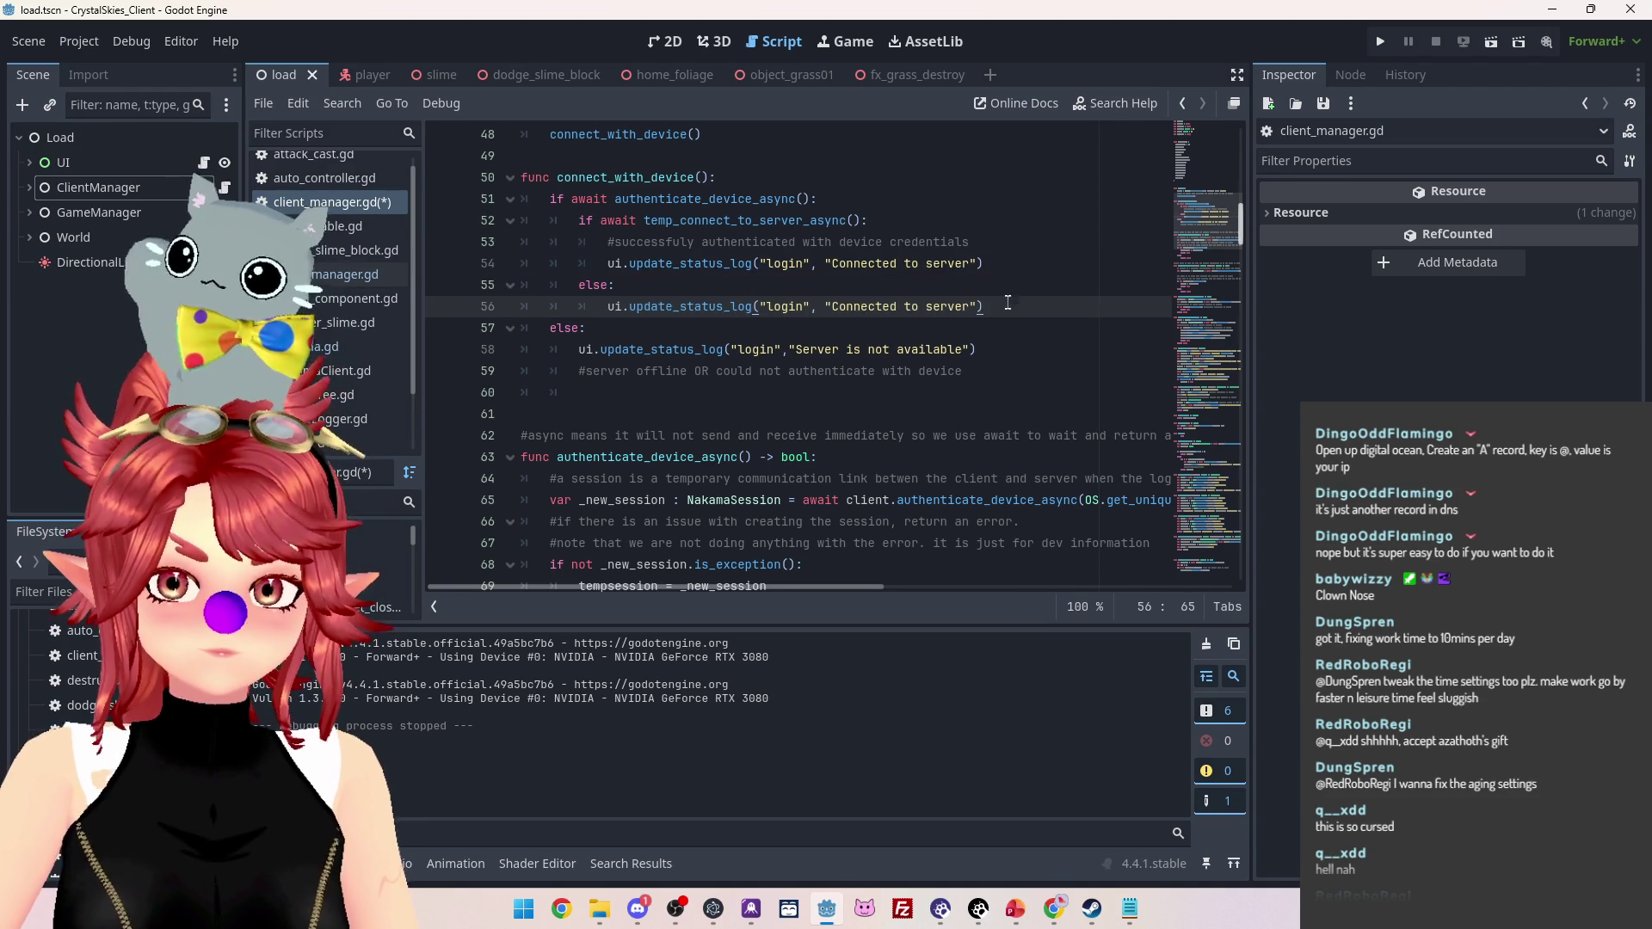
{"action": "key", "text": "Up"}
{"action": "key", "text": "Up"}
{"action": "key", "text": "Up"}
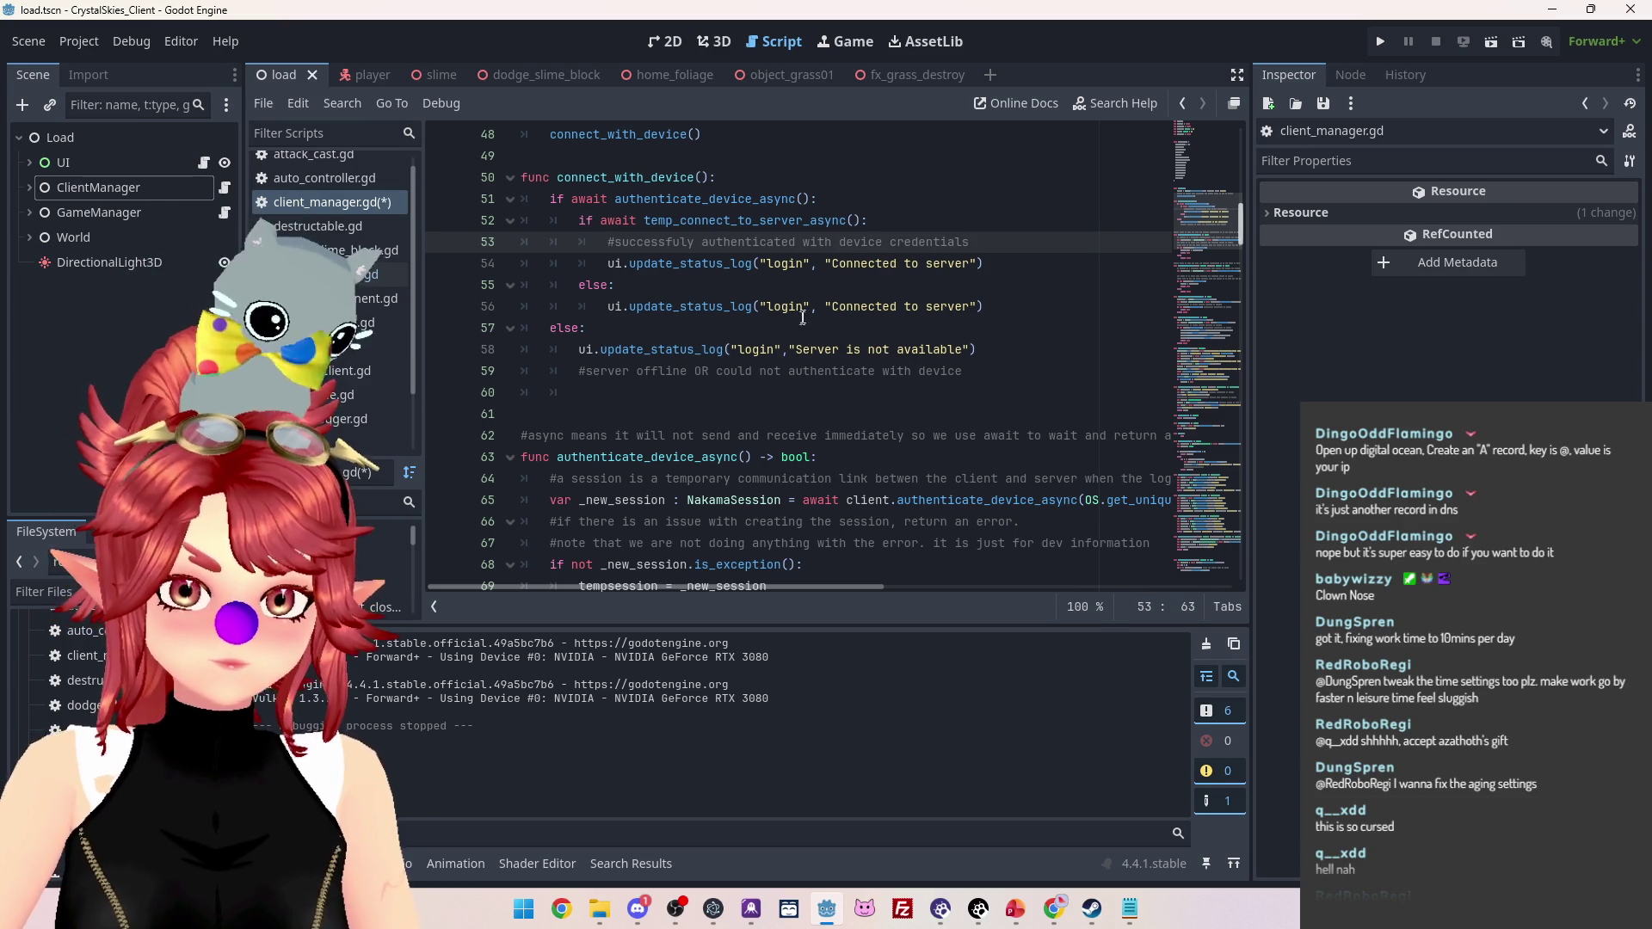
Change the else-branch message to "Server is not available2"
{"action": "left_click_drag", "start_coordinate": [797, 350], "coordinate": [963, 349]}
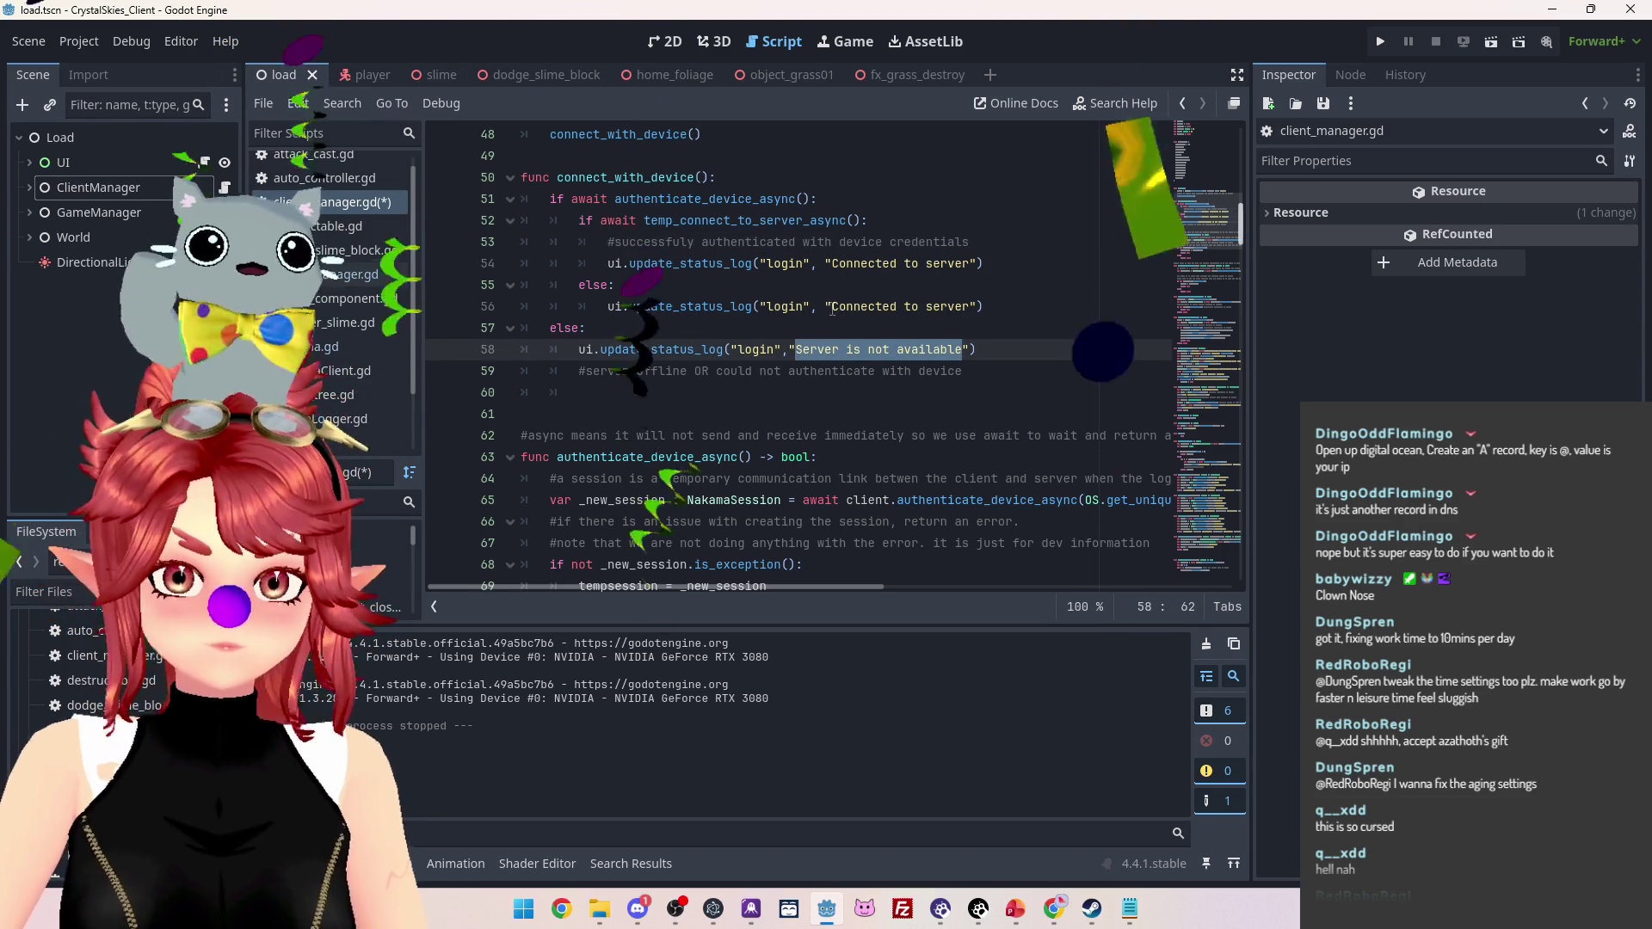
{"action": "left_click_drag", "start_coordinate": [831, 306], "coordinate": [970, 306]}
{"action": "key", "text": "ctrl+v"}
{"action": "type", "text": "2"}
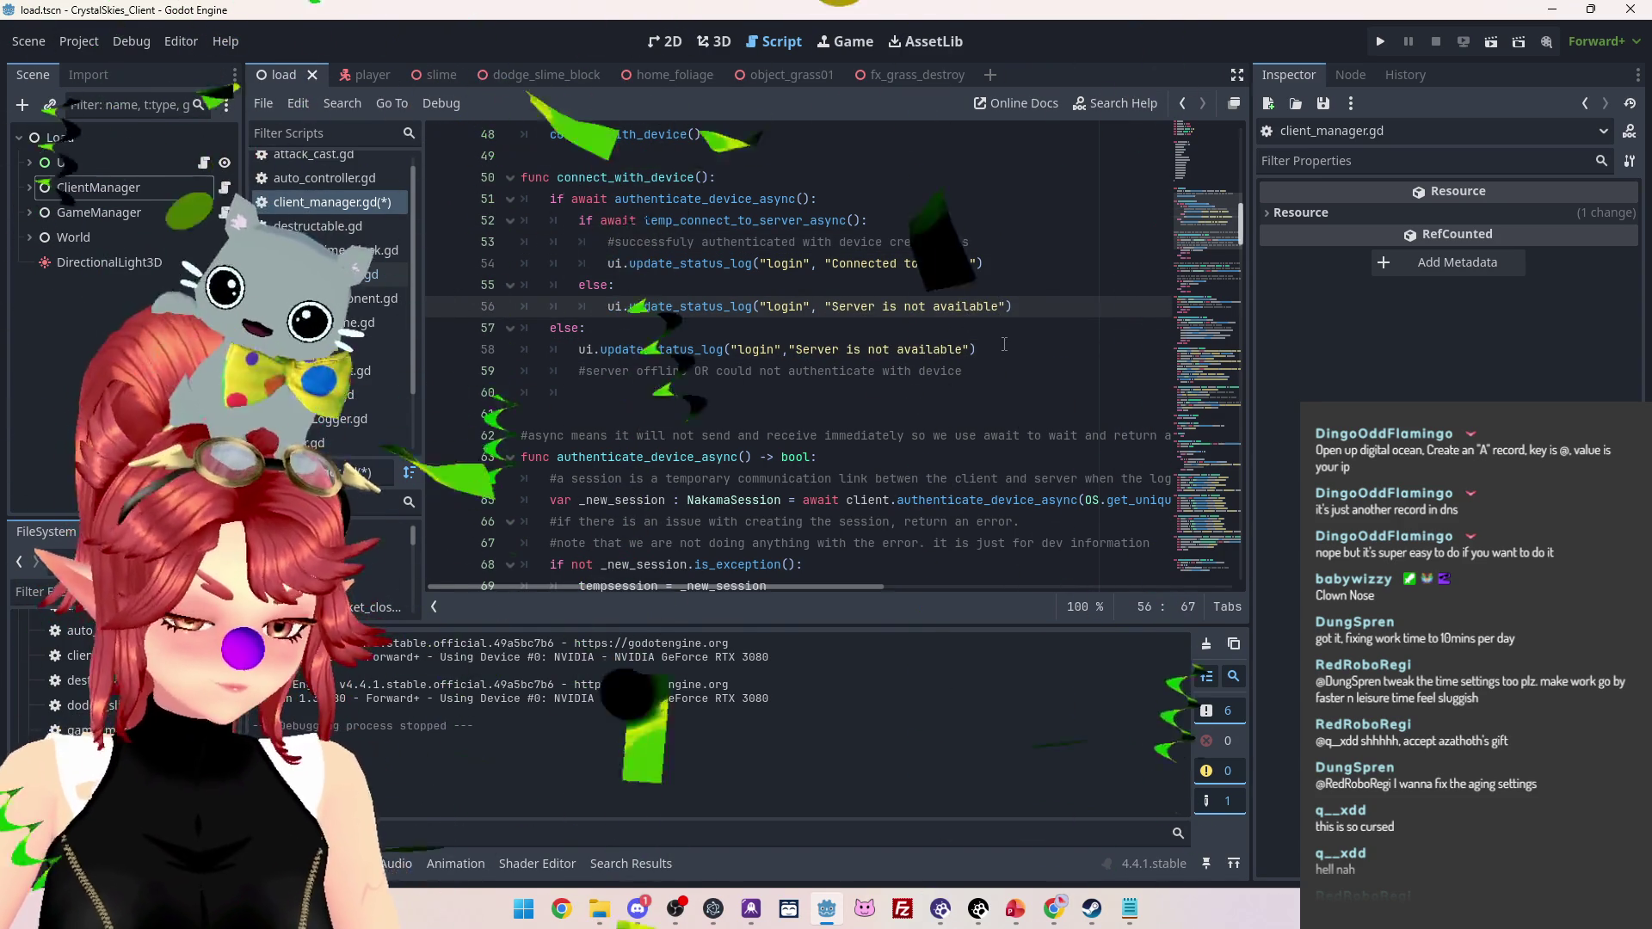
{"action": "left_click", "coordinate": [1015, 348]}
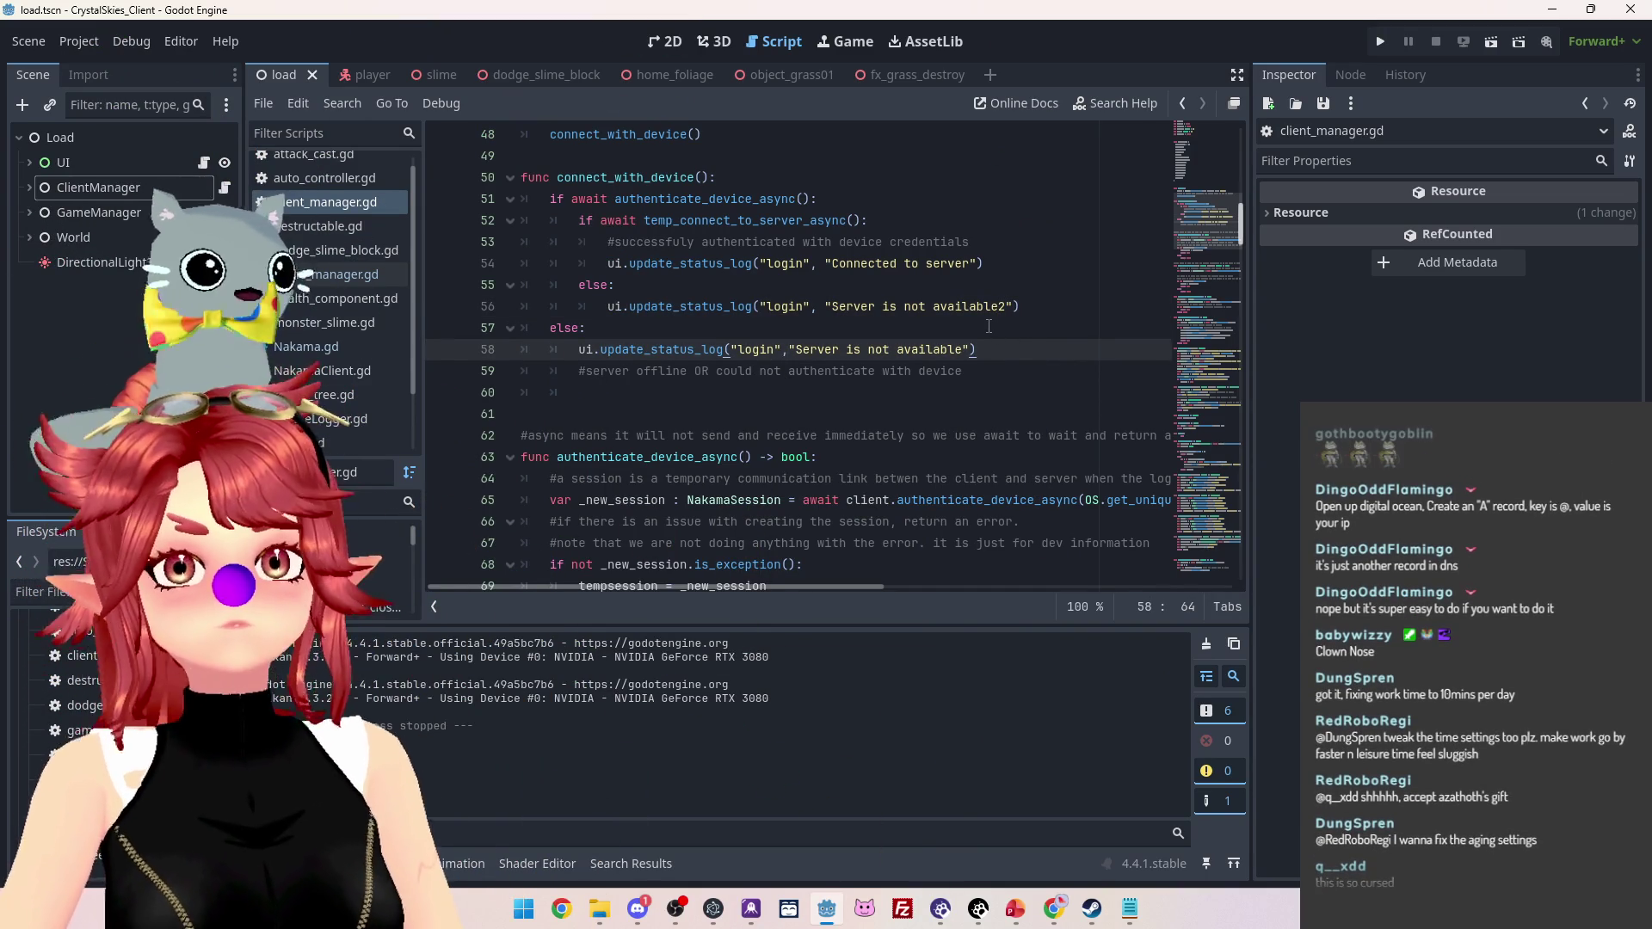
{"action": "scroll", "coordinate": [837, 315], "scroll_direction": "up", "scroll_amount": 15}
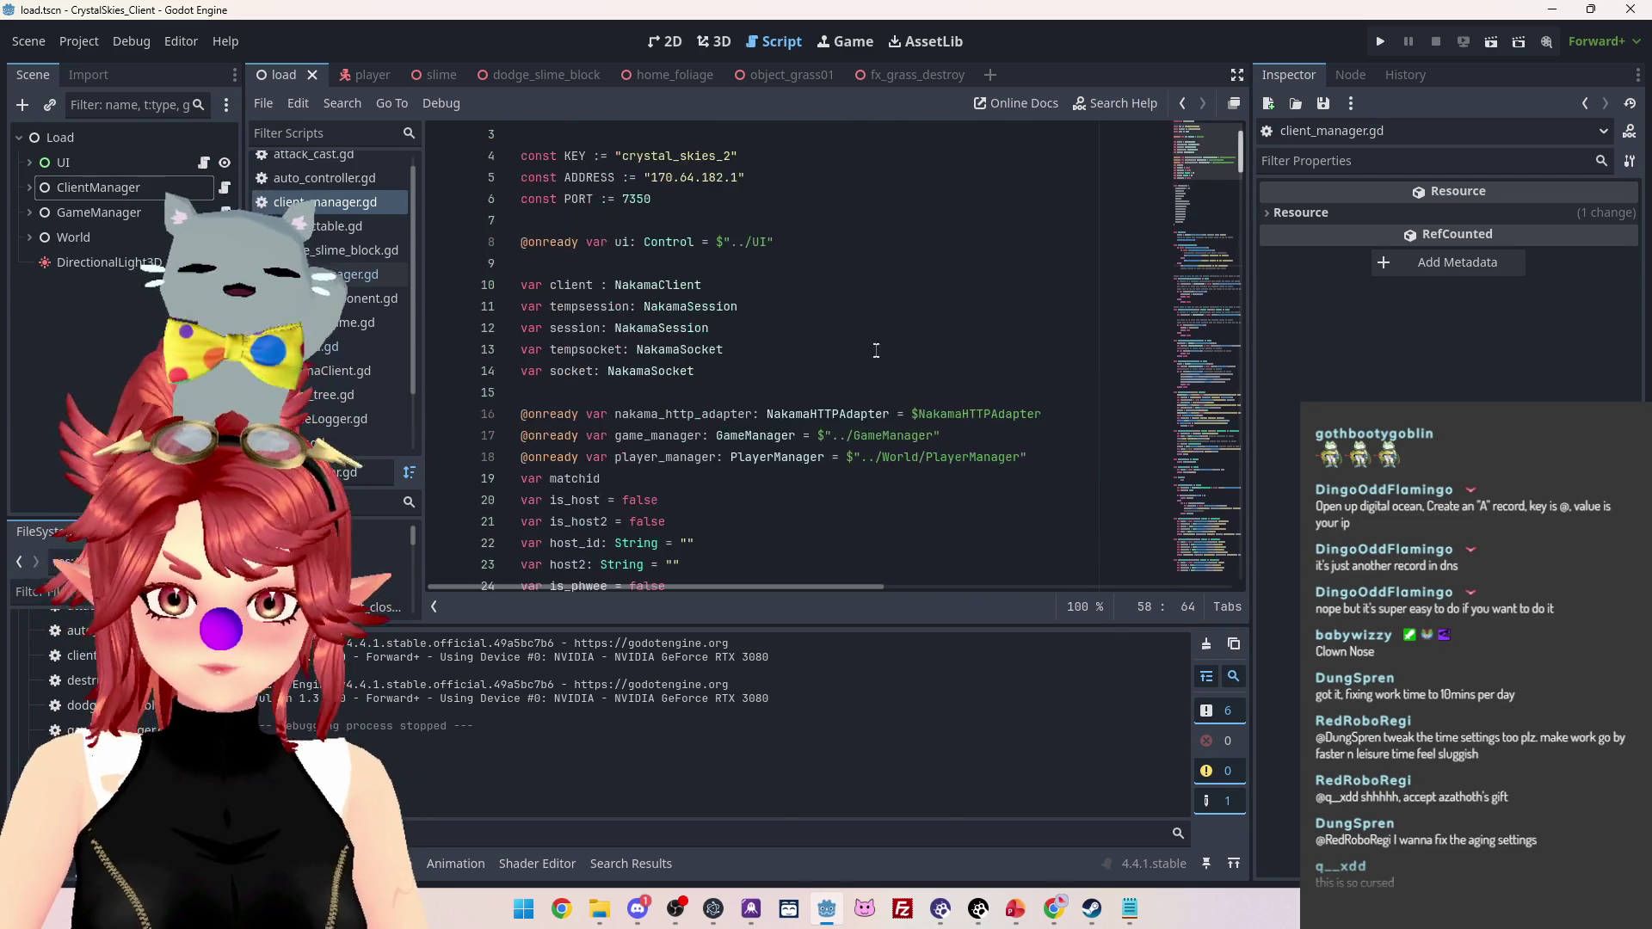
From the crystal-skies droplet page, choose Domains/DNS in DigitalOcean's Create menu
{"action": "mouse_move", "coordinate": [1039, 916]}
{"action": "left_click", "coordinate": [926, 804]}
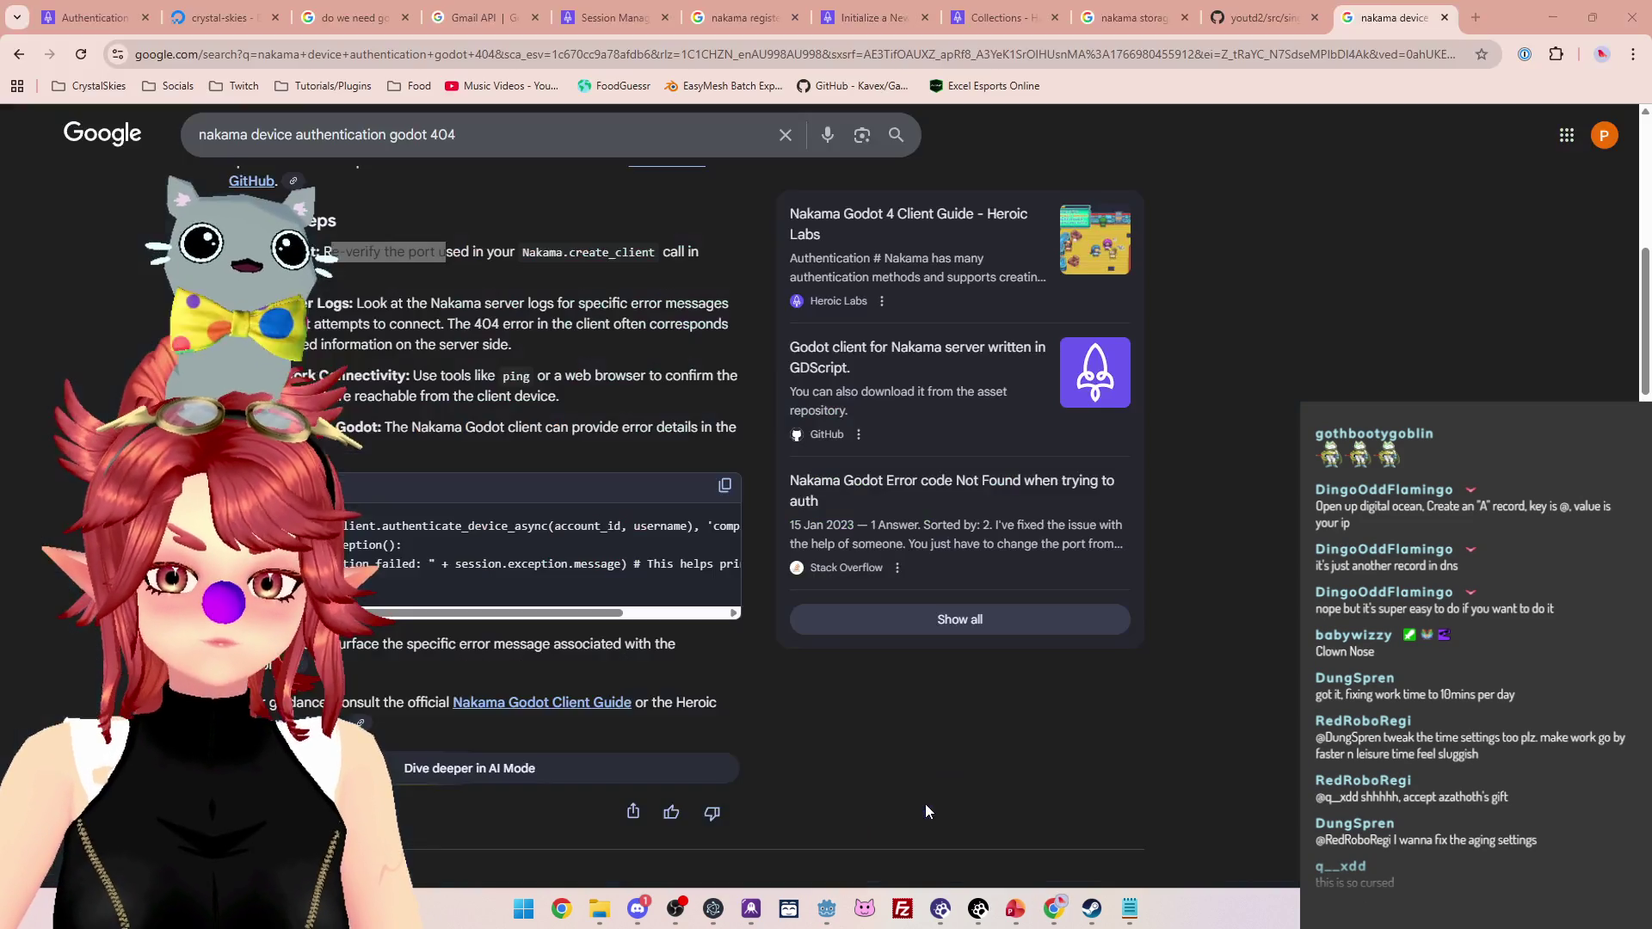
{"action": "left_click", "coordinate": [206, 18]}
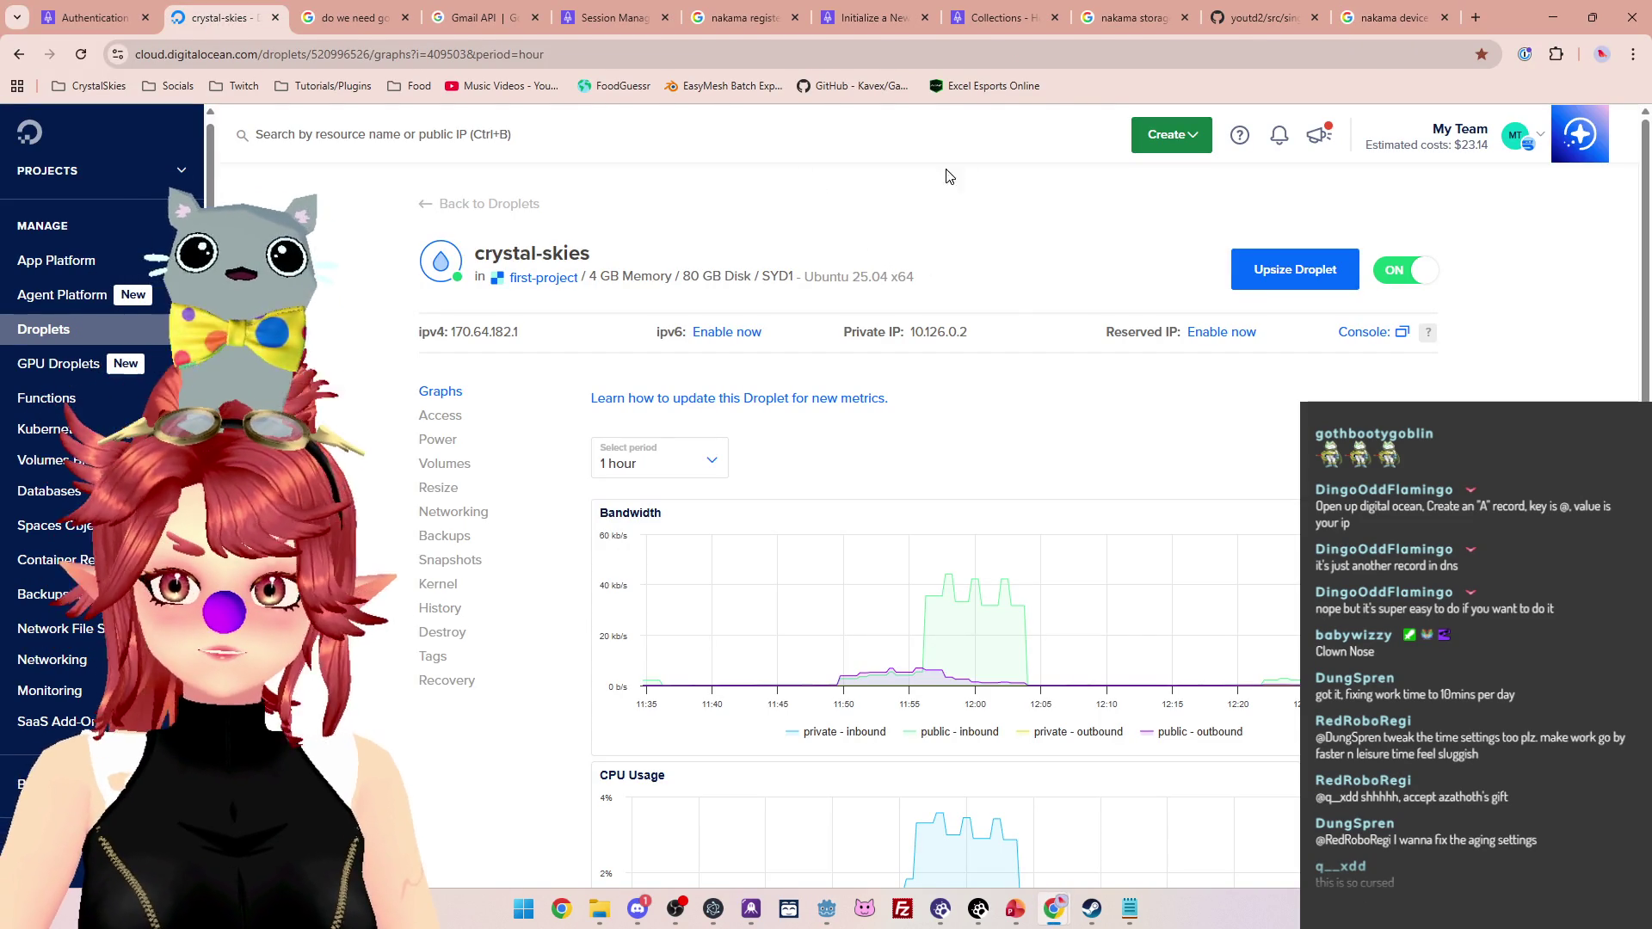
{"action": "left_click", "coordinate": [1192, 142]}
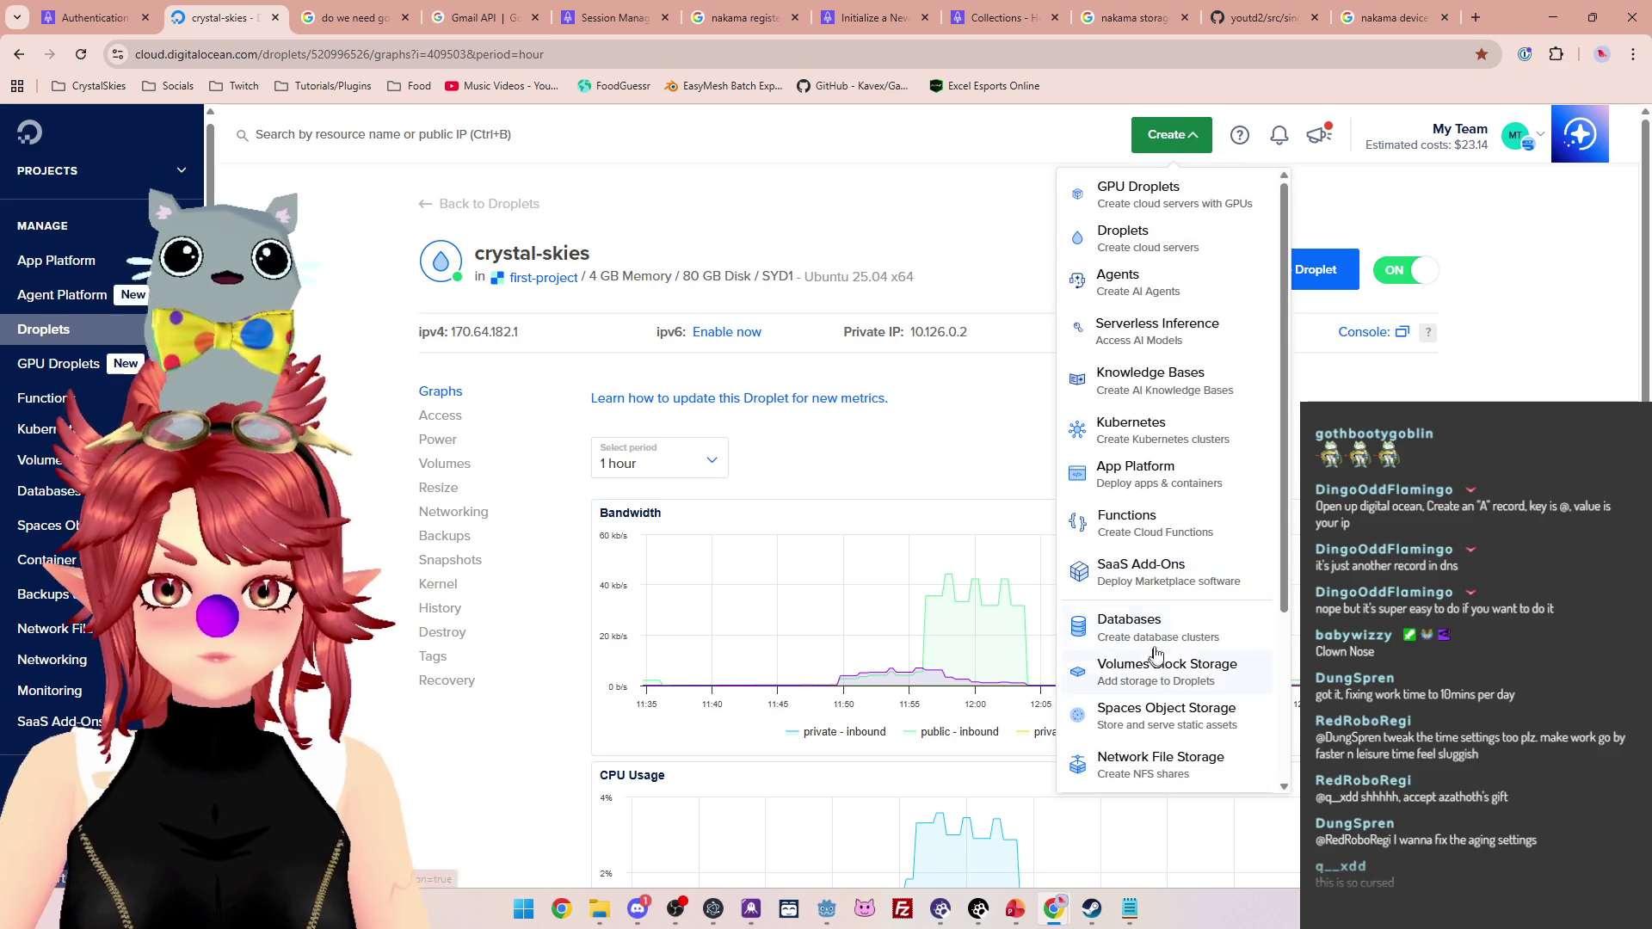
{"action": "scroll", "coordinate": [1166, 663], "scroll_direction": "down", "scroll_amount": 3}
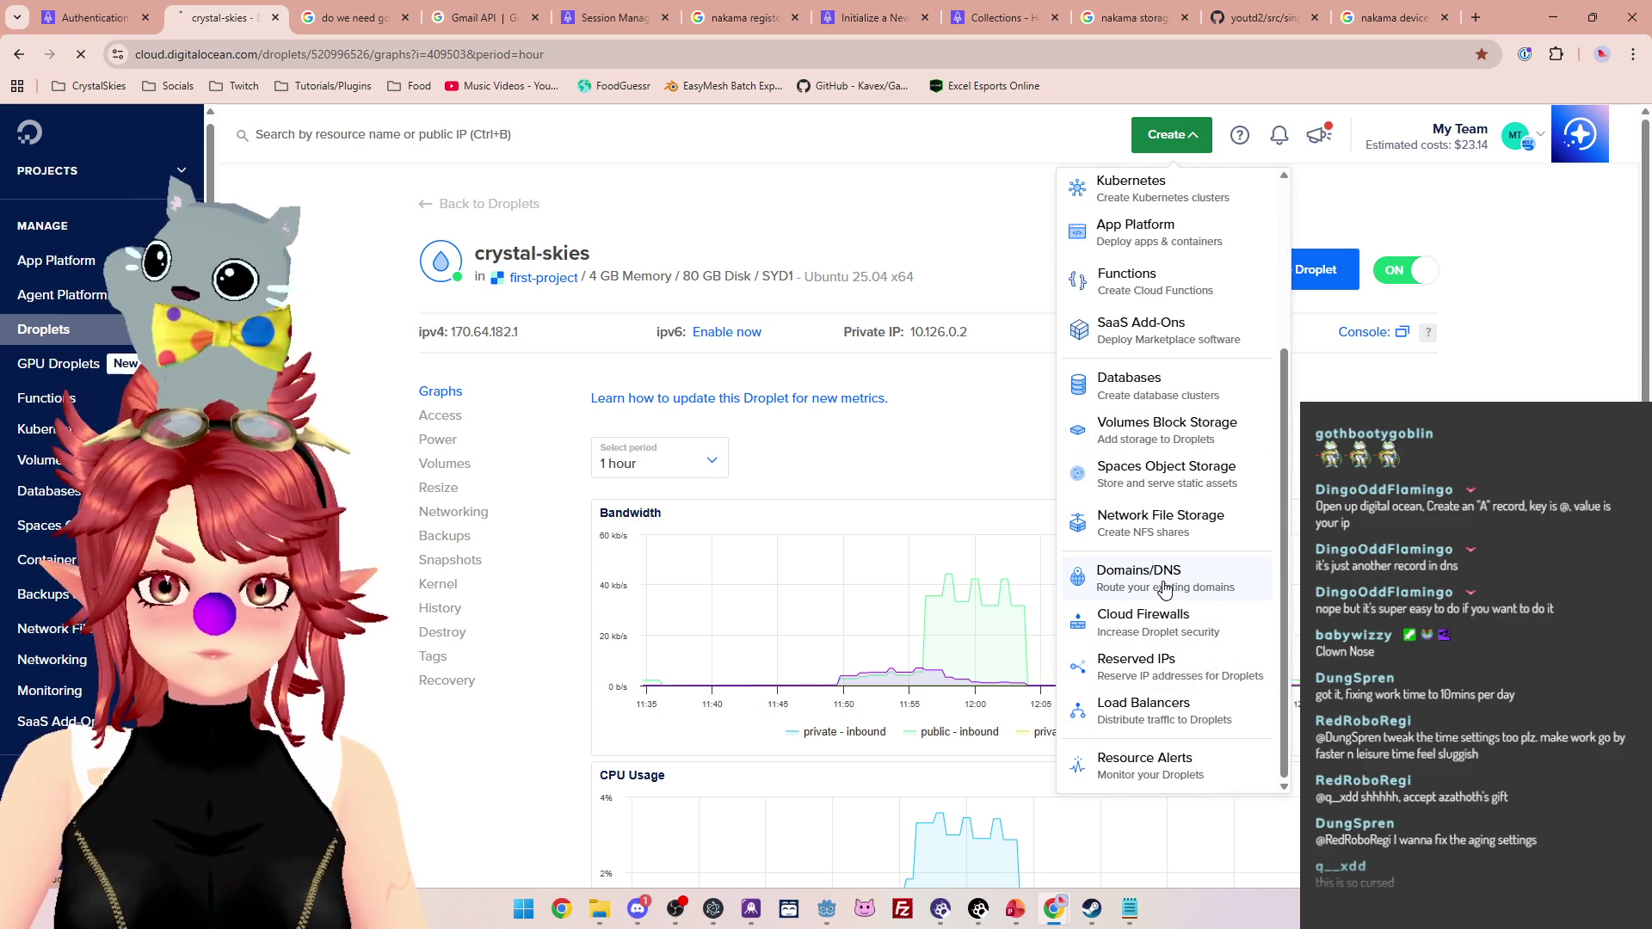
{"action": "left_click", "coordinate": [1138, 575]}
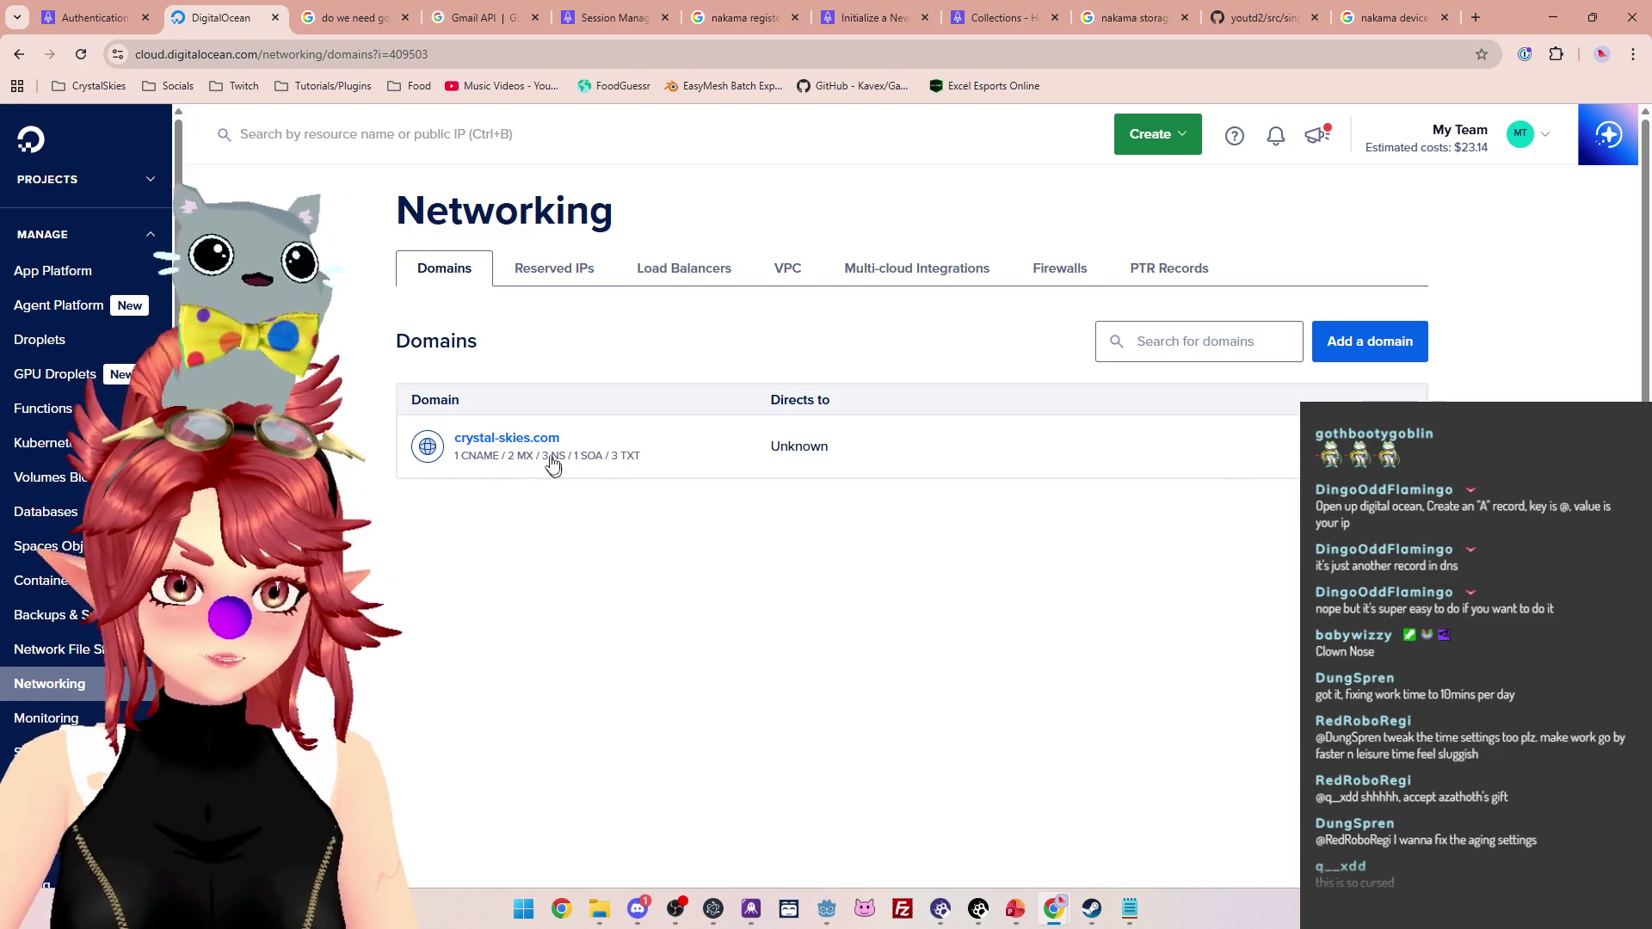
Start a new record on the crystal-skies.com domain with hostname @
{"action": "left_click", "coordinate": [529, 441]}
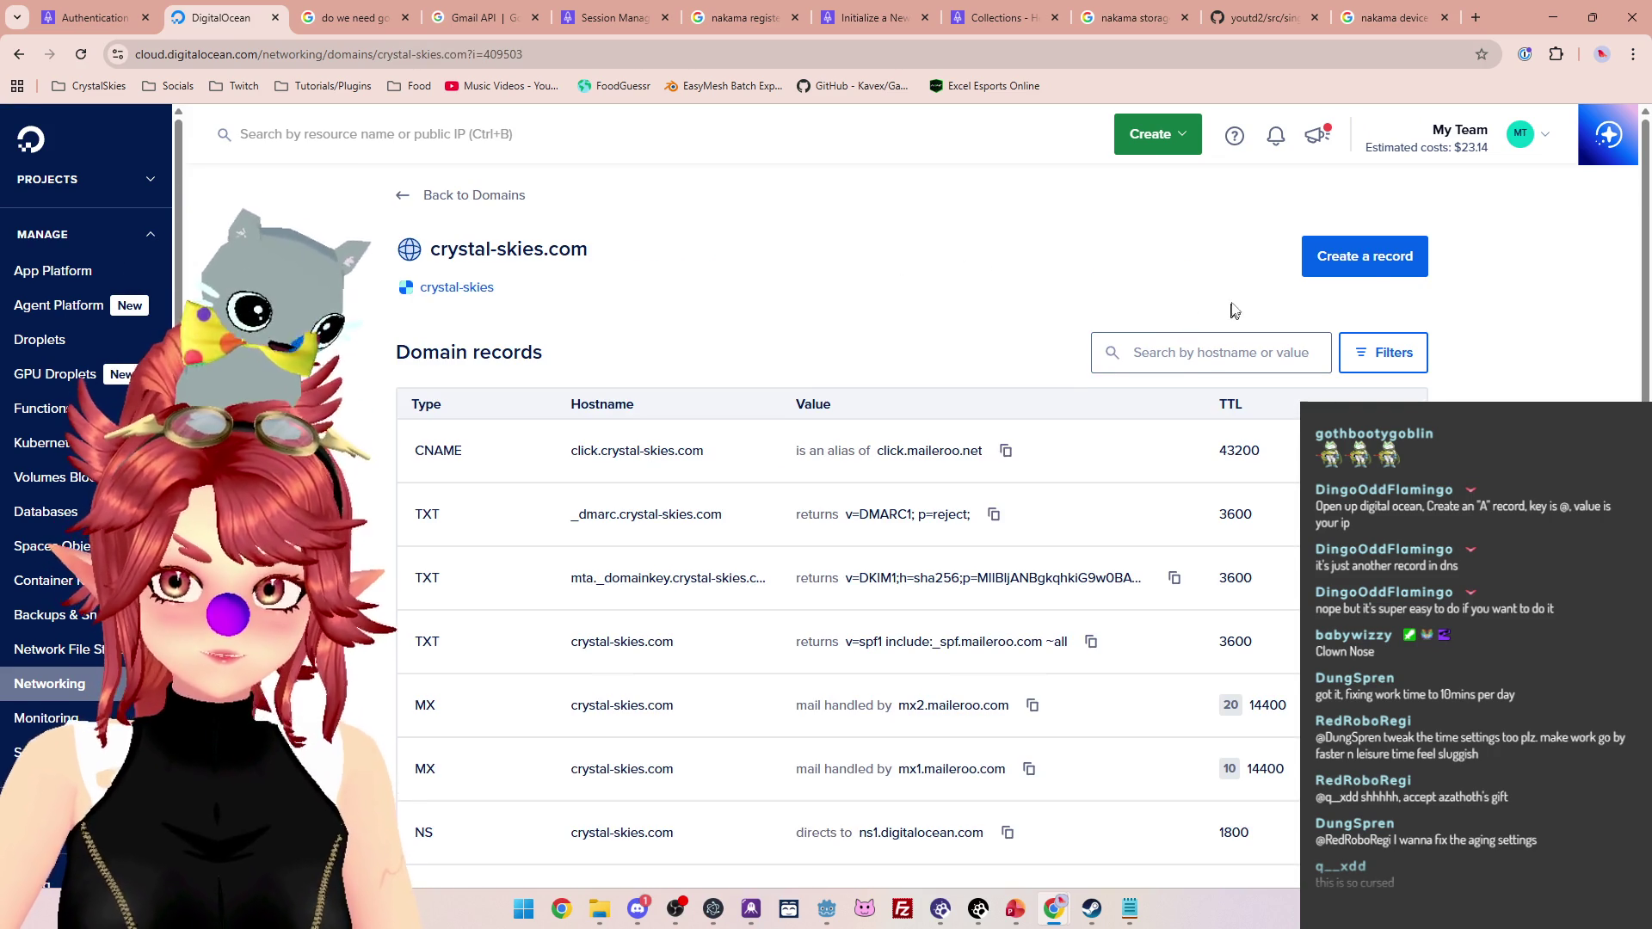
{"action": "left_click", "coordinate": [1367, 258]}
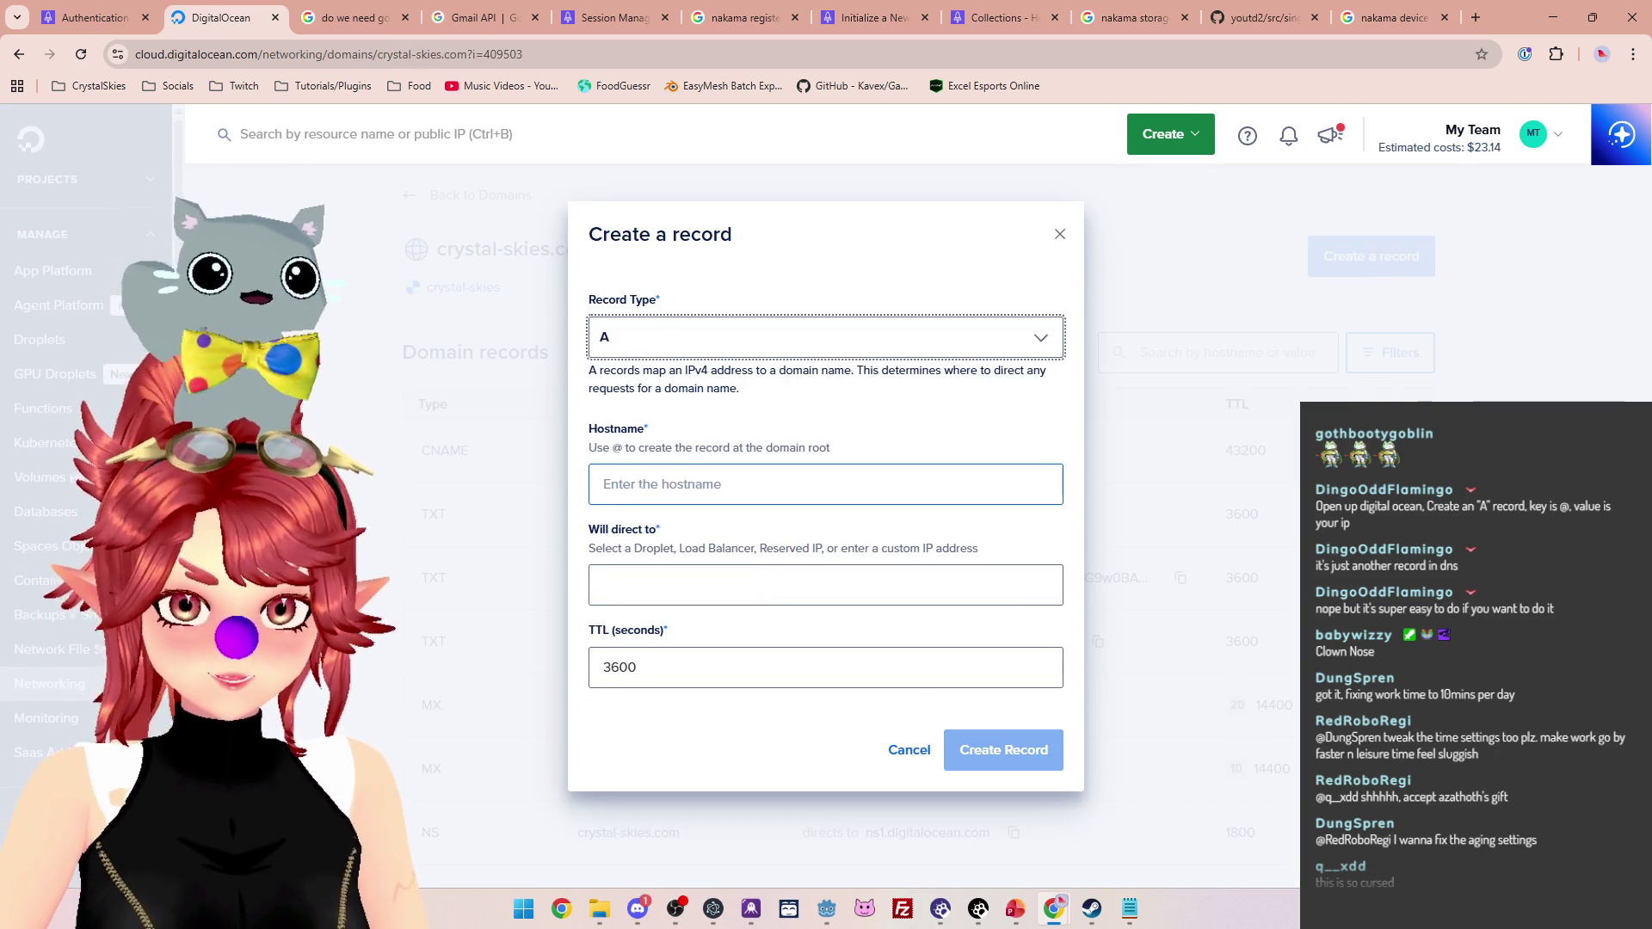
{"action": "left_click", "coordinate": [638, 496]}
{"action": "type", "text": "@"}
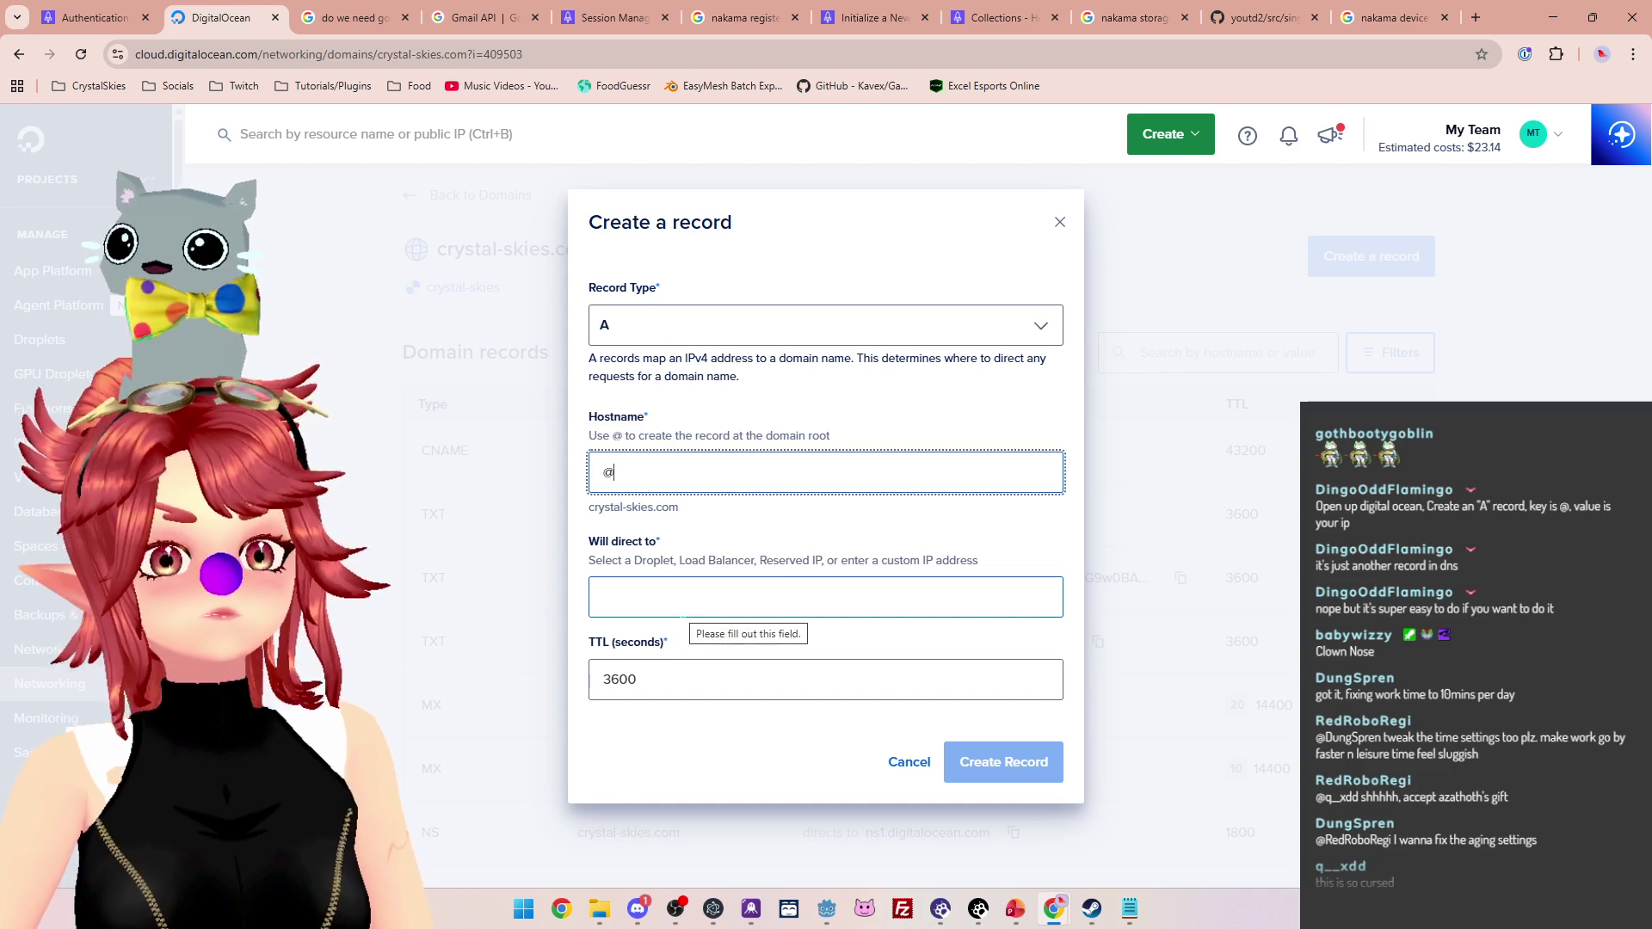
{"action": "left_click", "coordinate": [684, 606]}
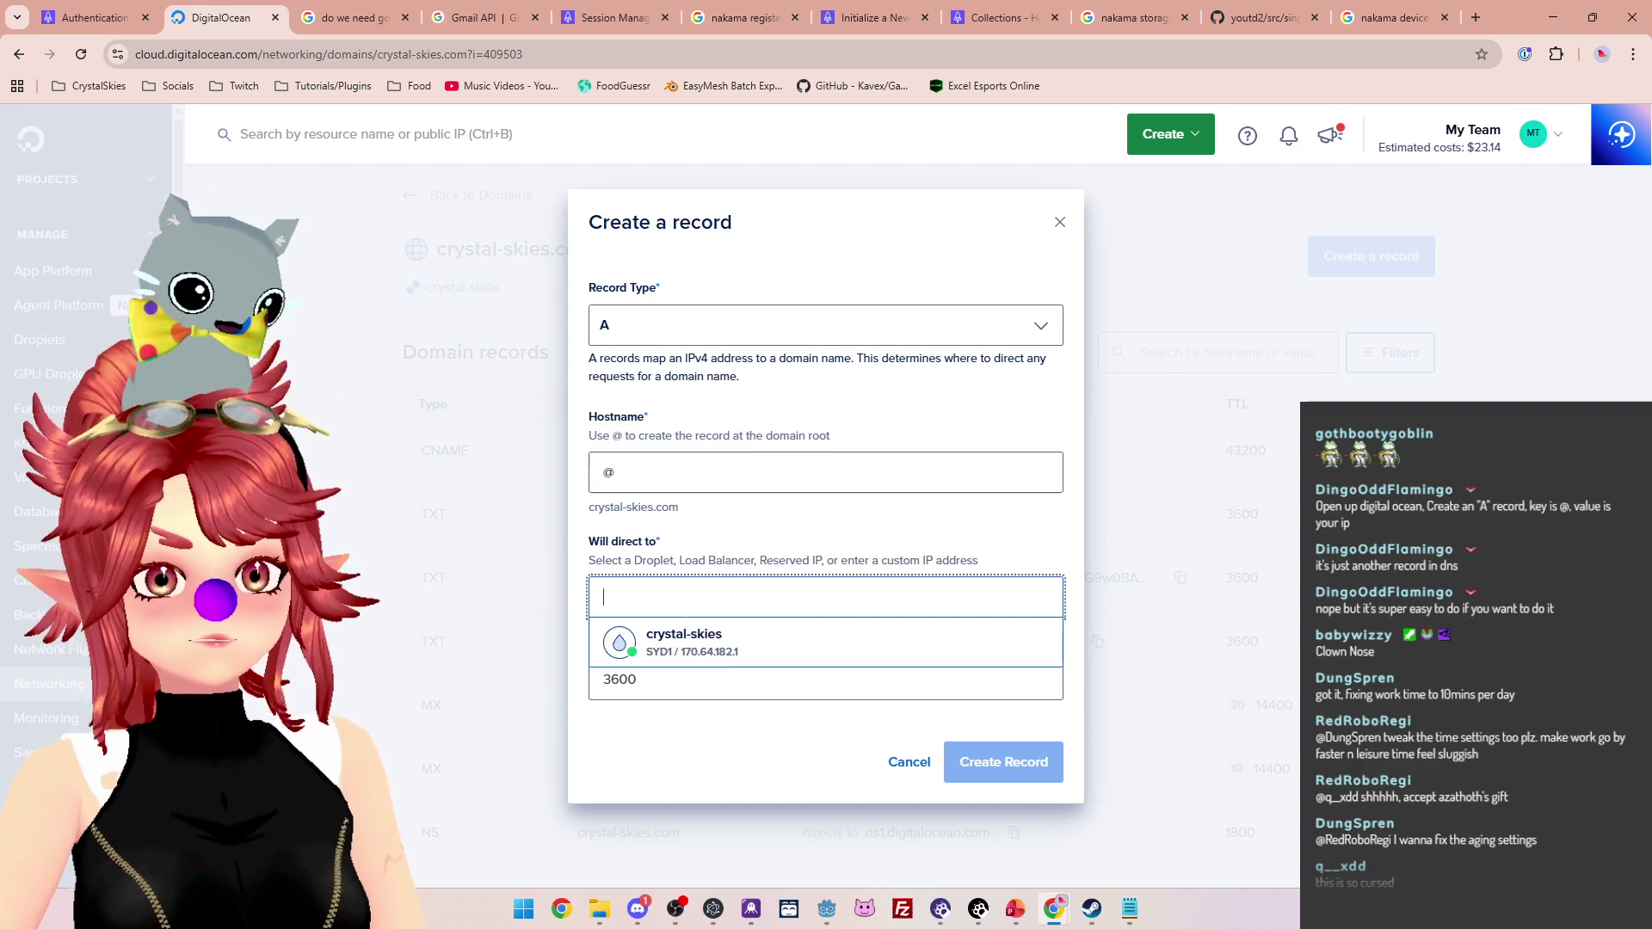
Paste the server IP from the Godot script into the record, directing it at the crystal-skies droplet with TTL 3600
{"action": "left_click", "coordinate": [826, 918]}
{"action": "left_click_drag", "start_coordinate": [652, 179], "coordinate": [736, 179]}
{"action": "key", "text": "ctrl+c"}
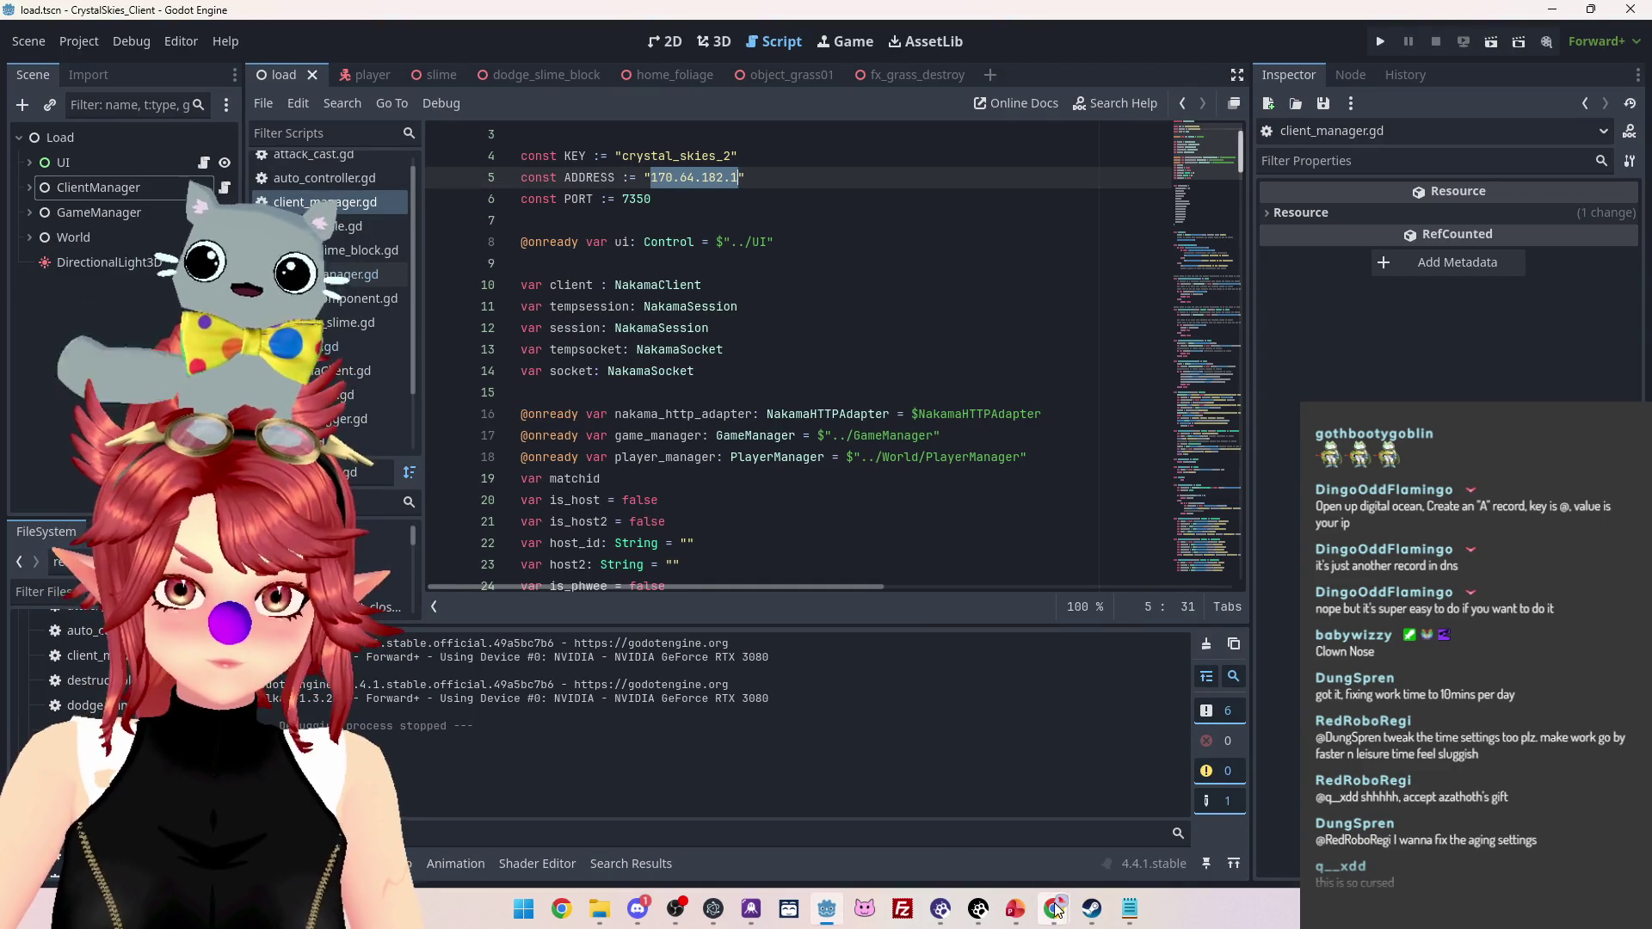
{"action": "left_click", "coordinate": [1053, 909]}
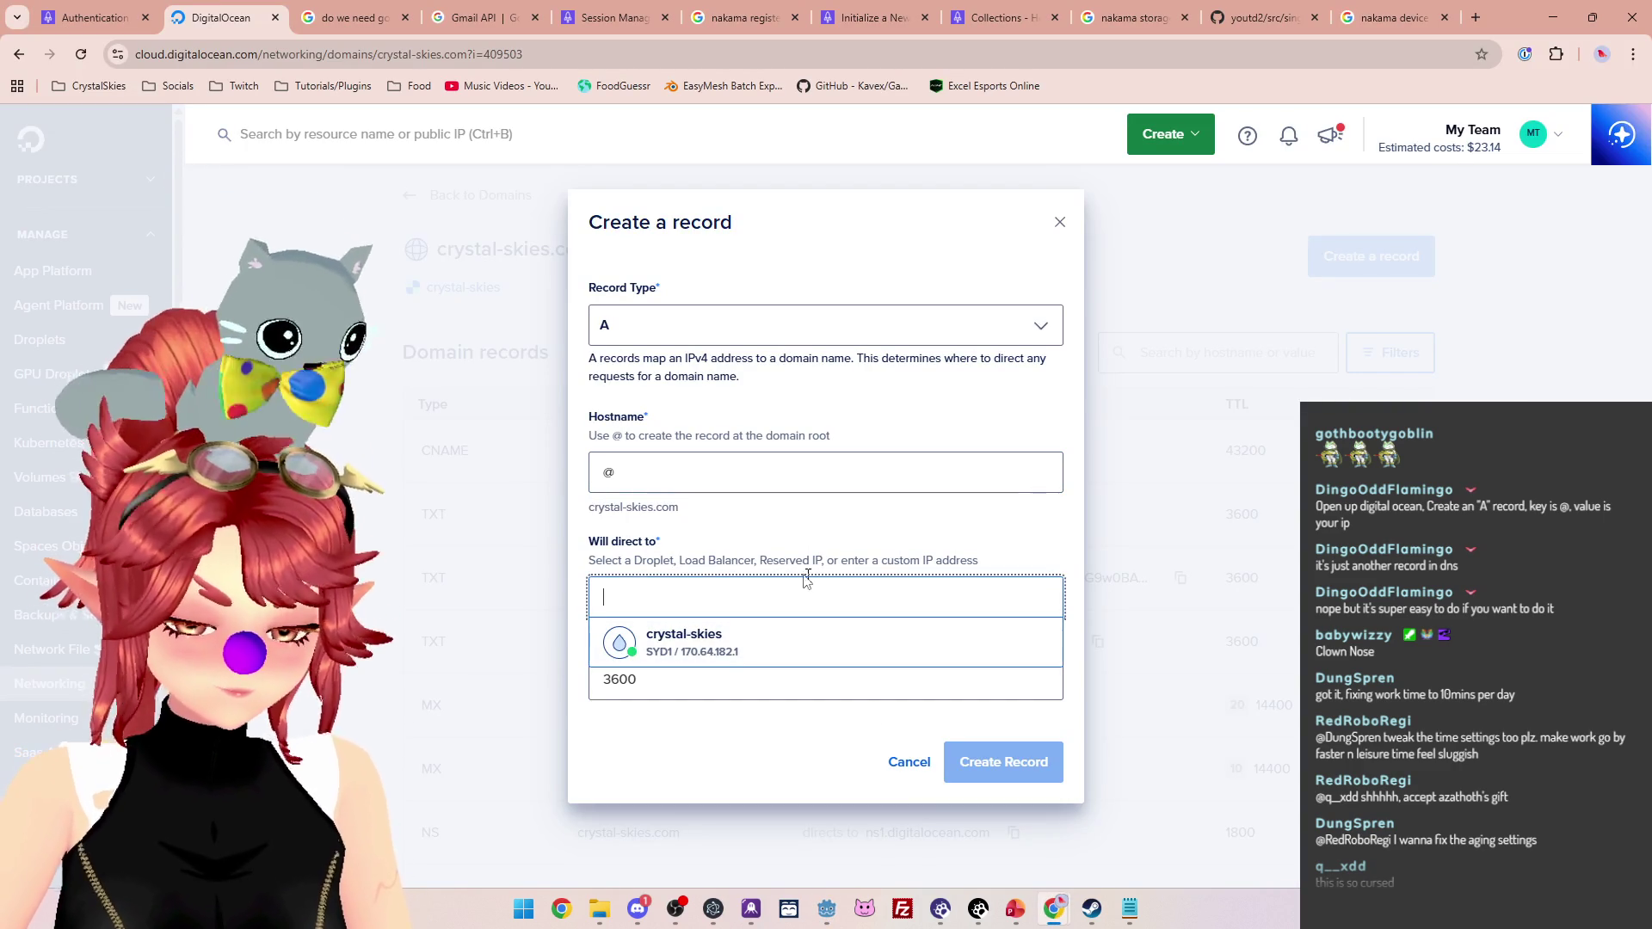
{"action": "key", "text": "ctrl+v"}
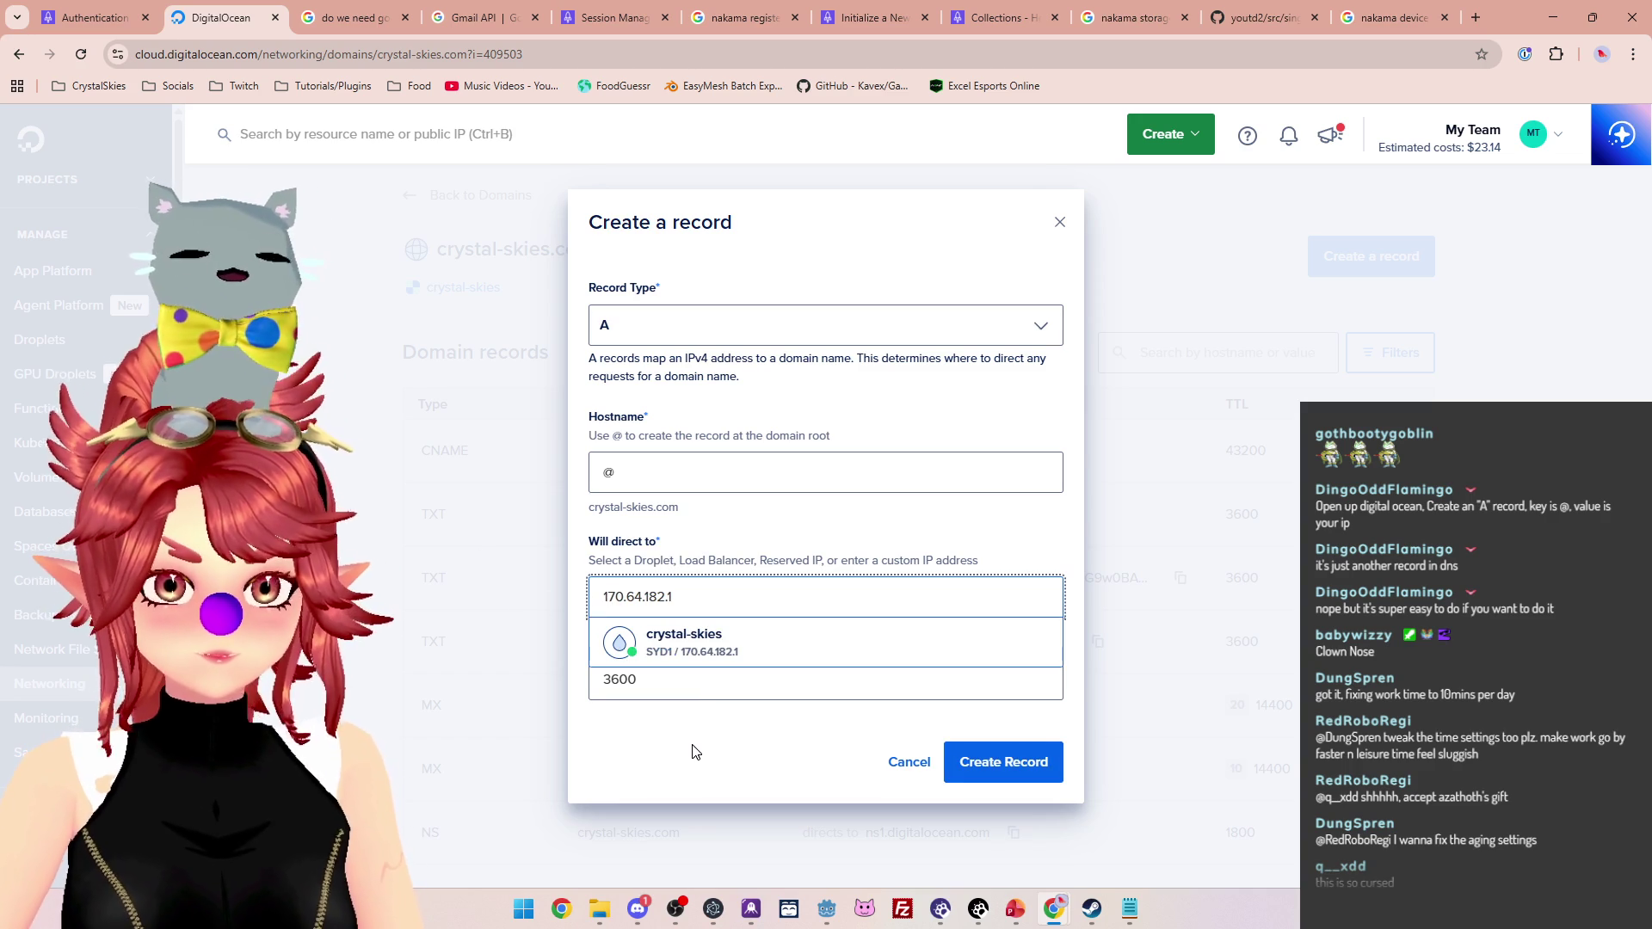
{"action": "left_click", "coordinate": [697, 656]}
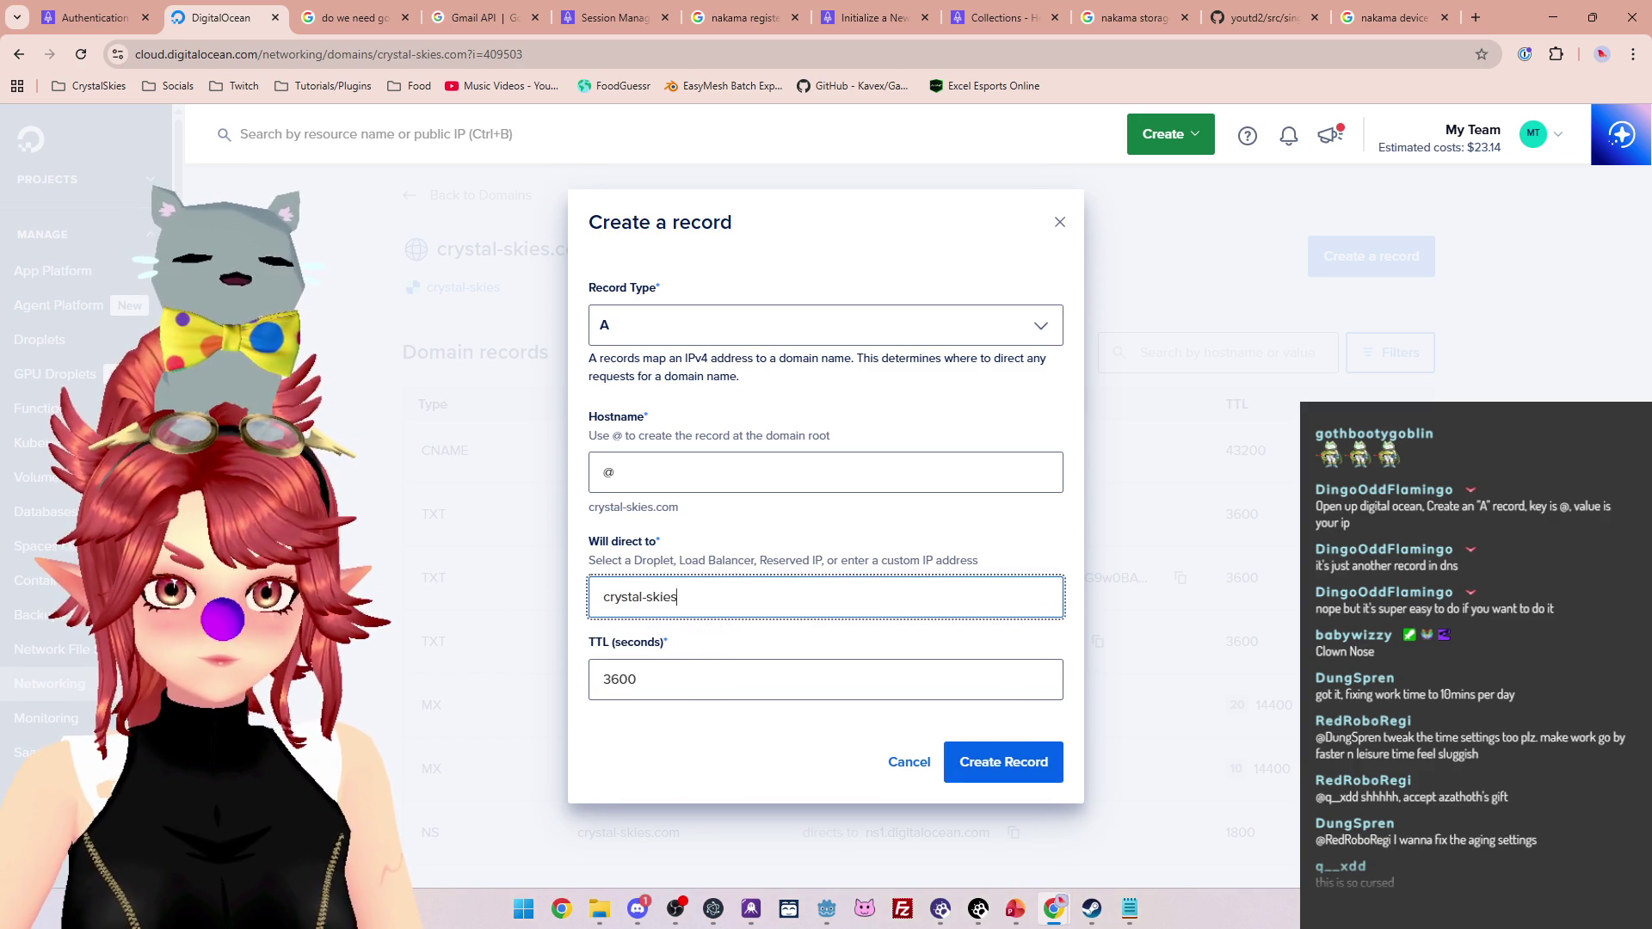
{"action": "left_click", "coordinate": [600, 664]}
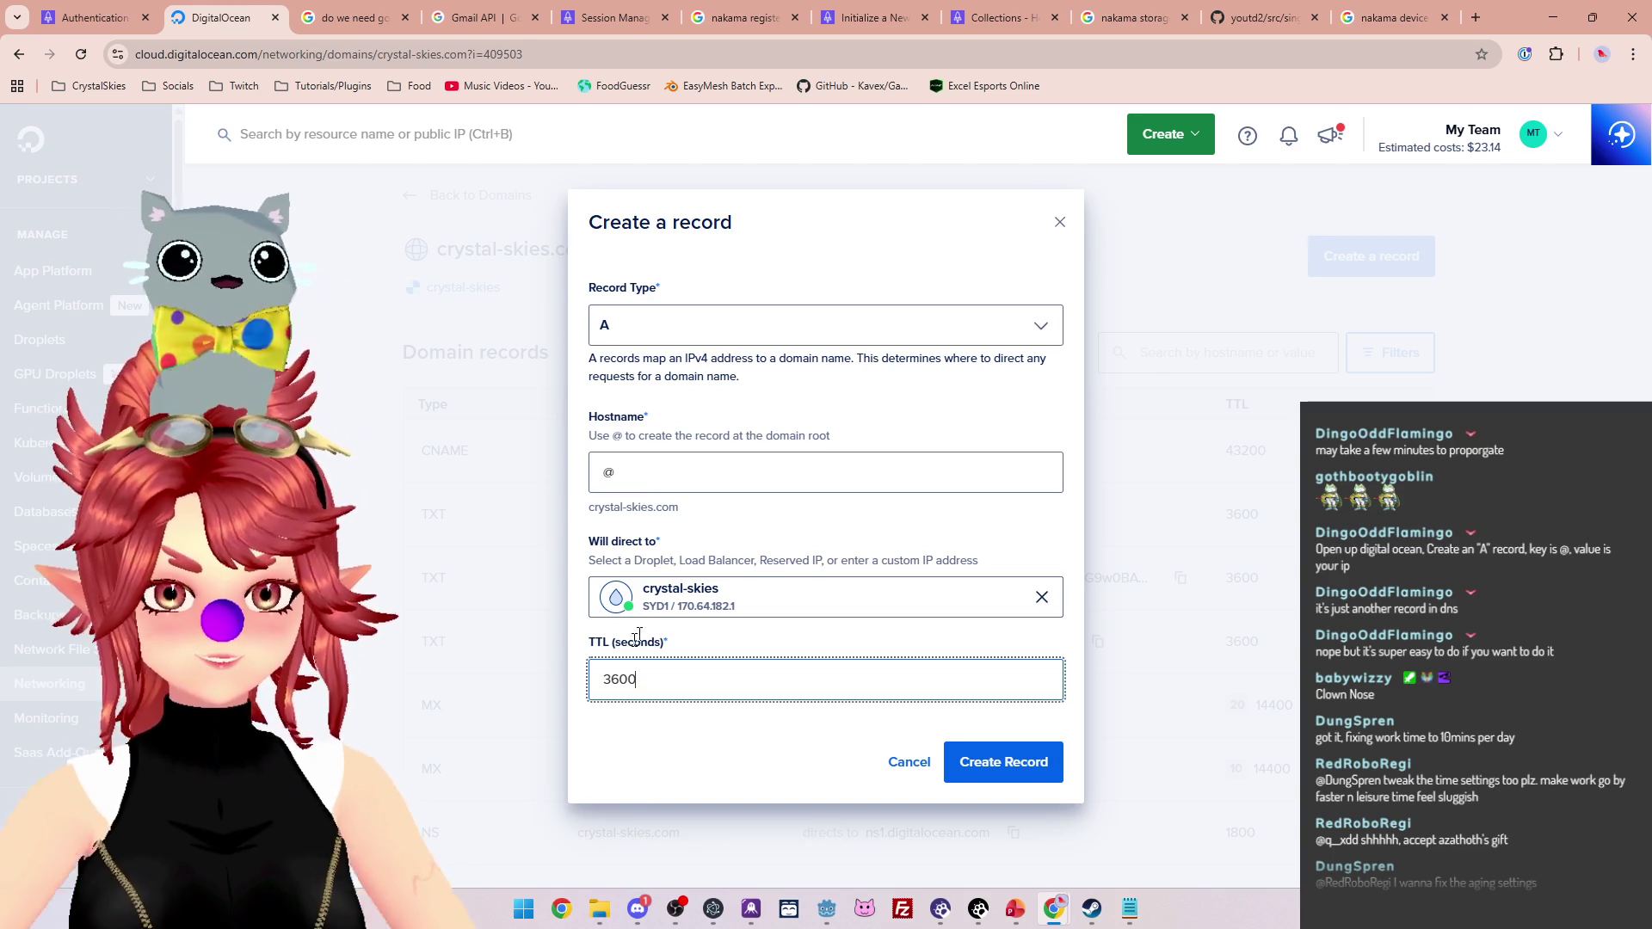
{"action": "left_click", "coordinate": [1475, 17]}
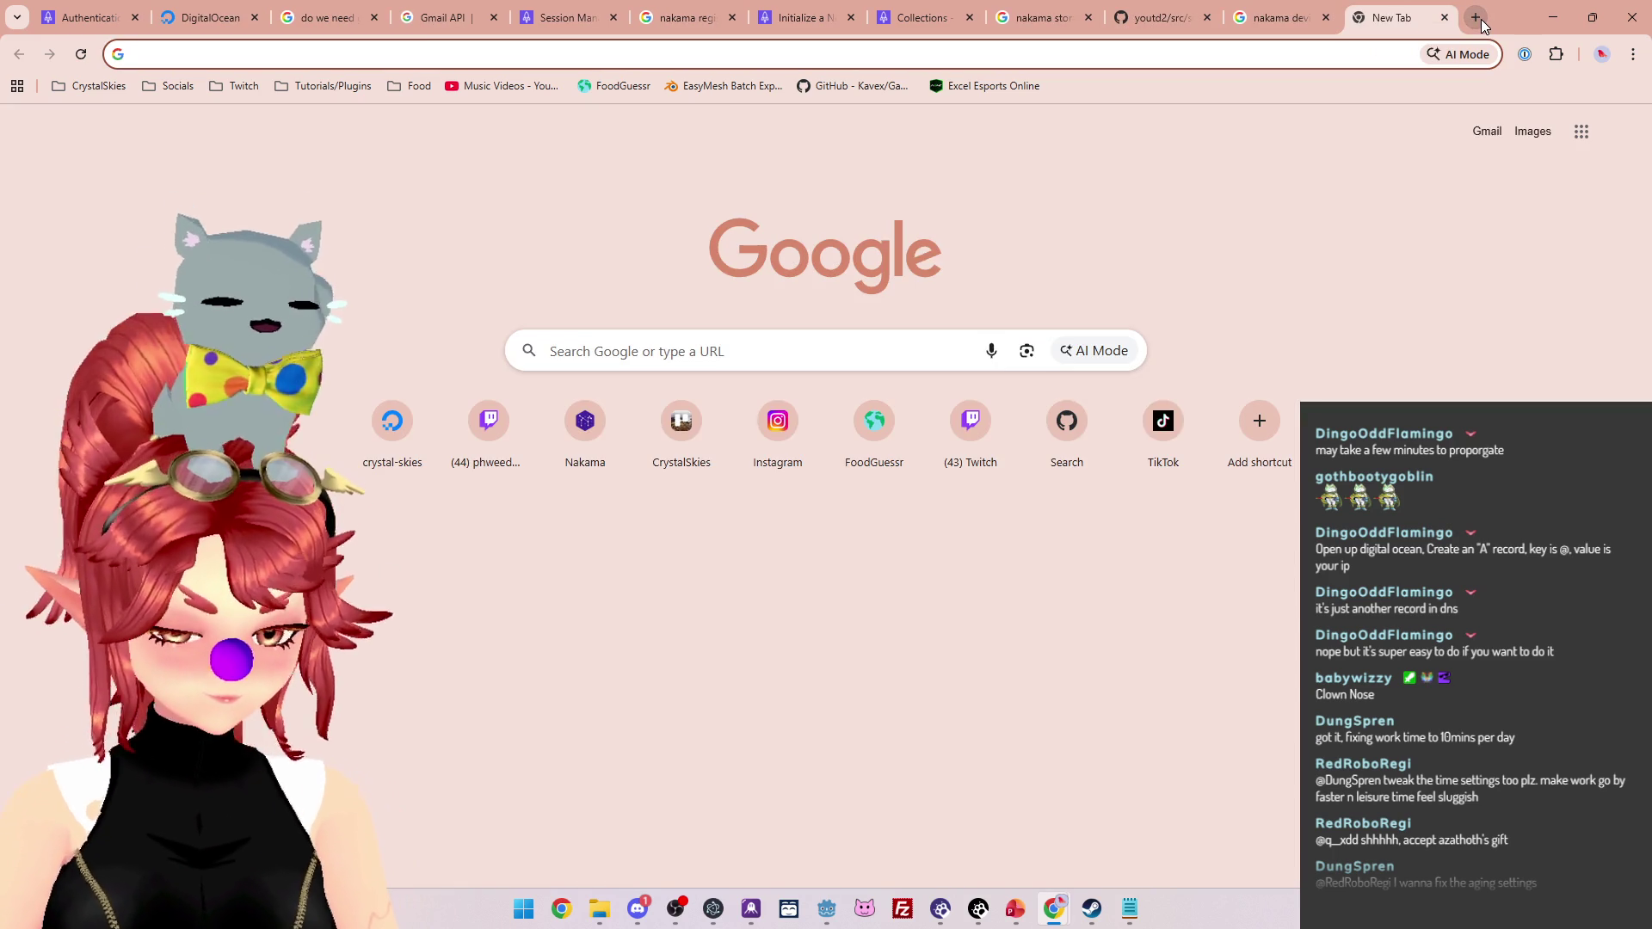
Search Google for 'ttl' and read the expanded overview explaining time to live
{"action": "type", "text": "ttl"}
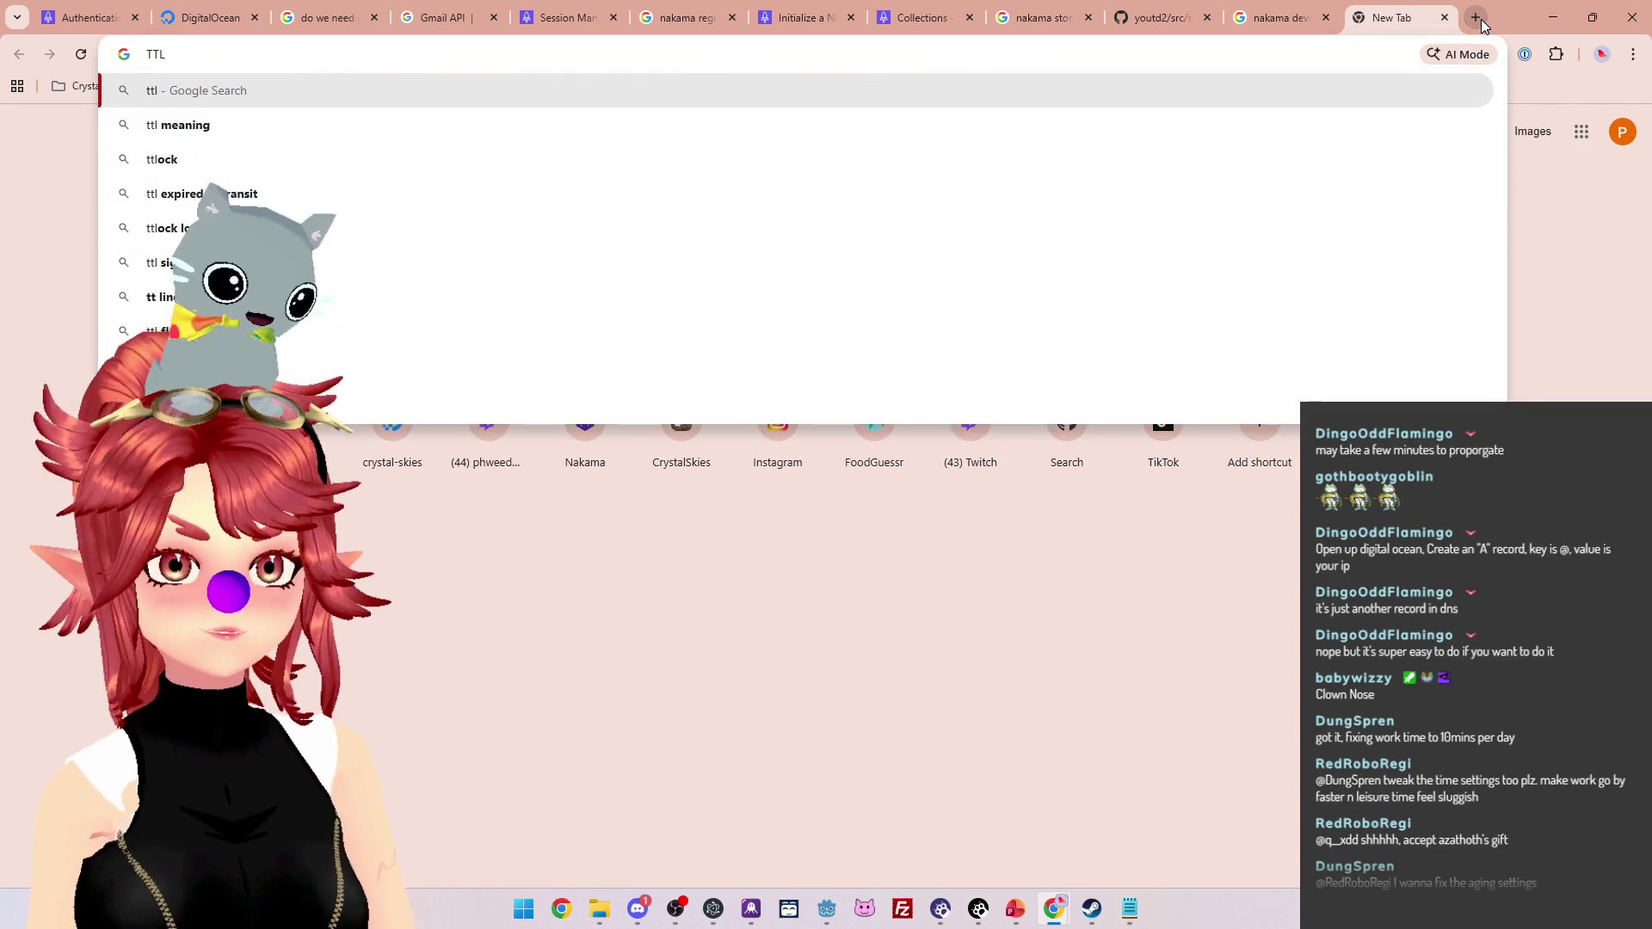
{"action": "key", "text": "Return"}
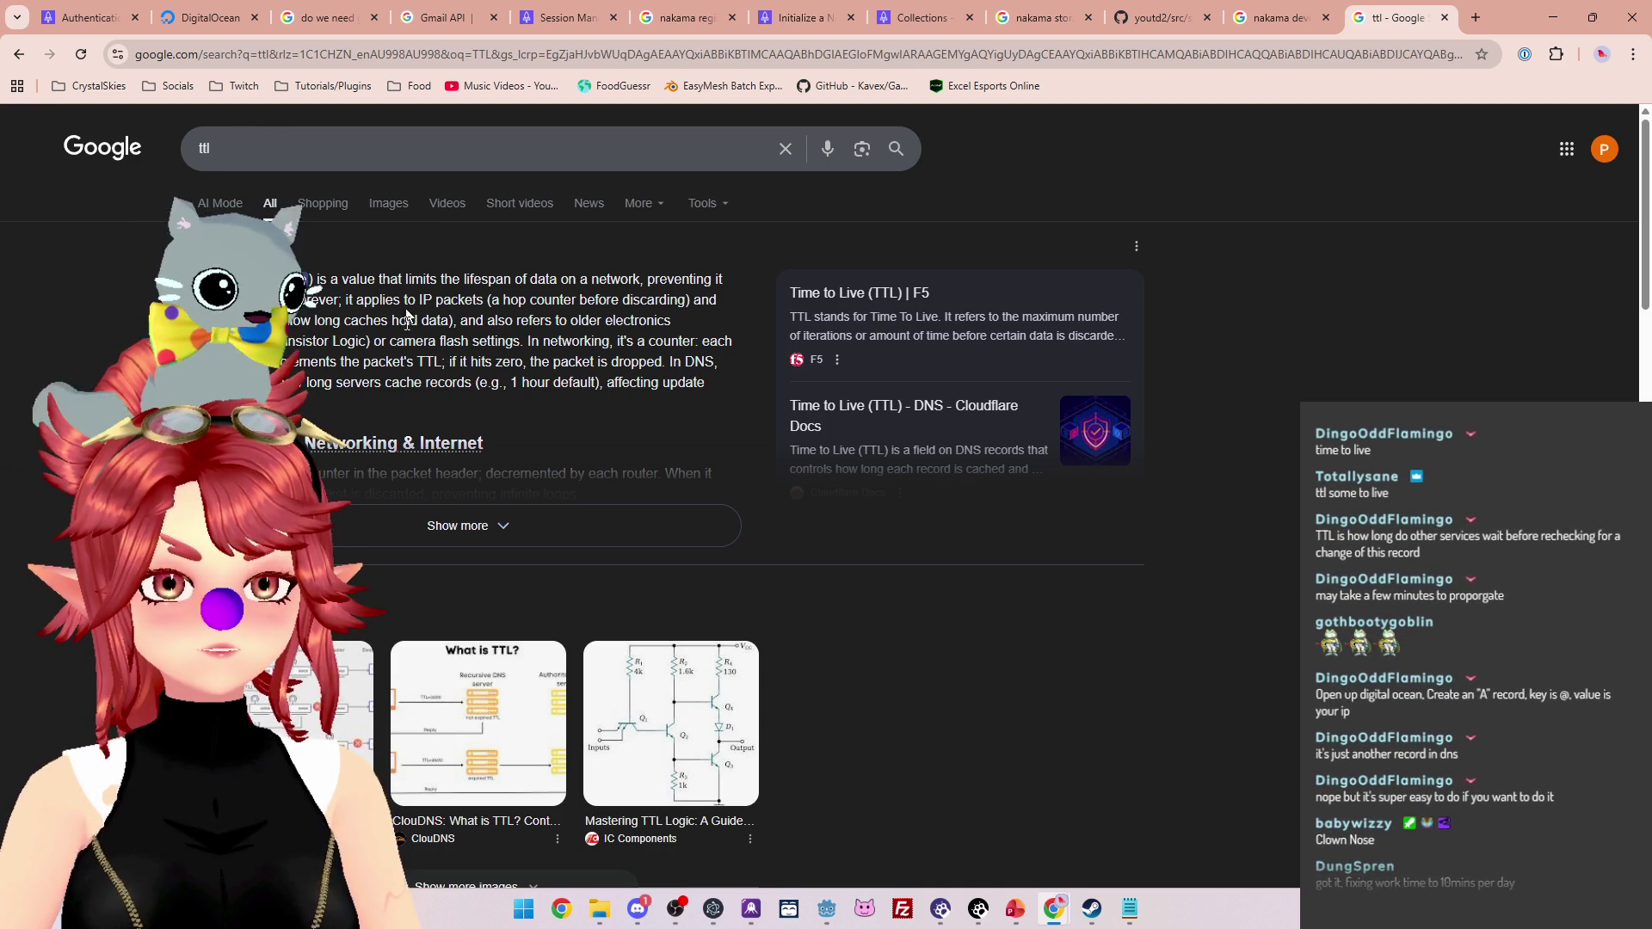
{"action": "left_click", "coordinate": [349, 538]}
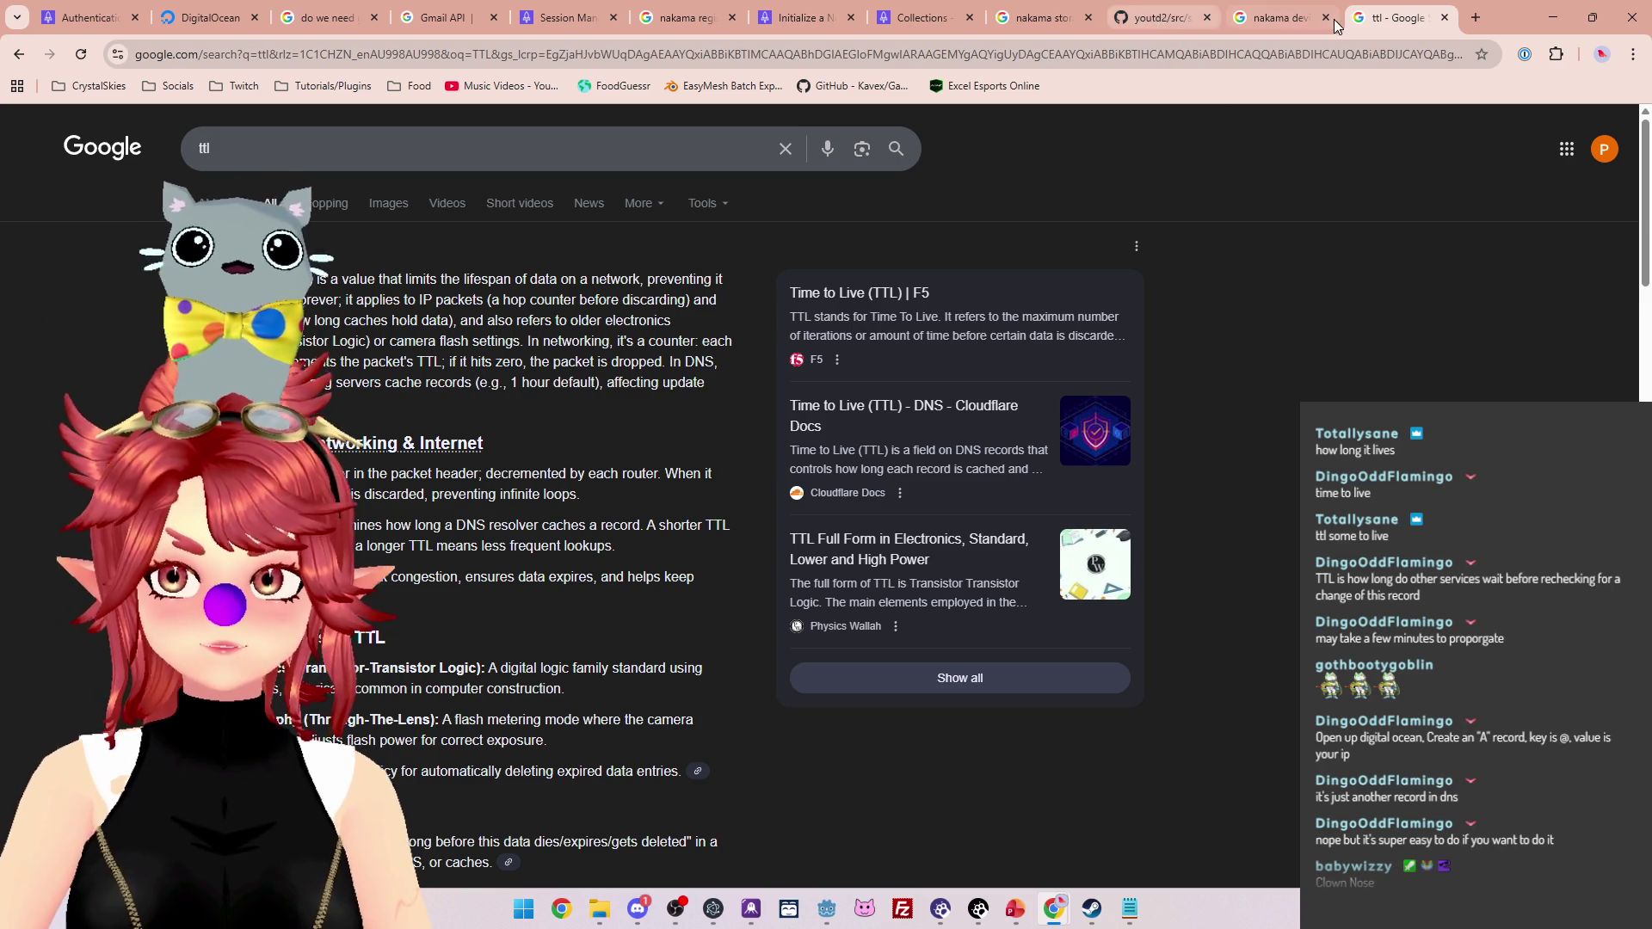
{"action": "left_click", "coordinate": [905, 19]}
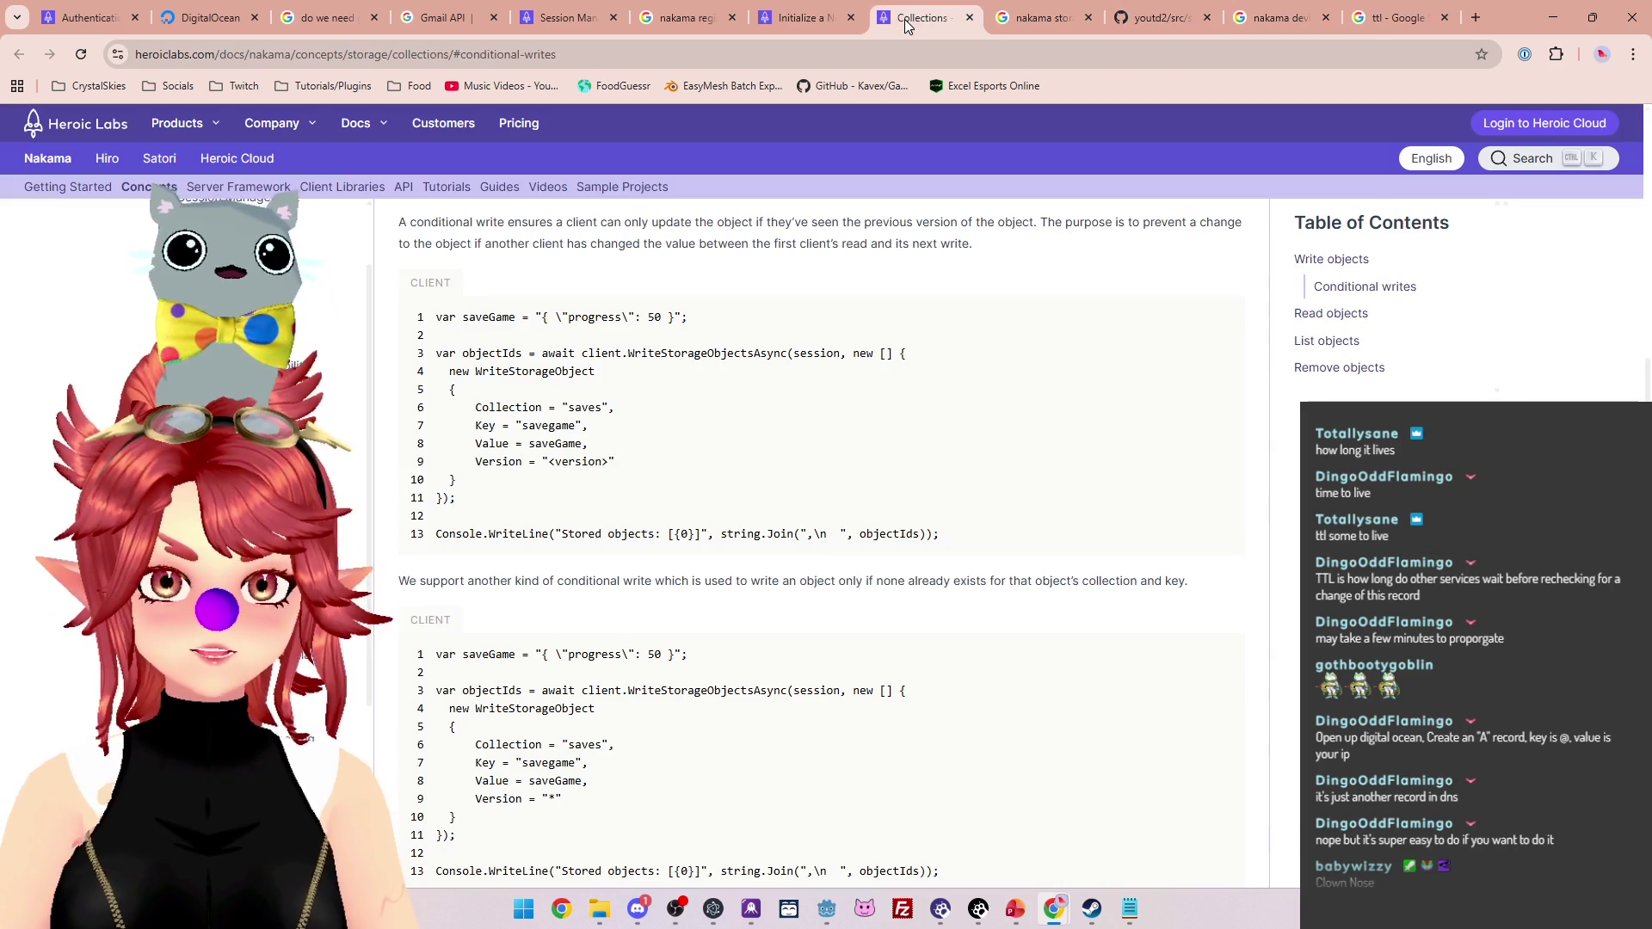
{"action": "left_click", "coordinate": [792, 22]}
Create the A record directing crystal-skies.com to 170.64.182.1 with TTL 3600 and check the records list
{"action": "left_click", "coordinate": [172, 22]}
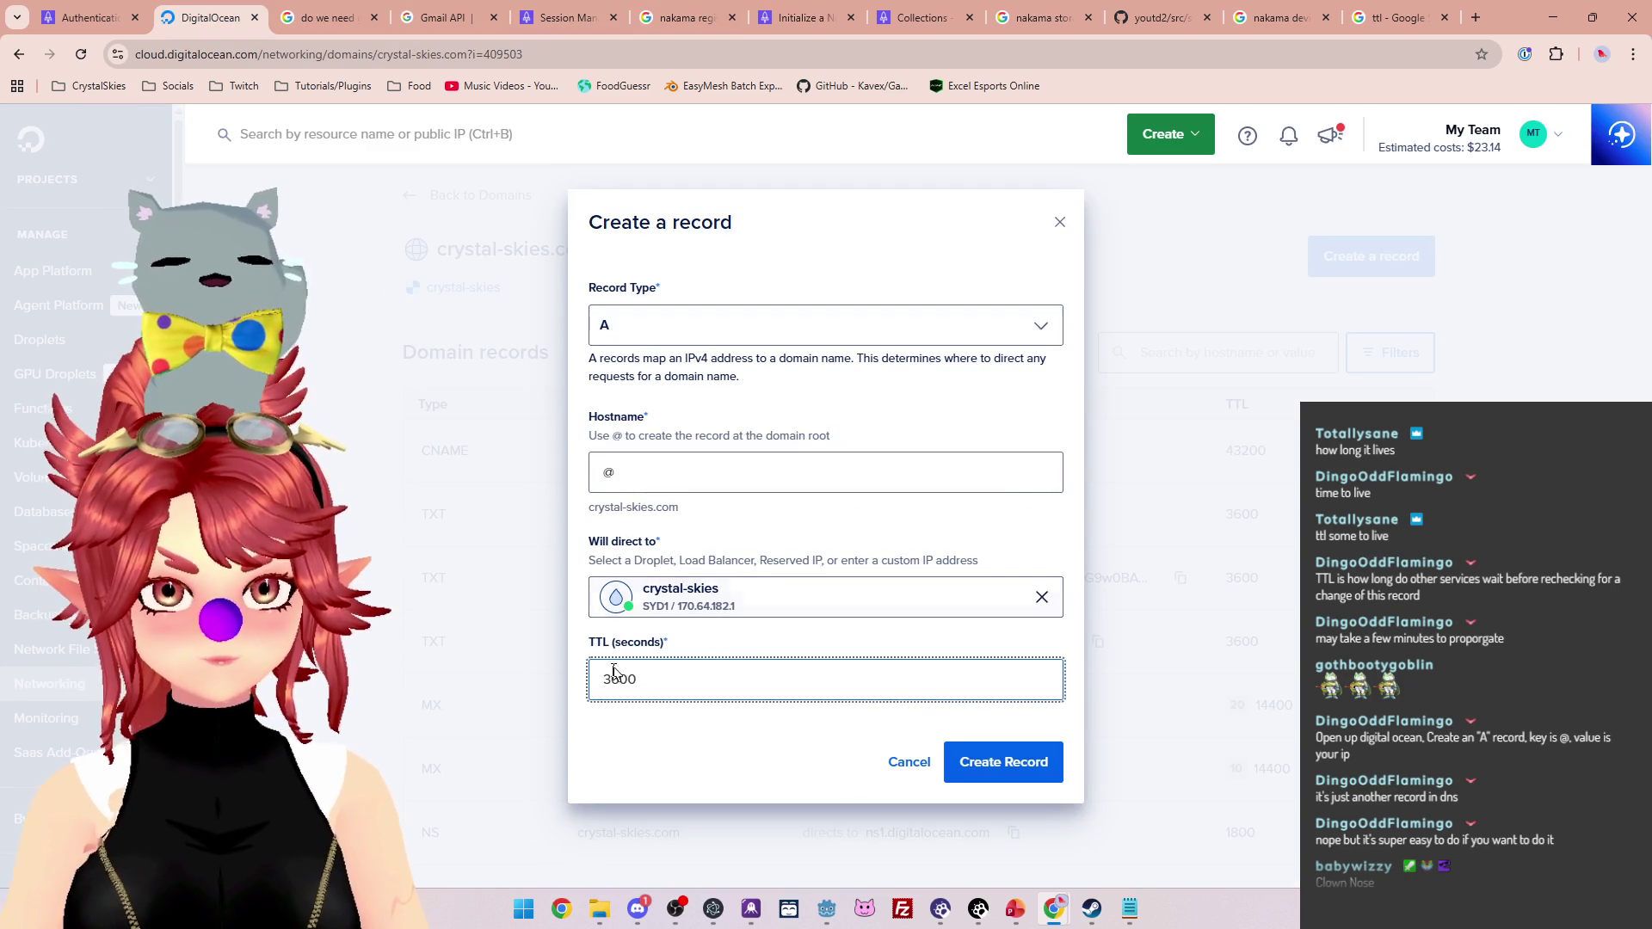
{"action": "left_click", "coordinate": [1006, 774]}
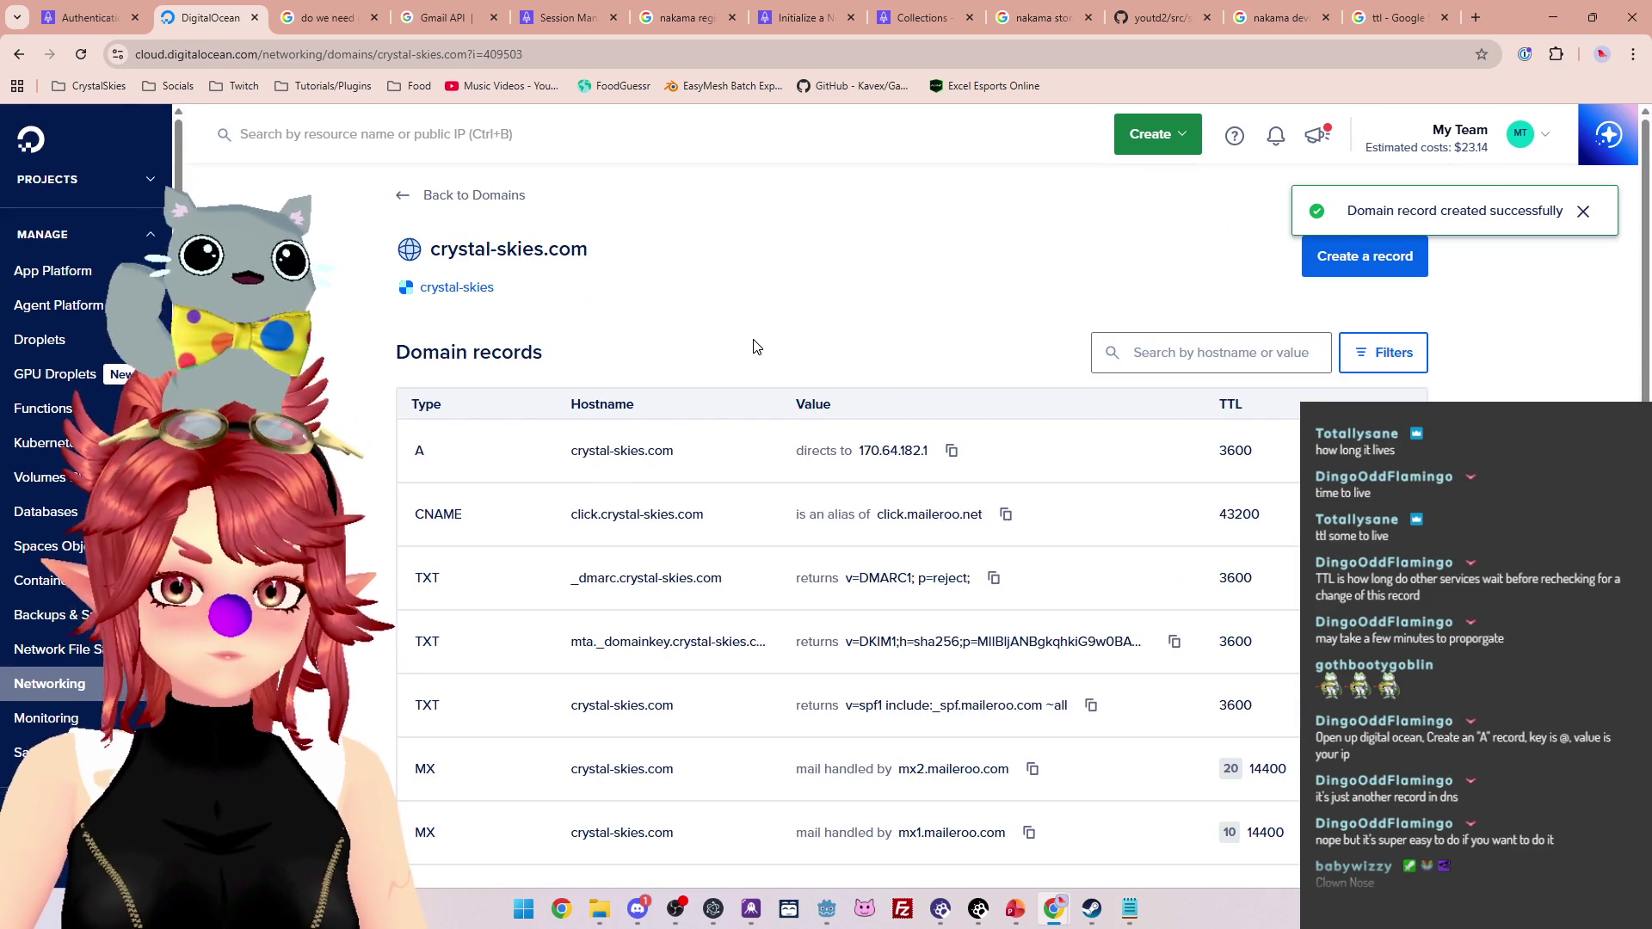
{"action": "scroll", "coordinate": [560, 533], "scroll_direction": "down", "scroll_amount": 3}
{"action": "scroll", "coordinate": [370, 714], "scroll_direction": "up", "scroll_amount": 3}
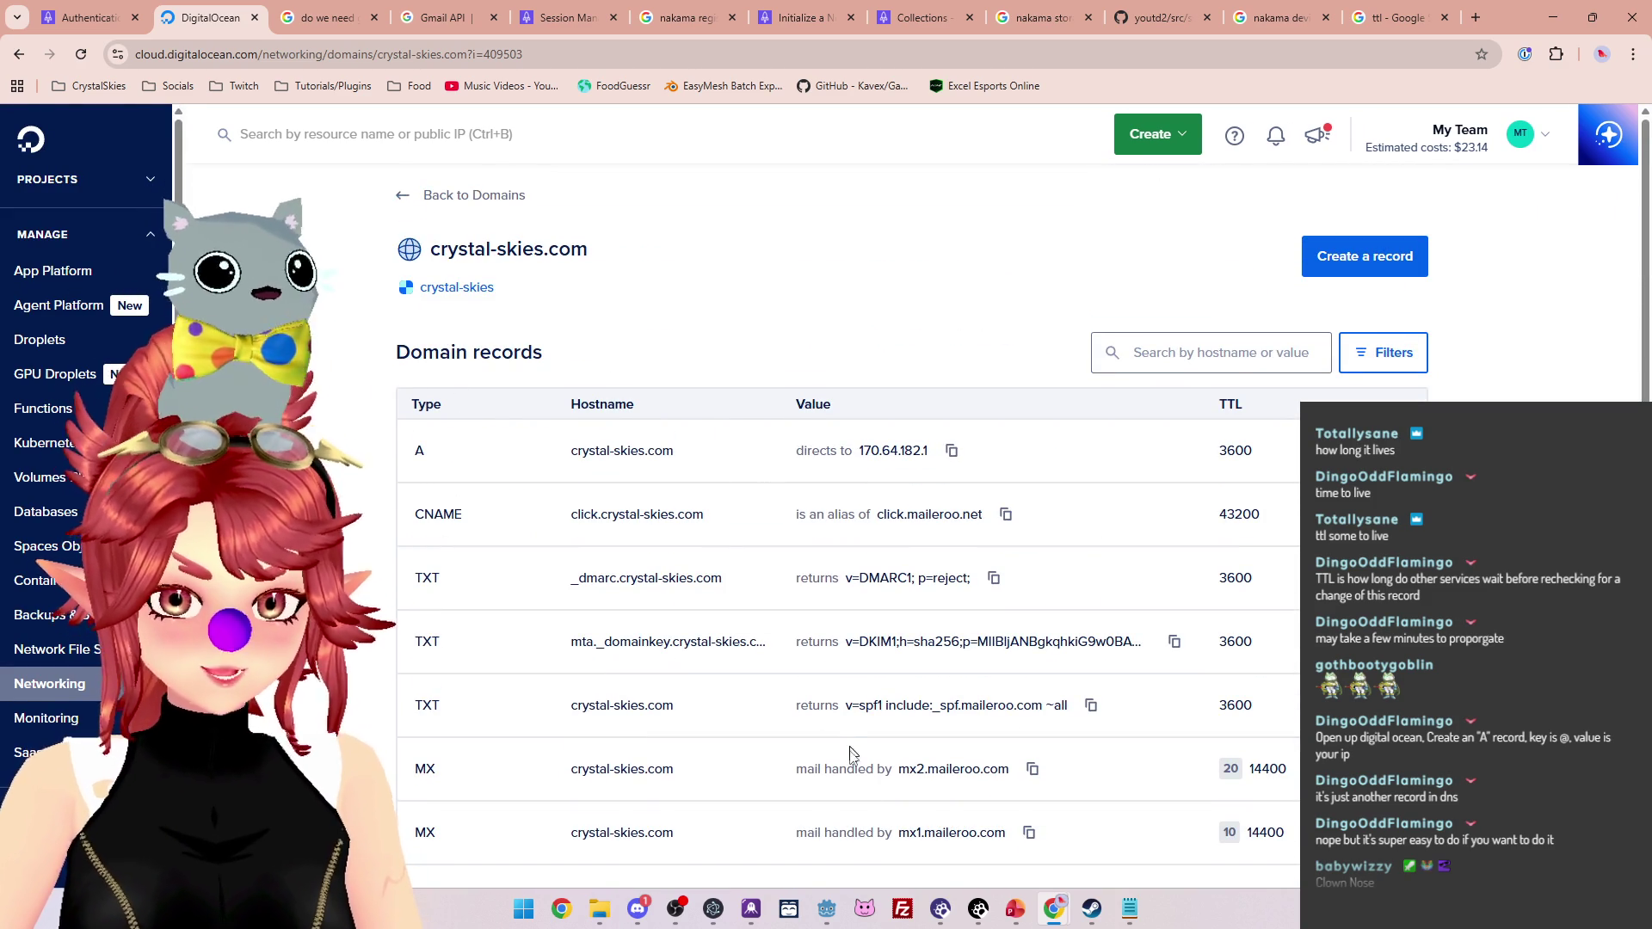
{"action": "left_click", "coordinate": [827, 909]}
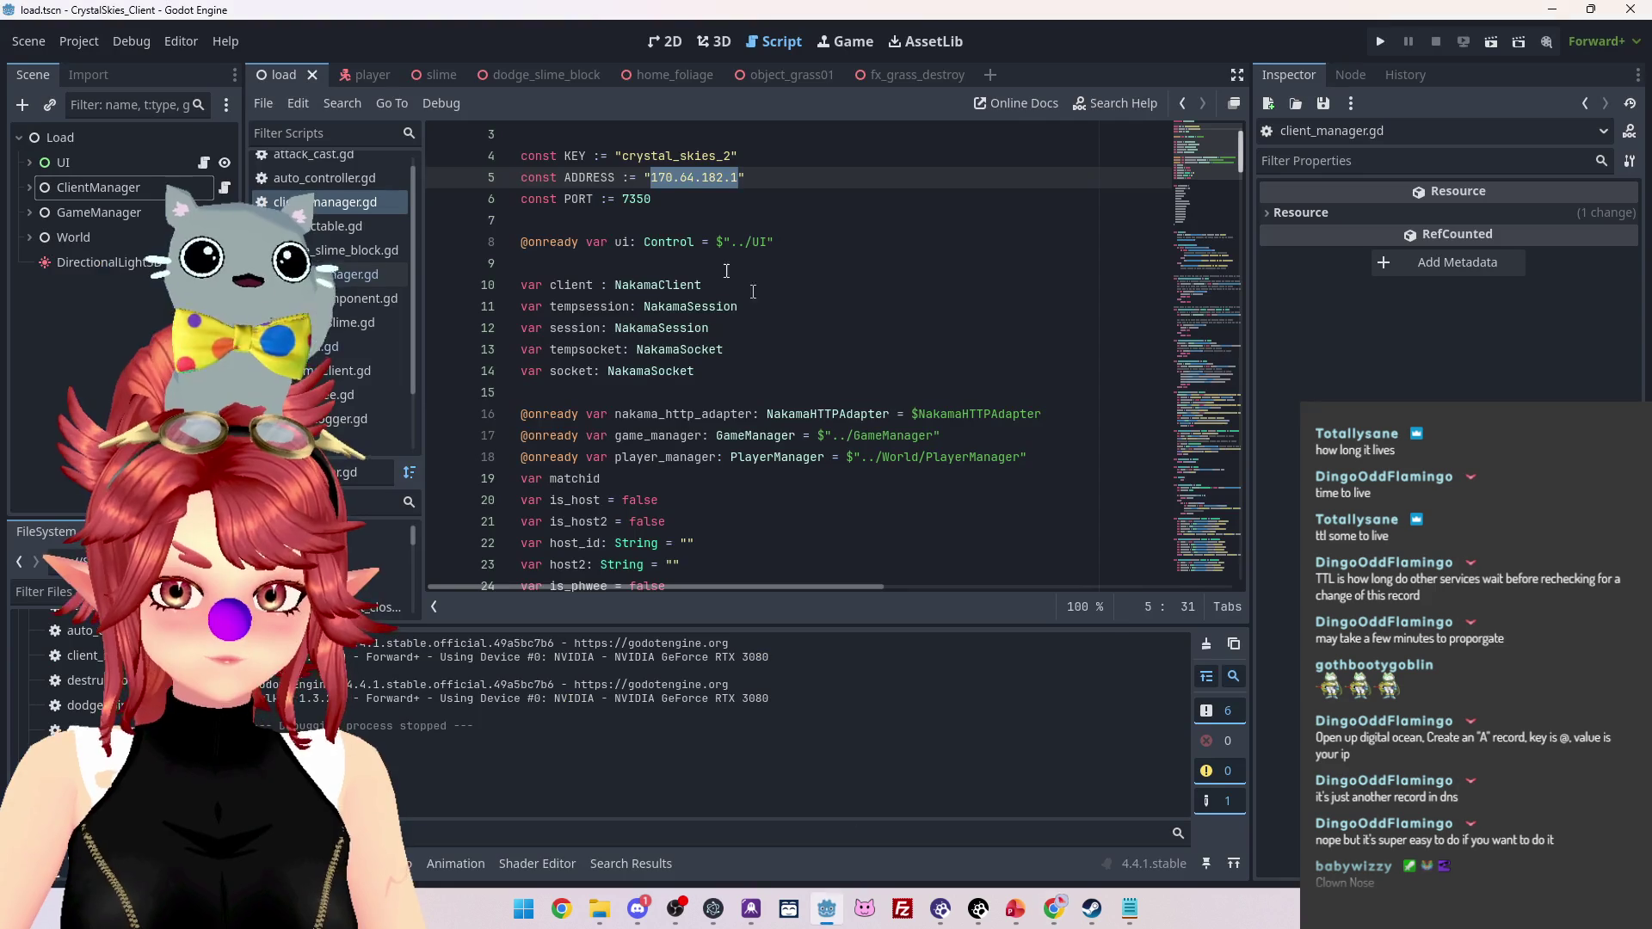
Duplicate the ADDRESS line, comment out the IP version, and set the copy to "crystal-skies.com"
{"action": "left_click", "coordinate": [762, 176]}
{"action": "key", "text": "shift+Home"}
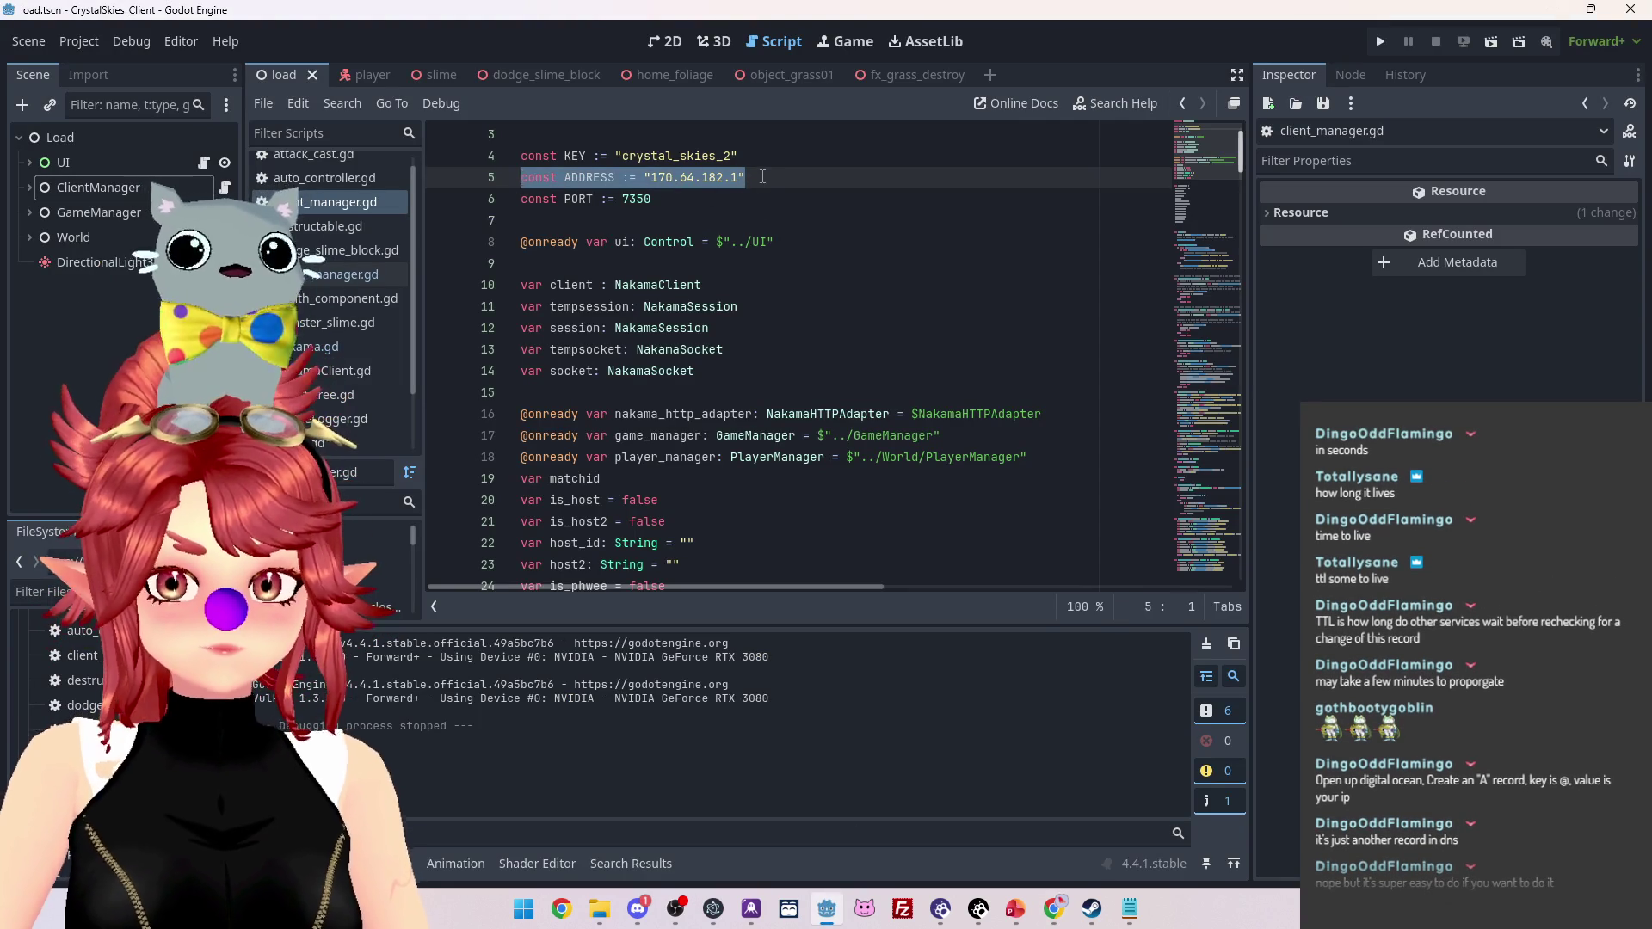
{"action": "key", "text": "ctrl+c"}
{"action": "key", "text": "End"}
{"action": "key", "text": "Return"}
{"action": "key", "text": "ctrl+v"}
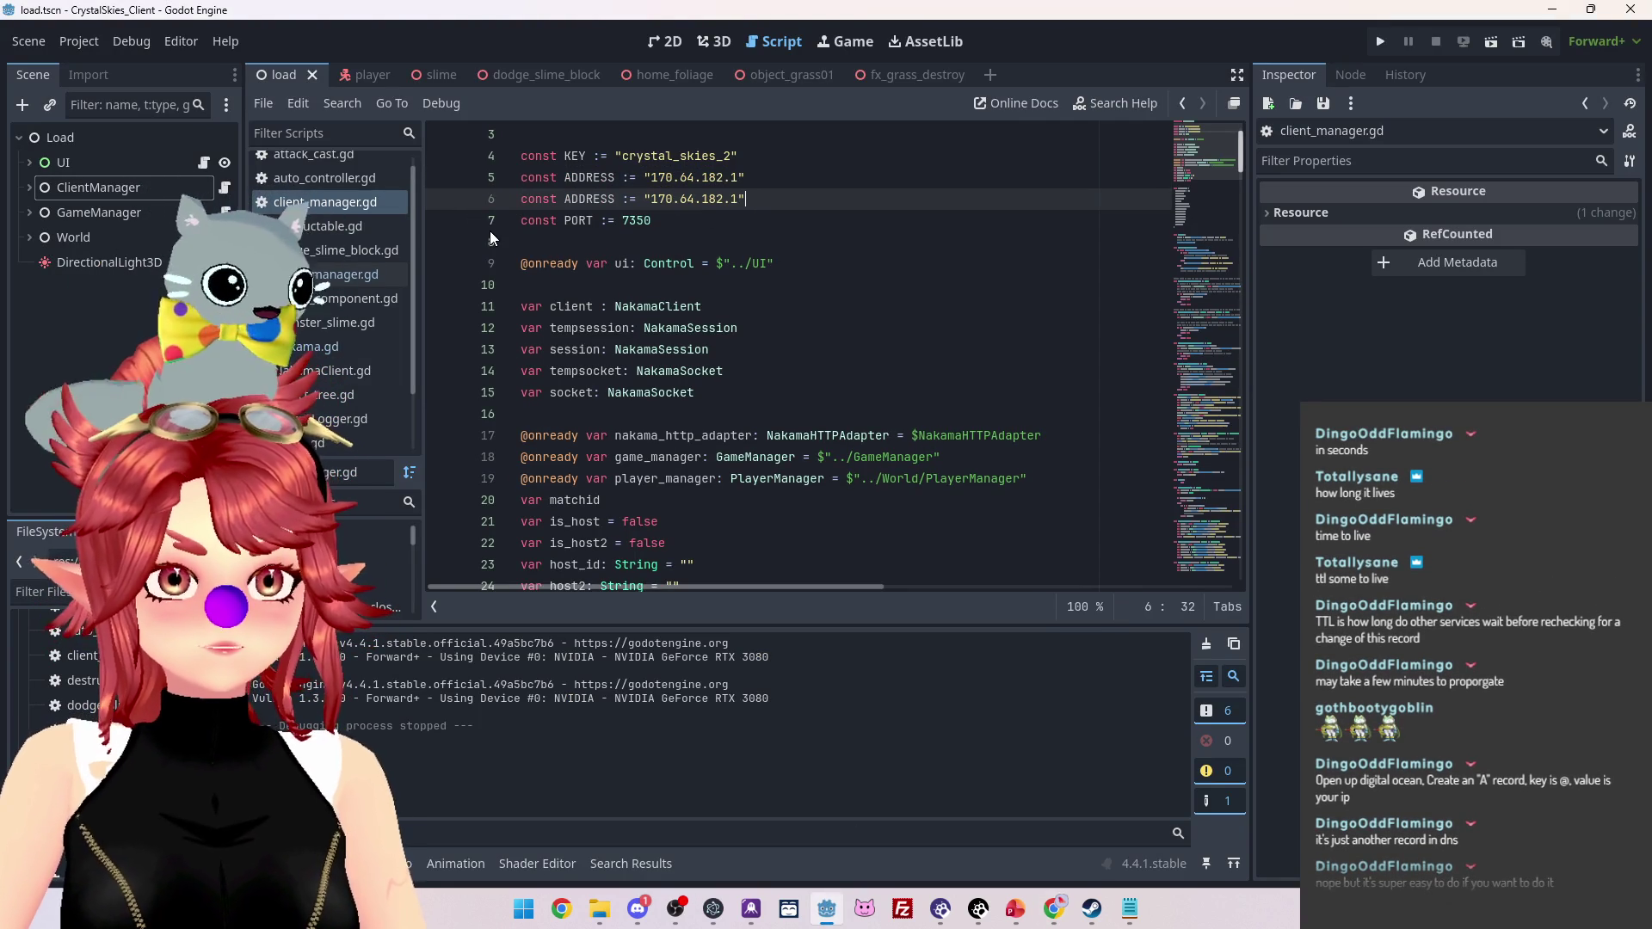
{"action": "left_click", "coordinate": [522, 199]}
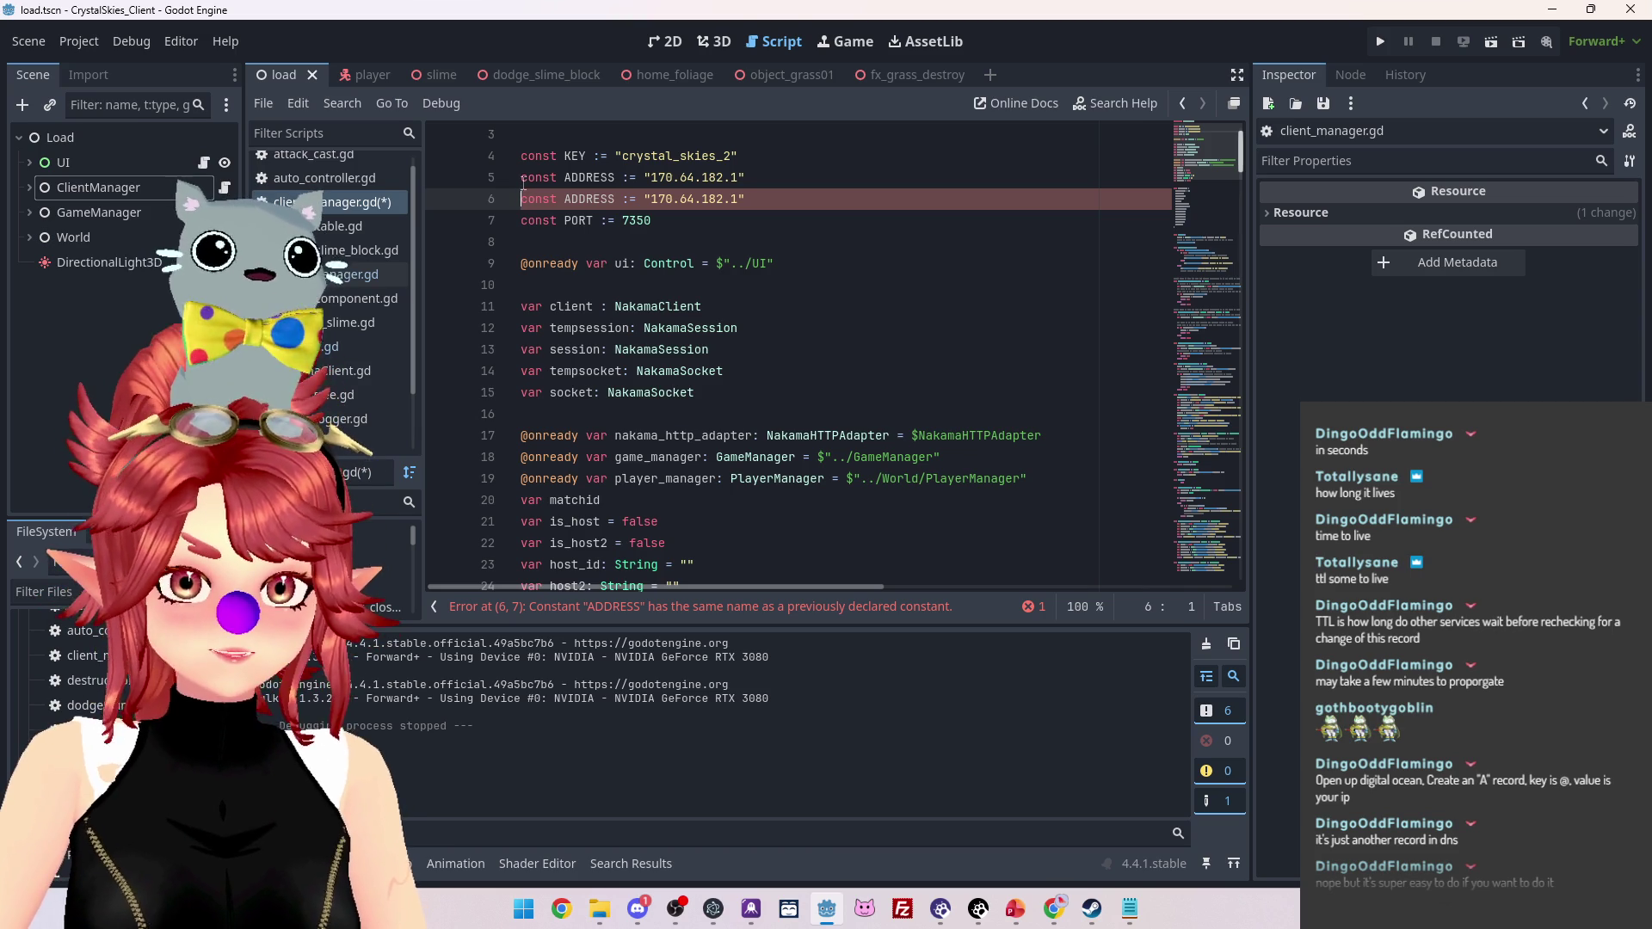
{"action": "left_click", "coordinate": [523, 178]}
{"action": "type", "text": "#"}
{"action": "left_click_drag", "start_coordinate": [651, 199], "coordinate": [738, 200]}
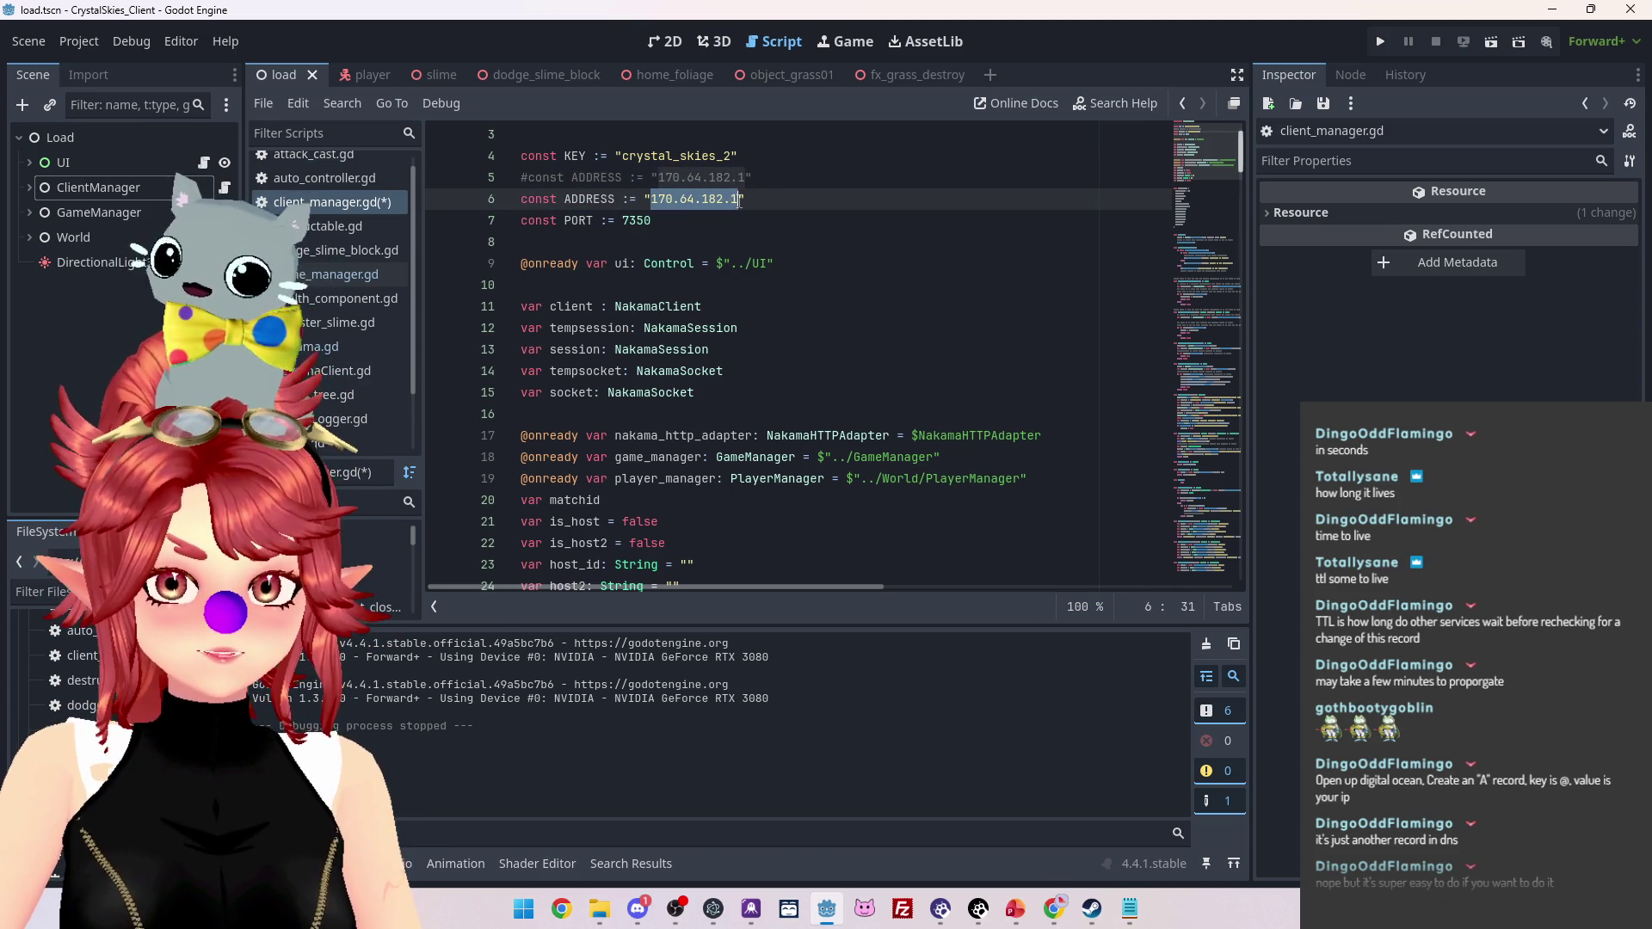
{"action": "type", "text": "crystal-s"}
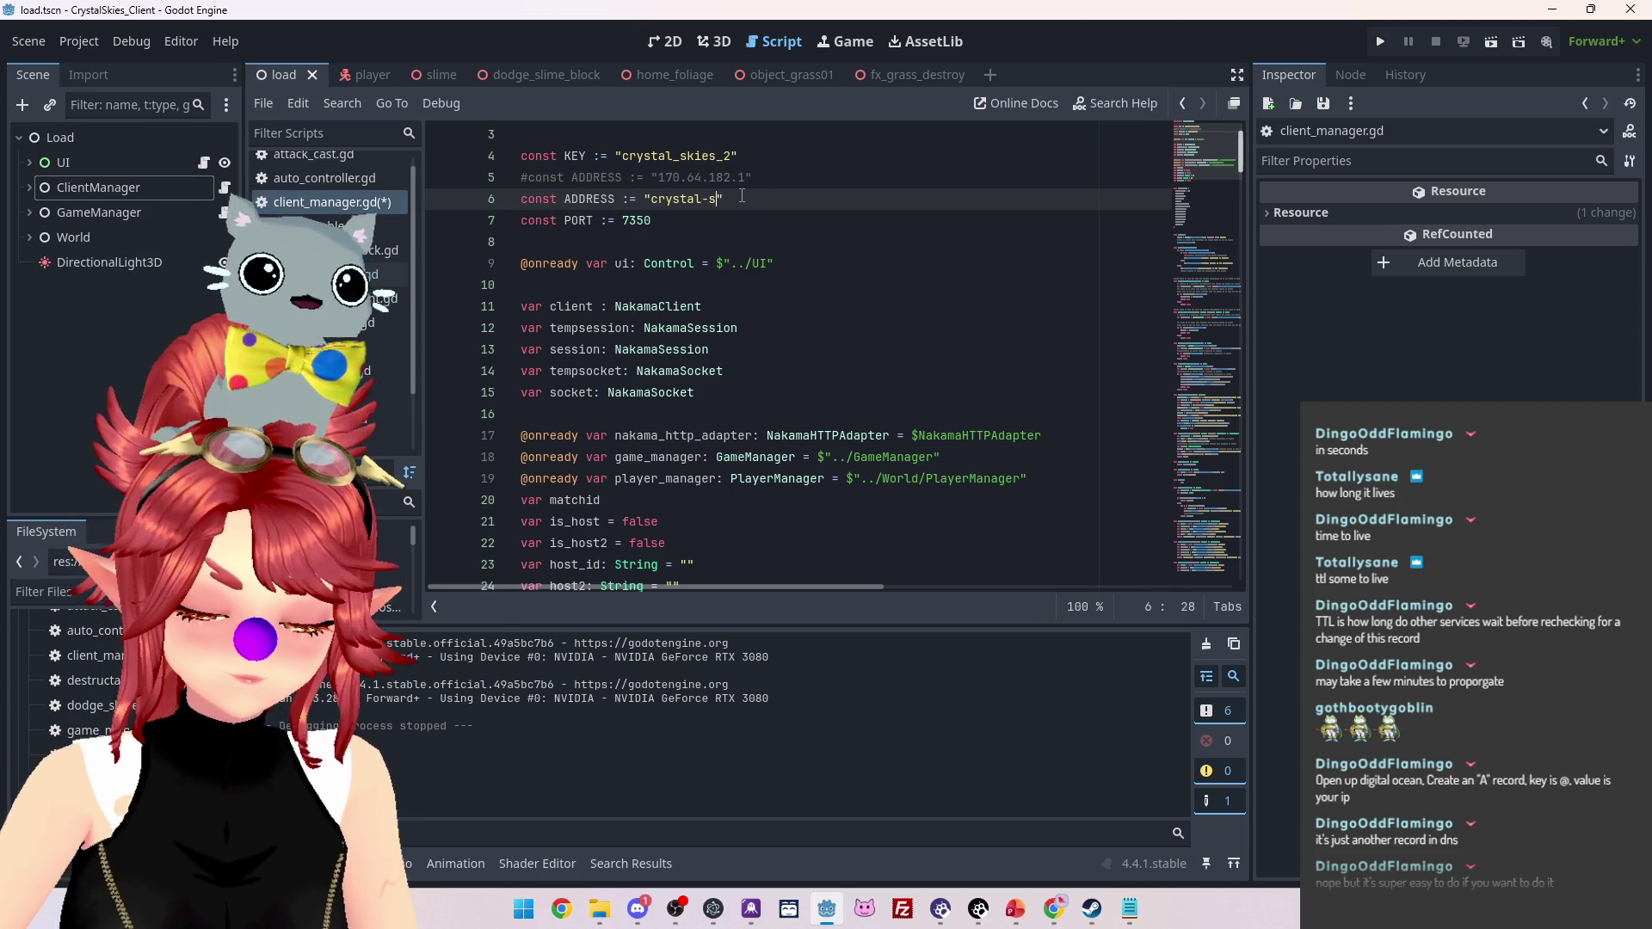
{"action": "type", "text": "kies.com"}
Save client_manager.gd and run the project to test the connection
{"action": "left_click", "coordinate": [775, 326]}
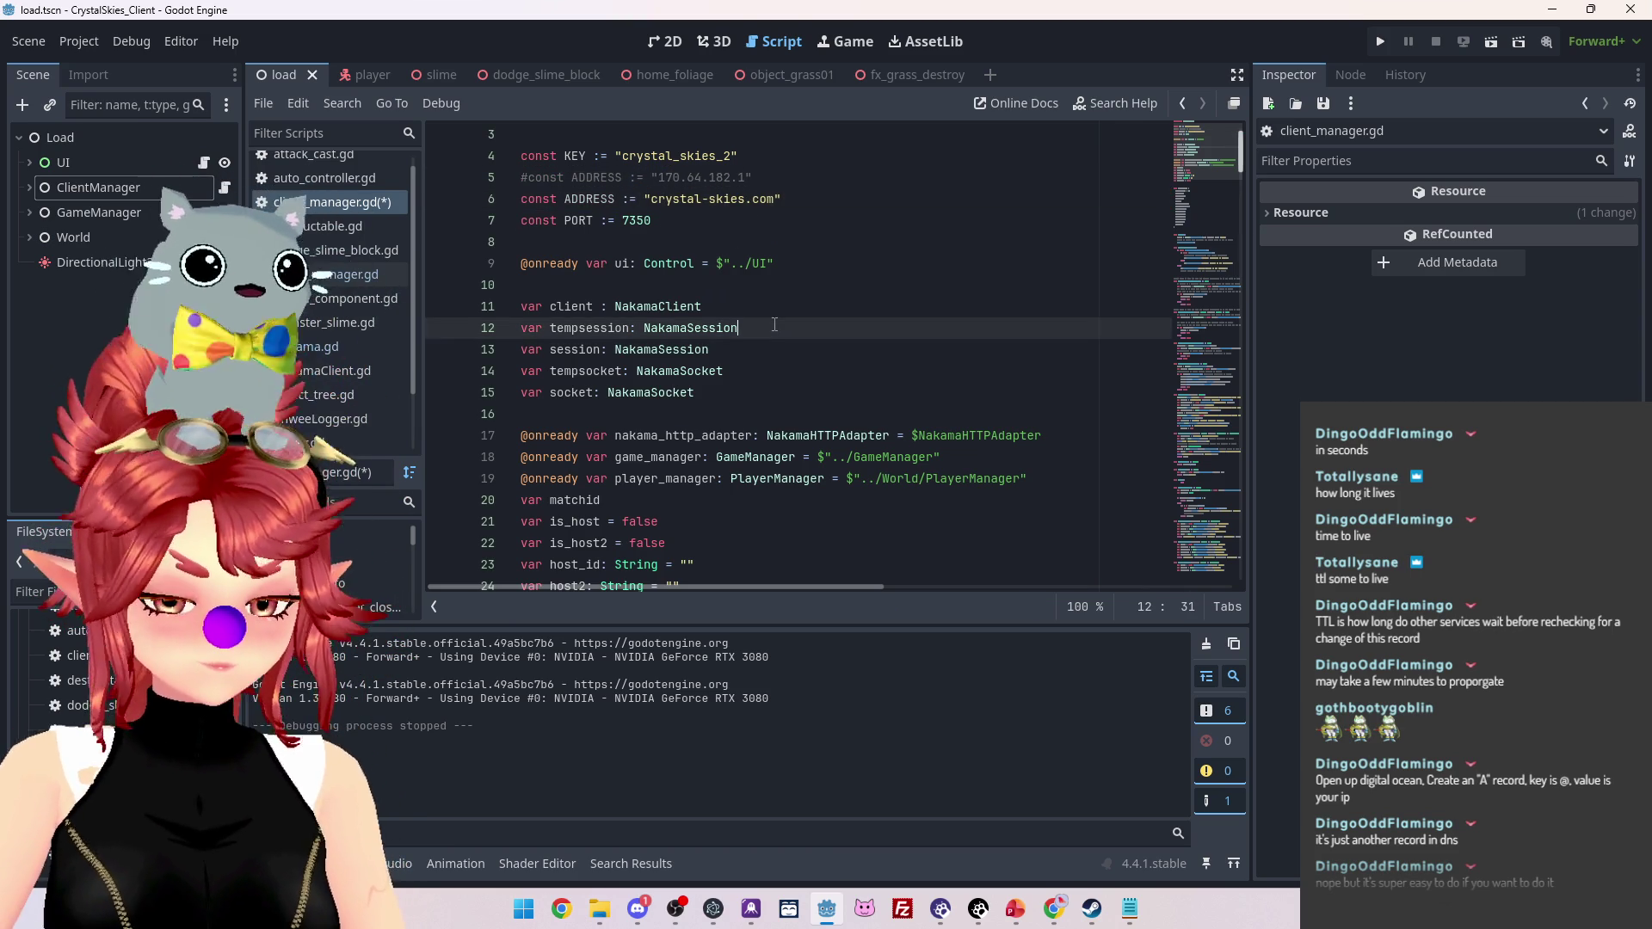
{"action": "key", "text": "ctrl+s"}
{"action": "left_click", "coordinate": [1379, 41]}
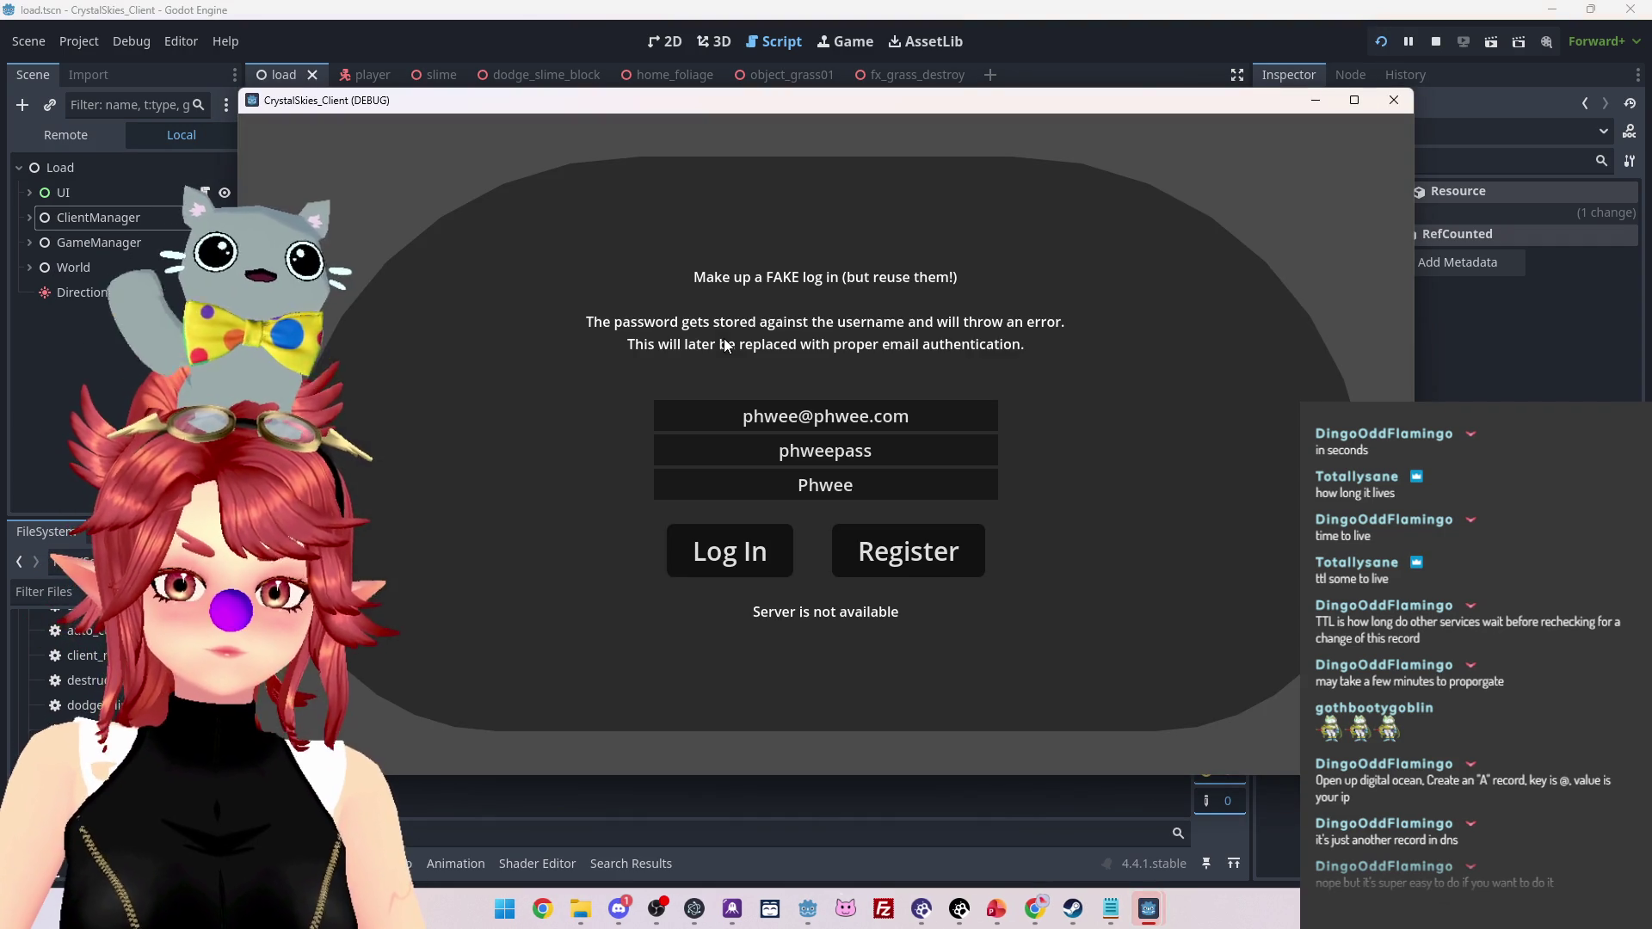
Log in, create a lobby named 'asdf' in the running game, then stop the run
{"action": "left_click", "coordinate": [735, 558]}
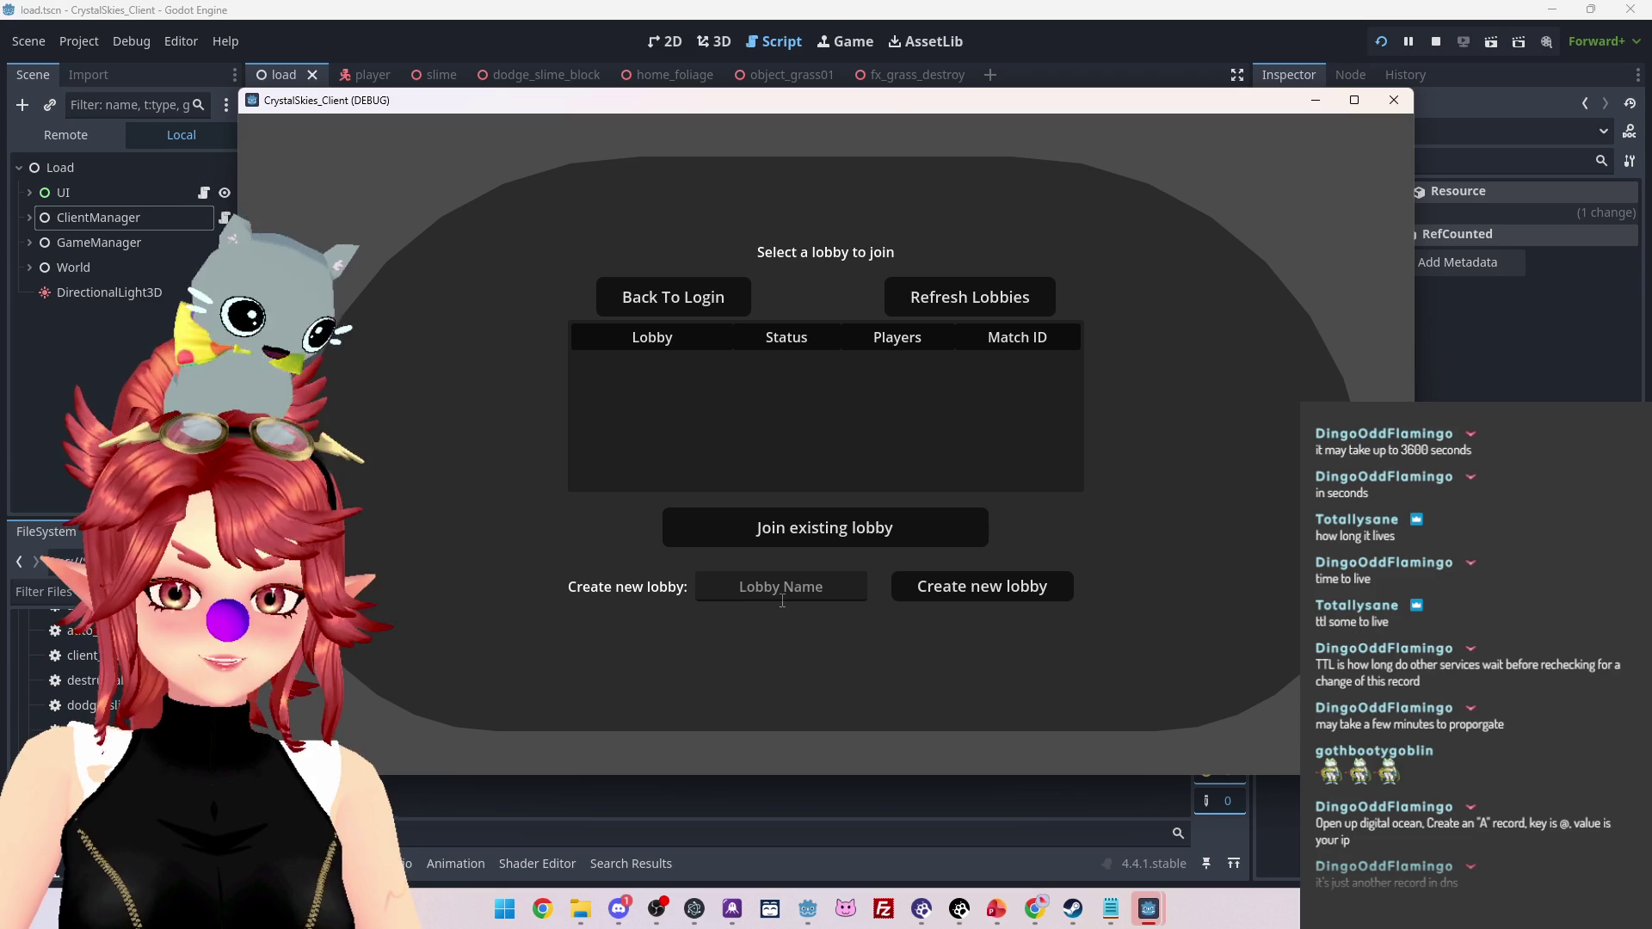
{"action": "left_click", "coordinate": [730, 598]}
{"action": "type", "text": "asdf"}
{"action": "left_click", "coordinate": [973, 584]}
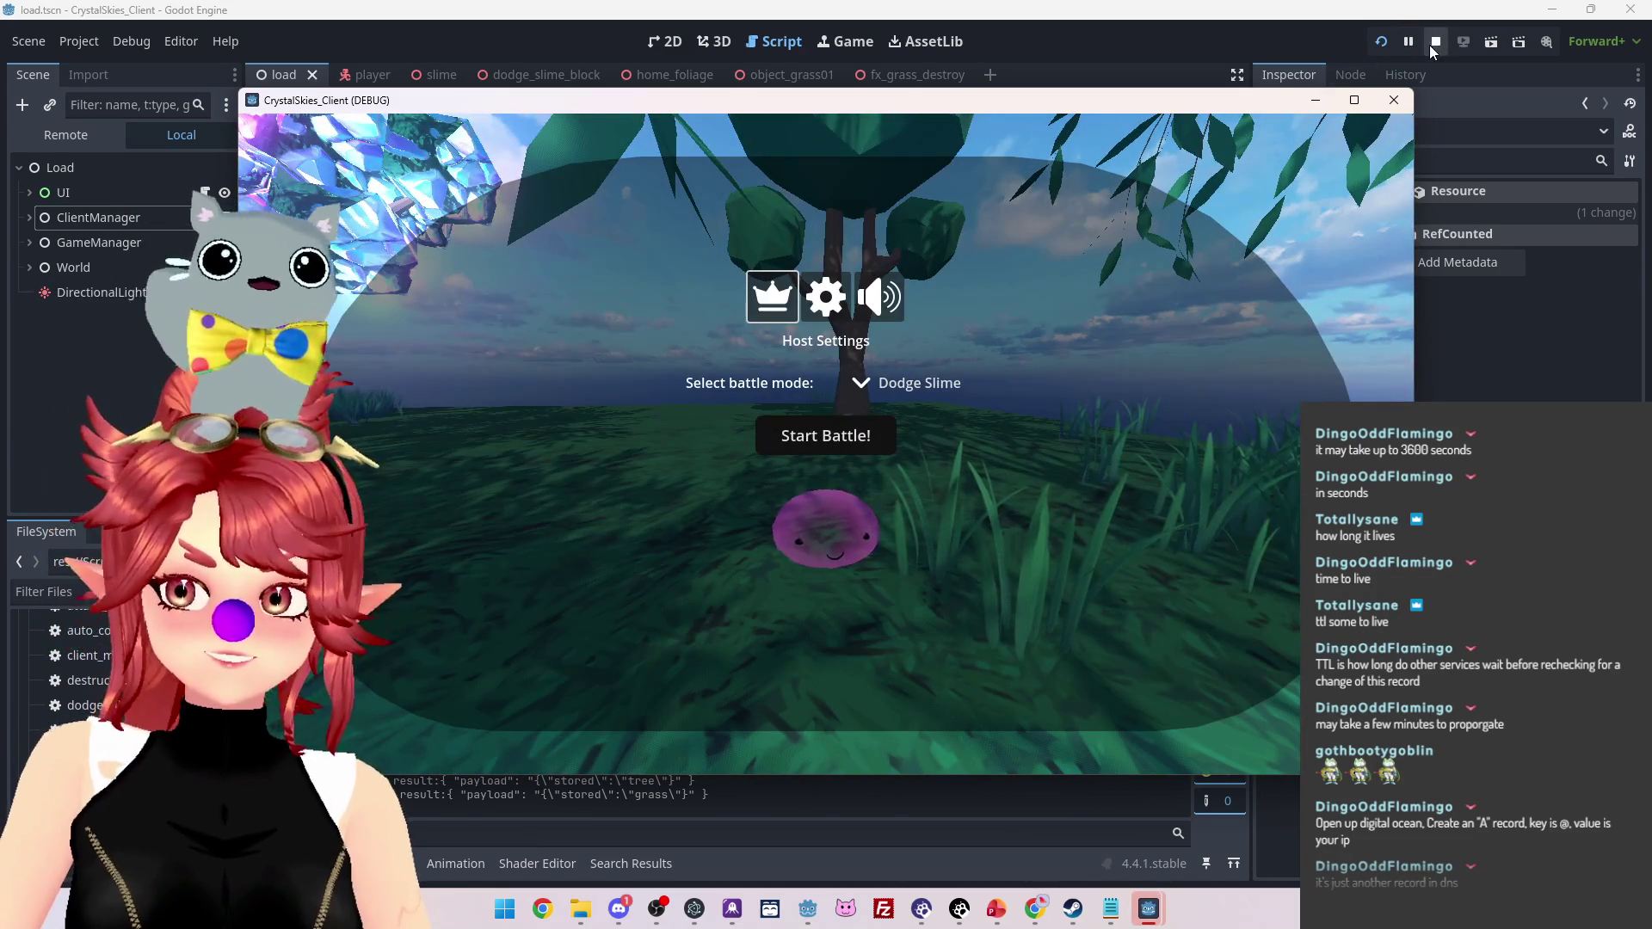
{"action": "left_click", "coordinate": [1434, 42]}
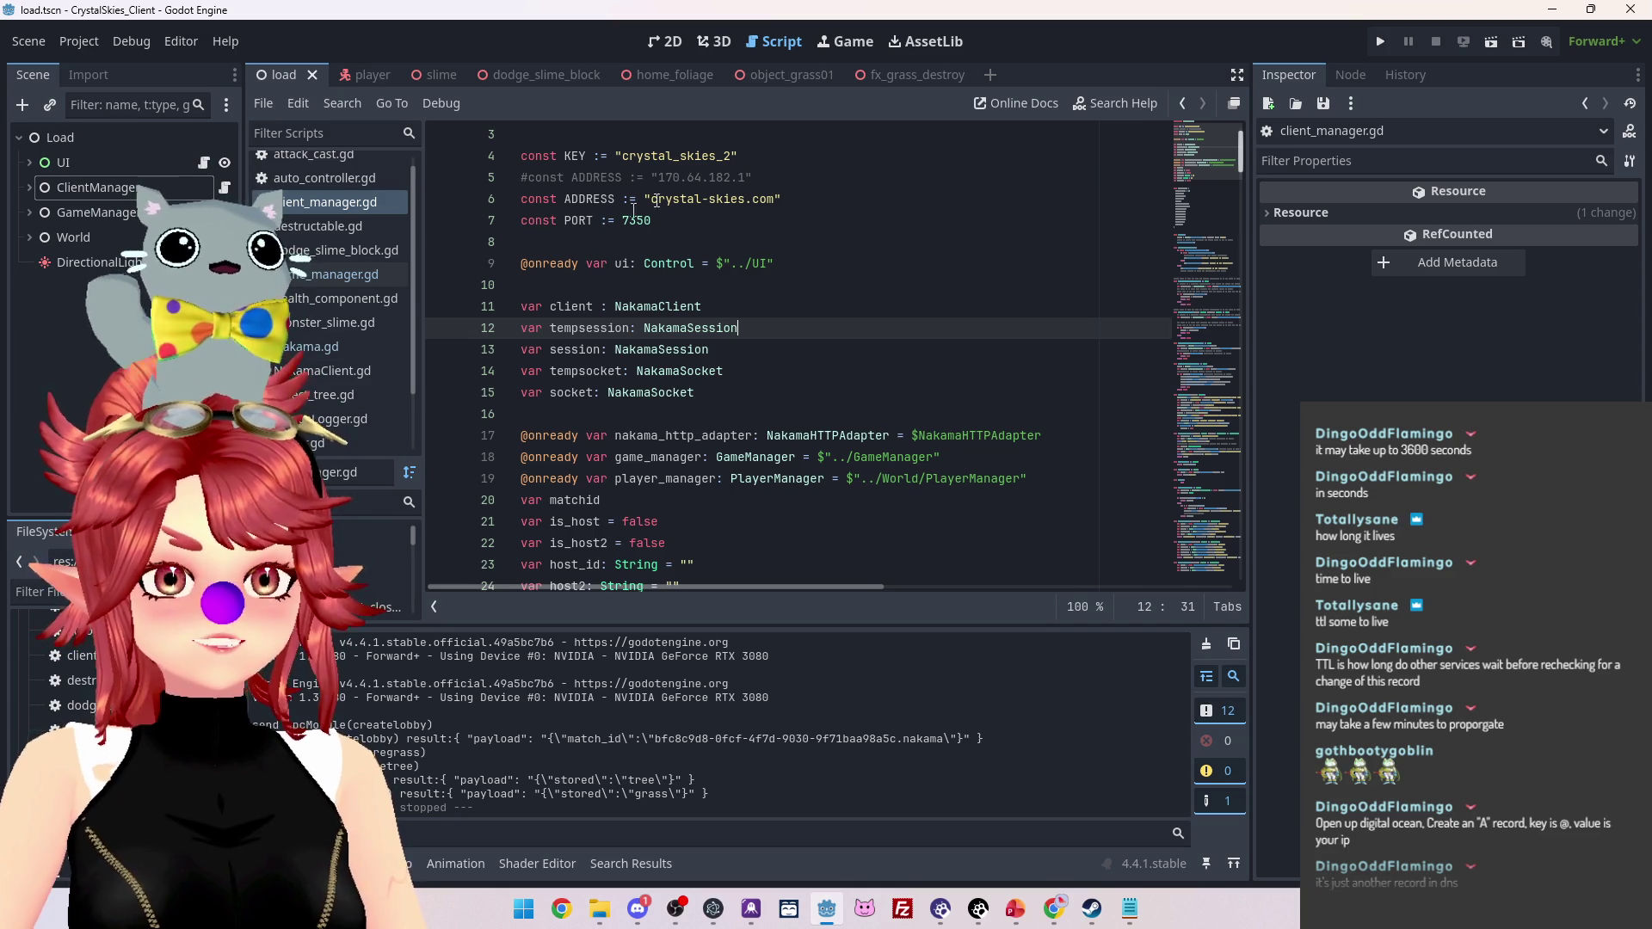
Use Windows Calculator to compute 3600 divided by 60, giving 60, then close it
{"action": "left_click", "coordinate": [524, 909]}
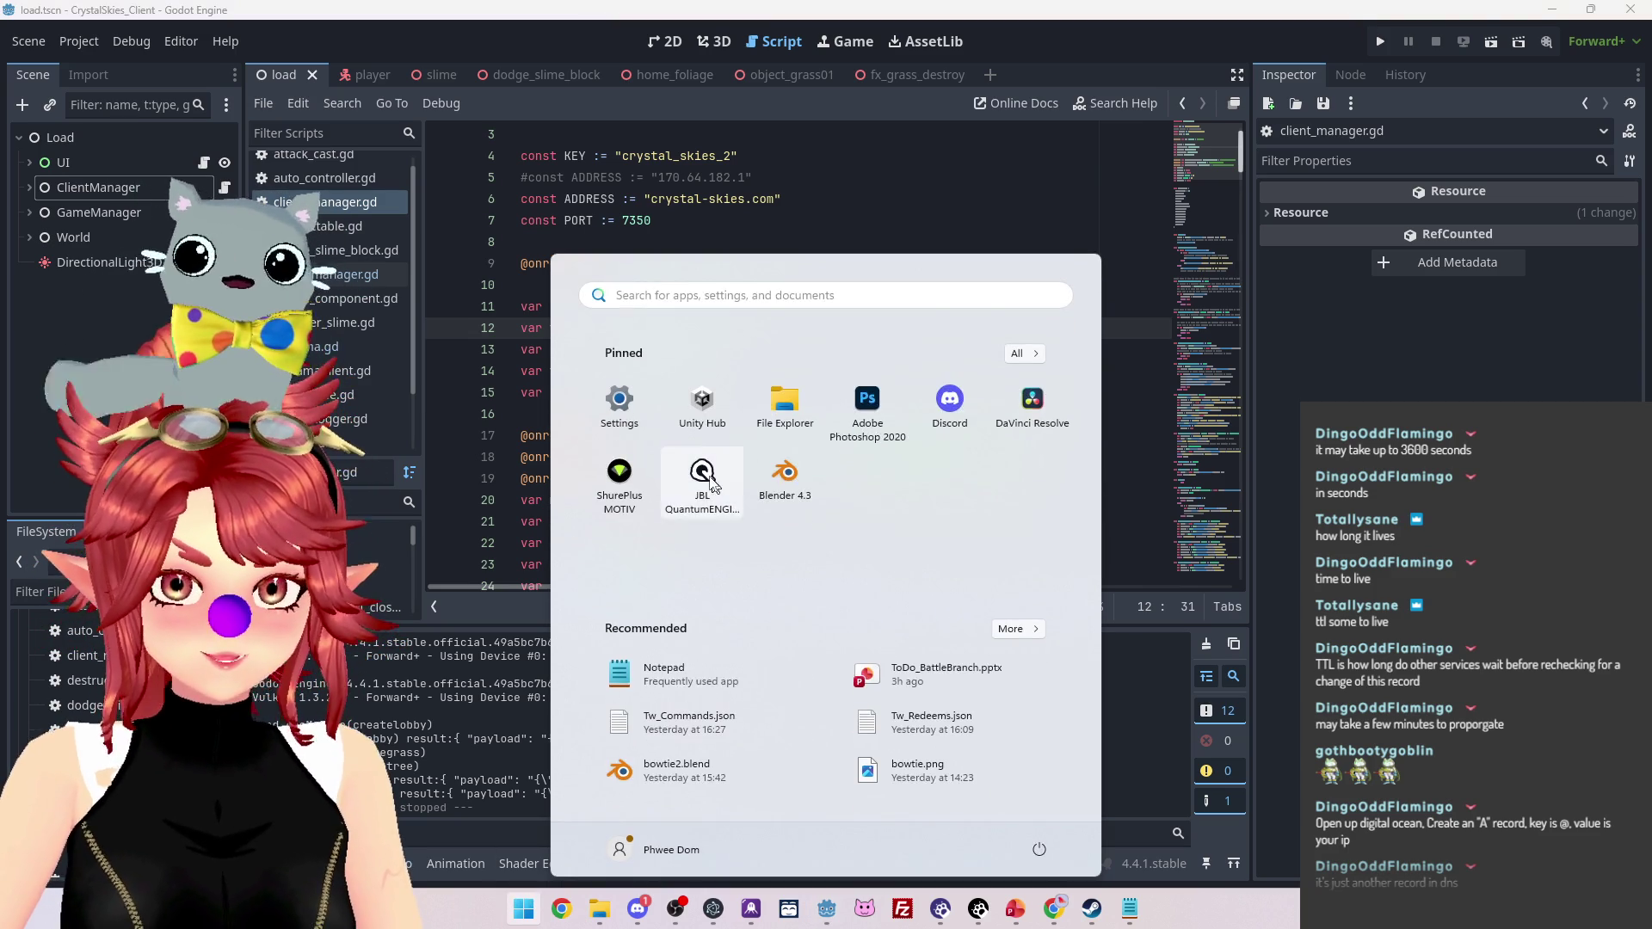
{"action": "type", "text": "cal"}
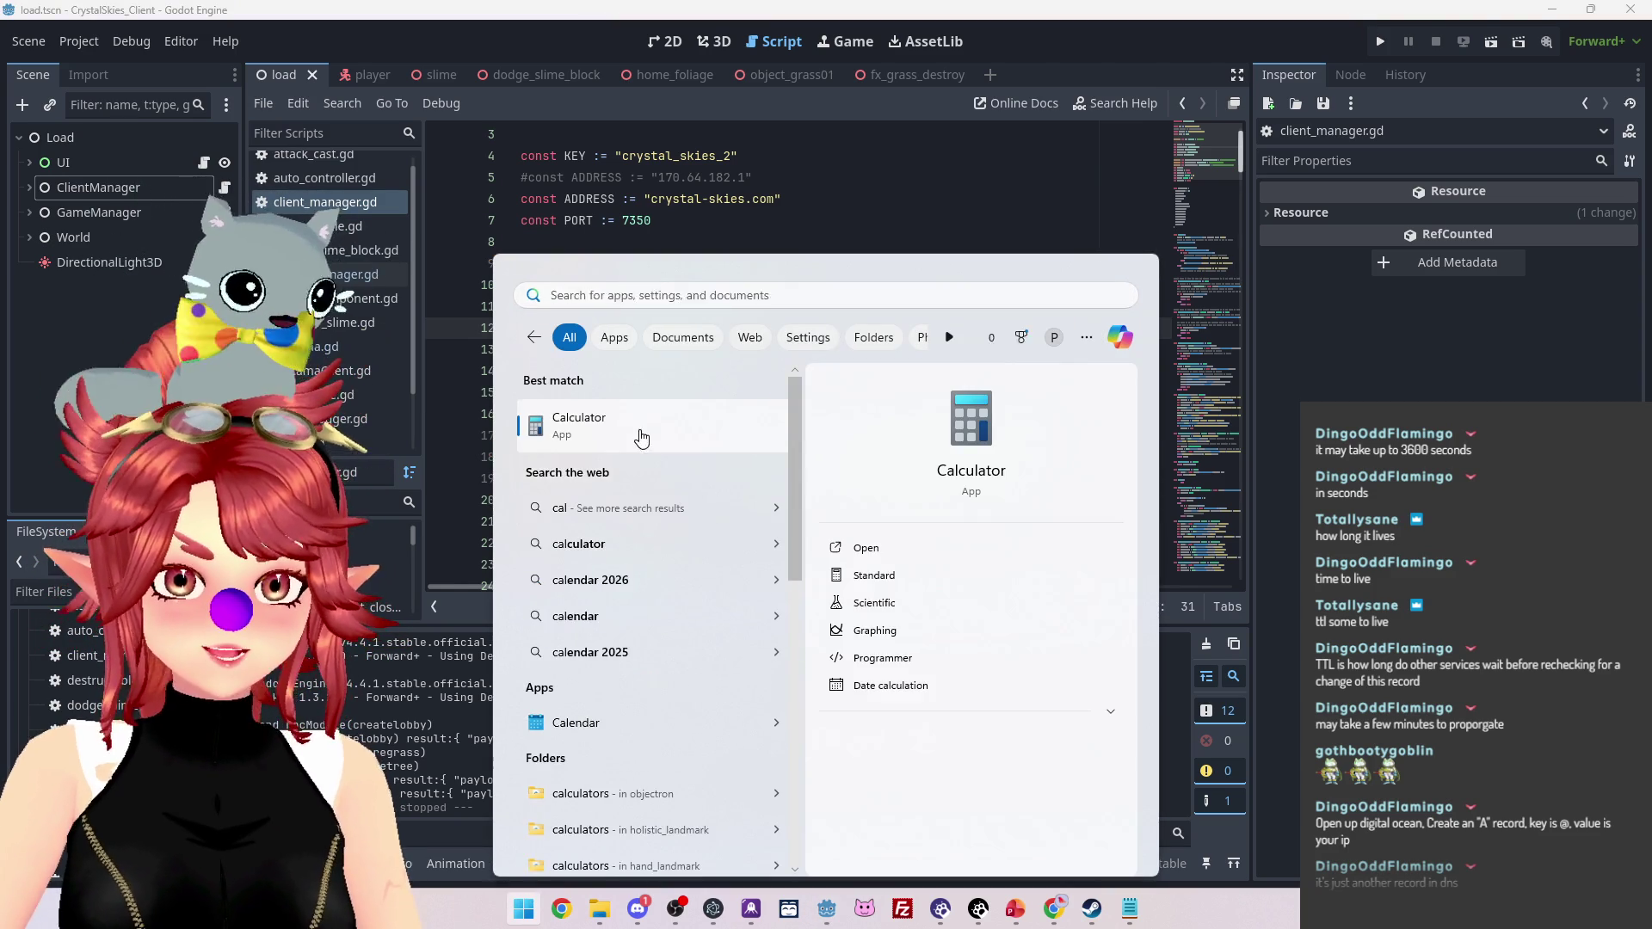
{"action": "left_click", "coordinate": [641, 438]}
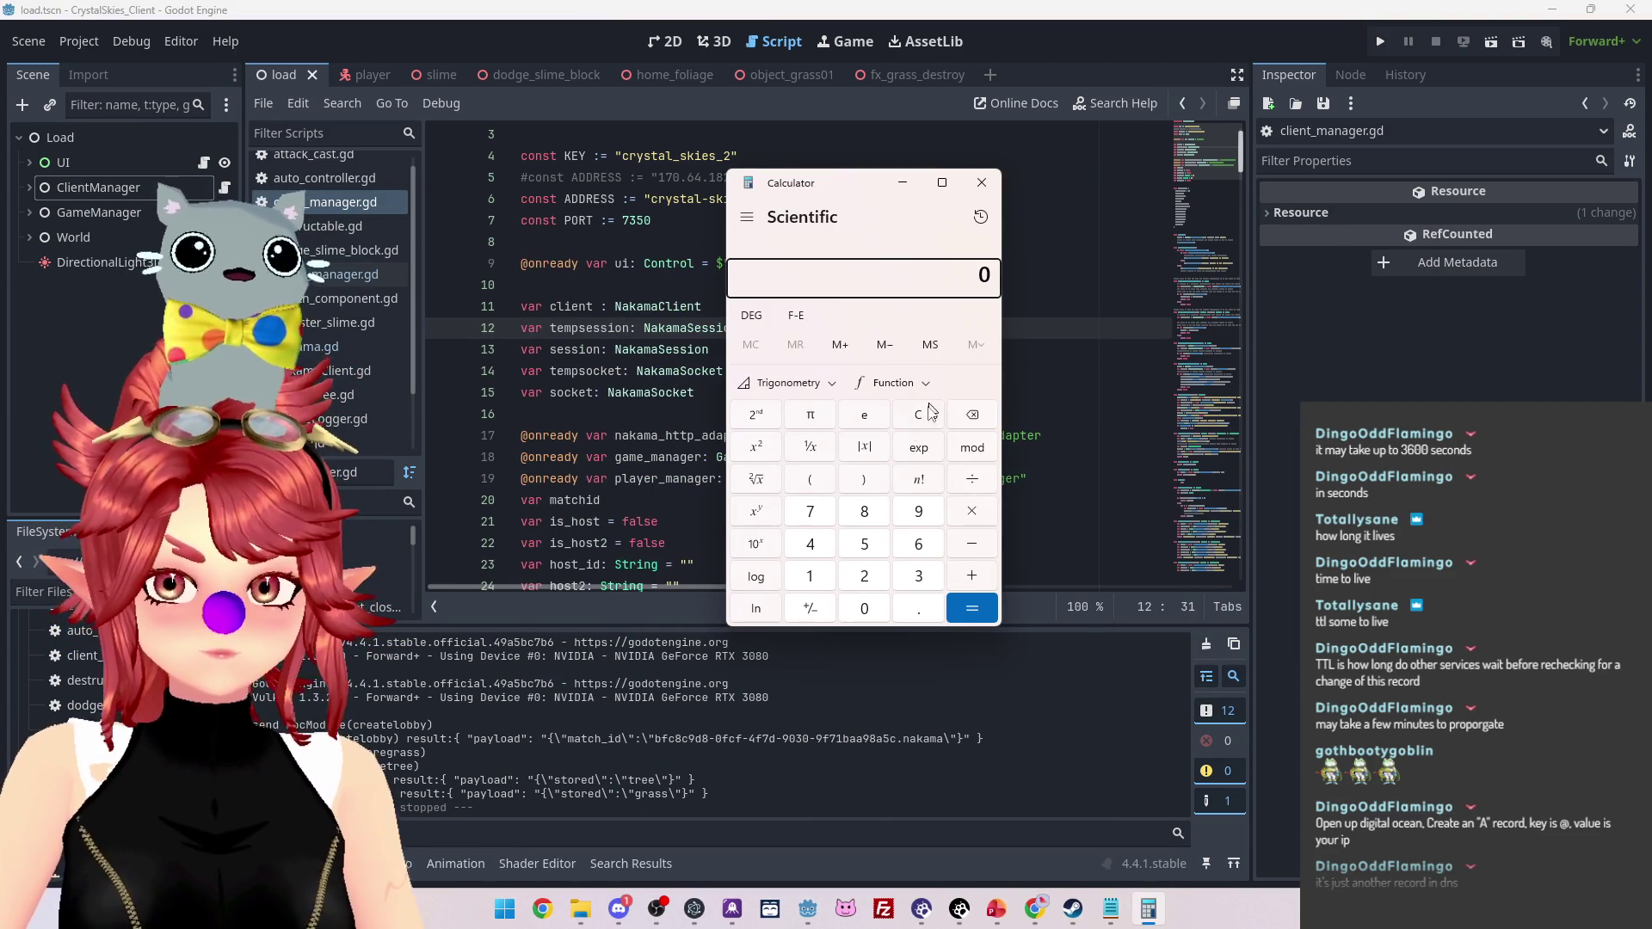
{"action": "type", "text": "3"}
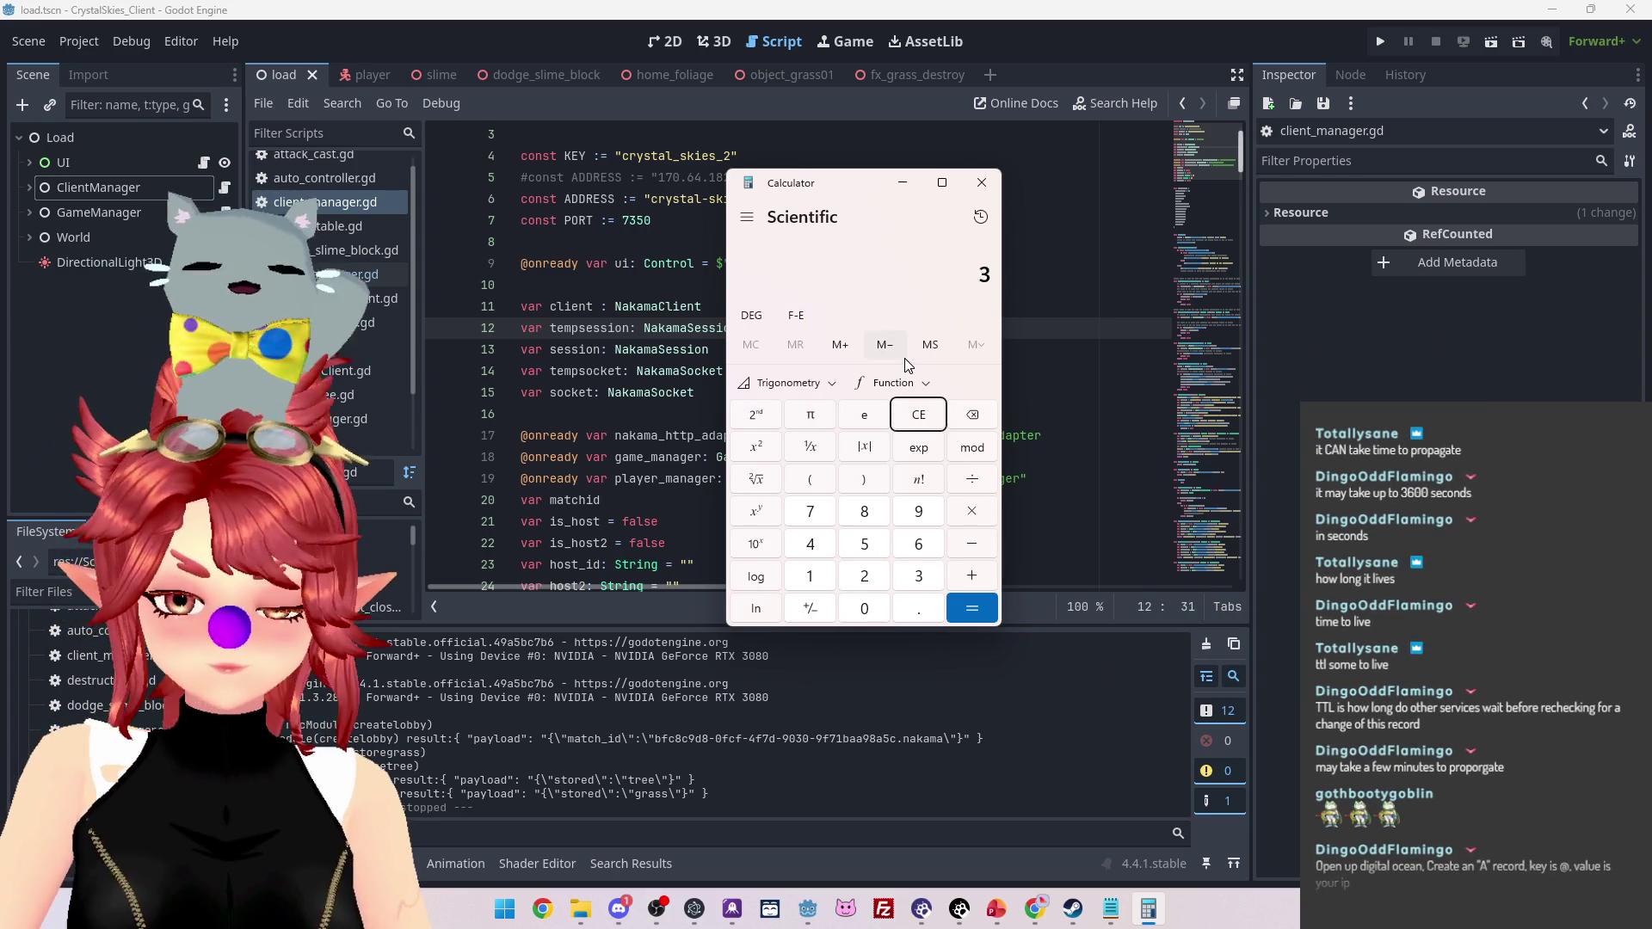
{"action": "type", "text": ",600"}
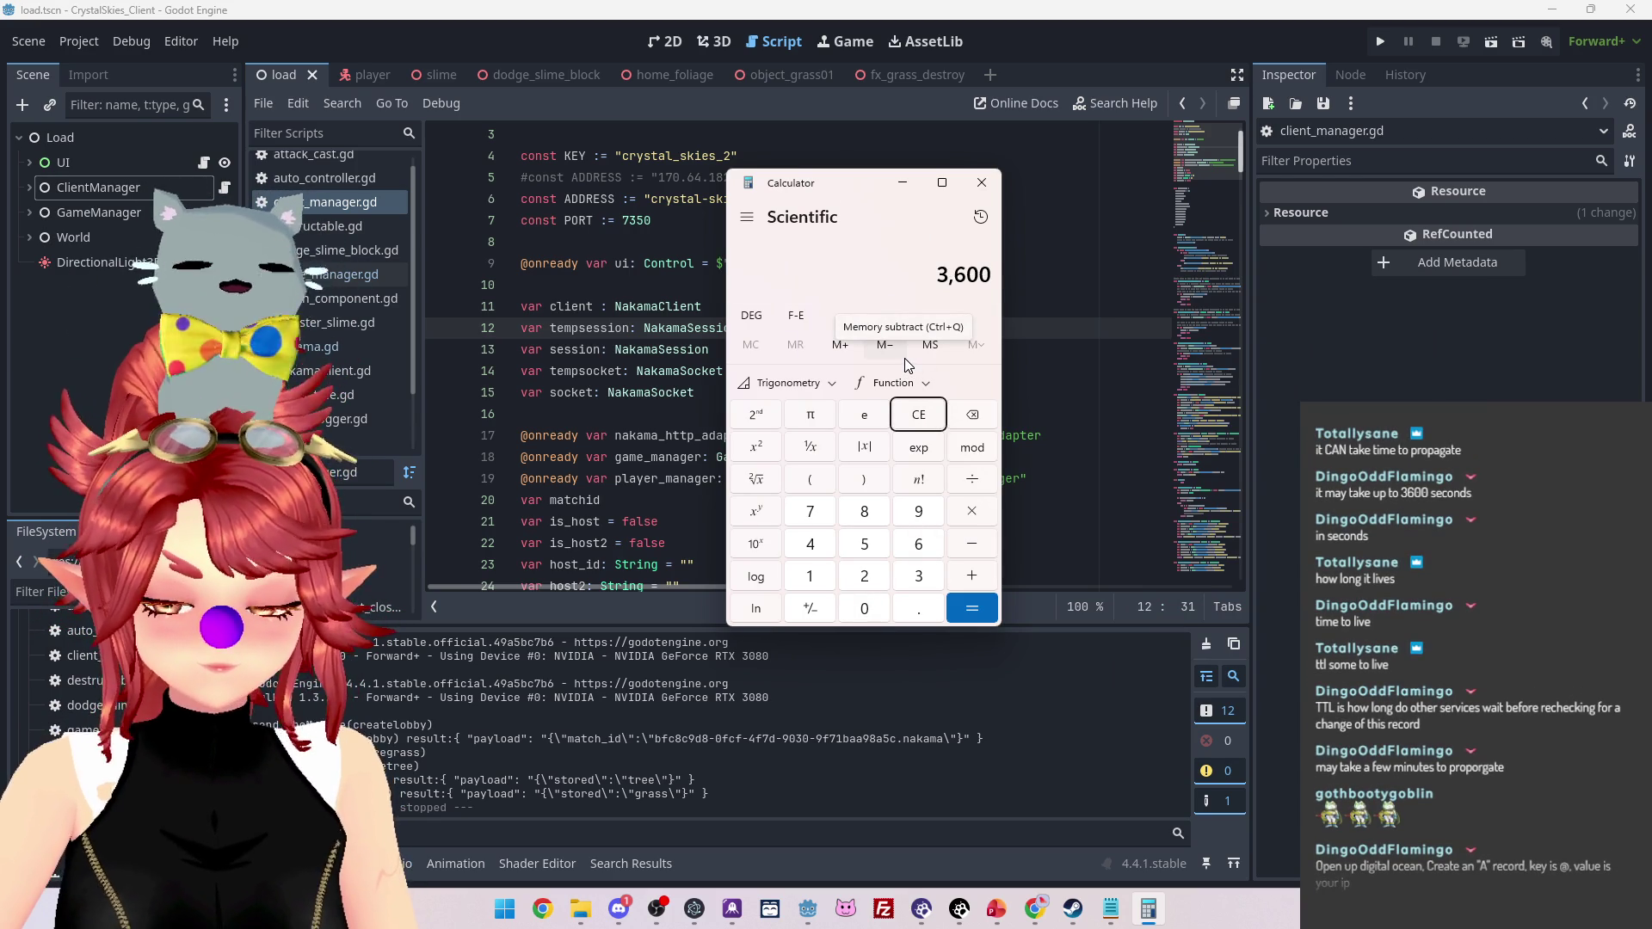
{"action": "type", "text": "*"}
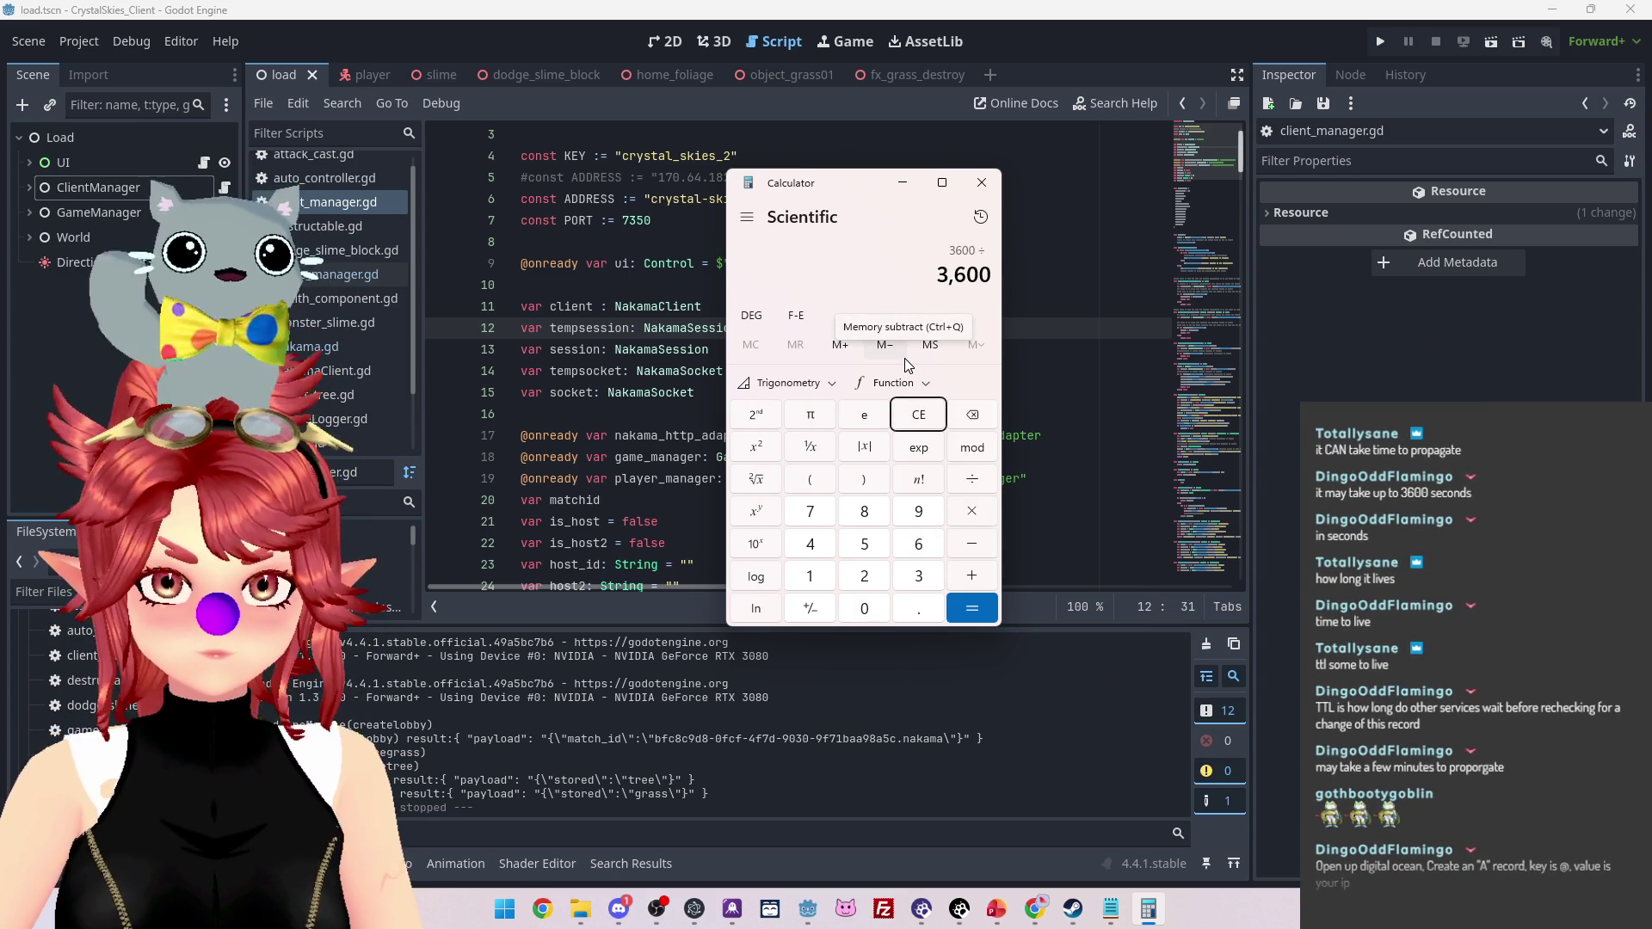
{"action": "type", "text": "60"}
{"action": "key", "text": "Return"}
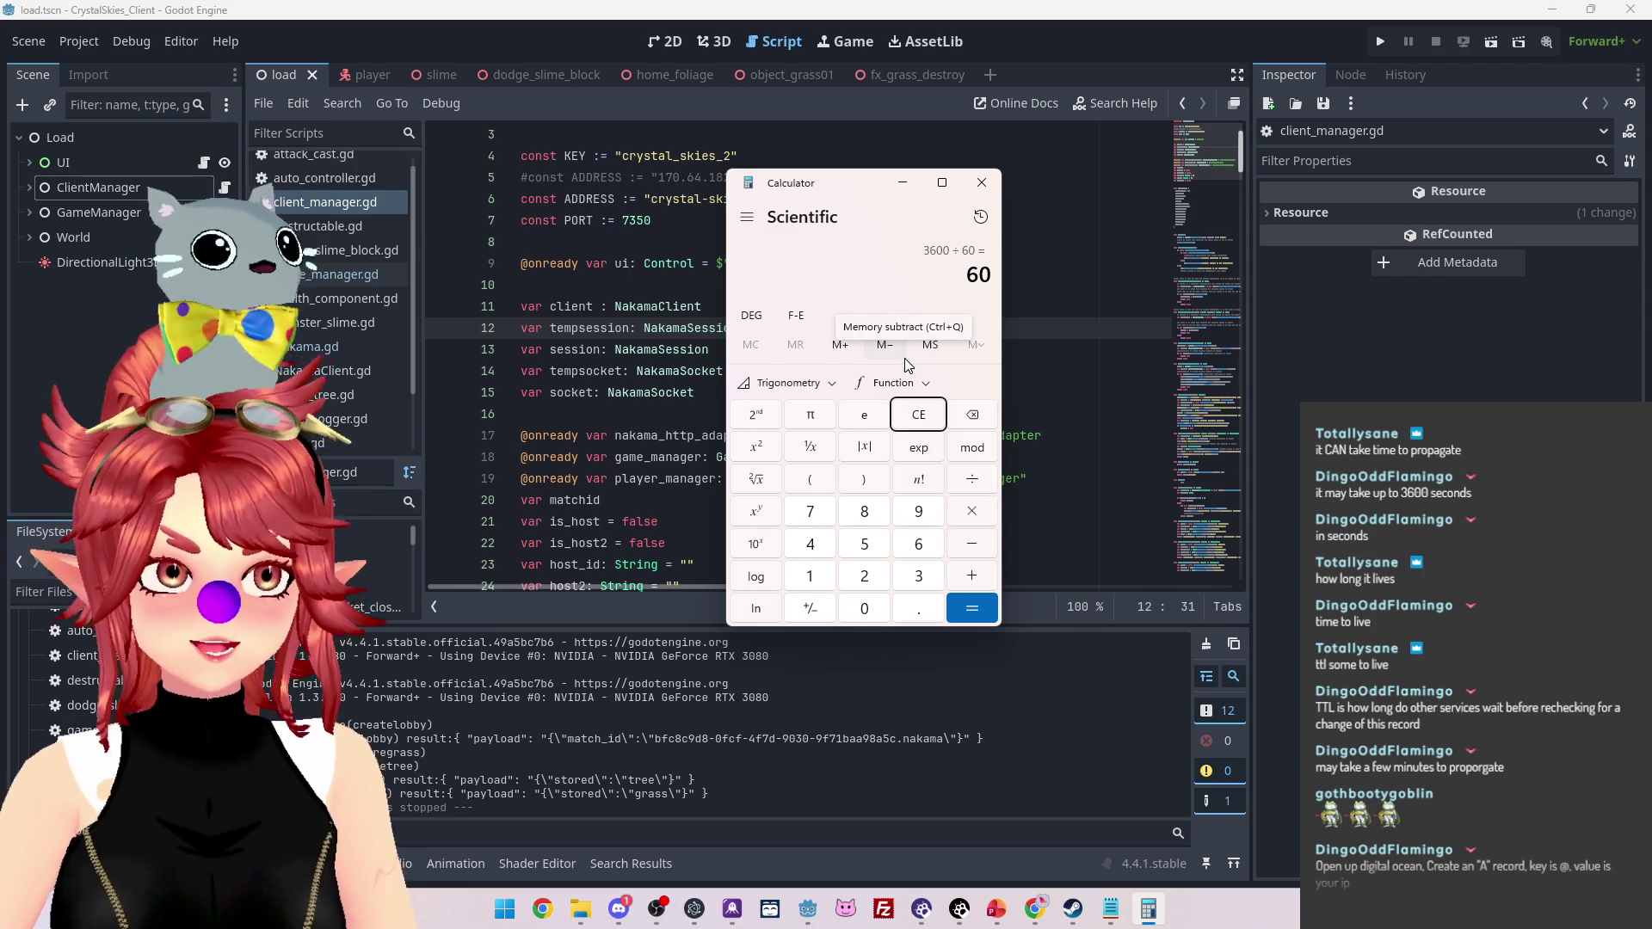
{"action": "left_click", "coordinate": [980, 182]}
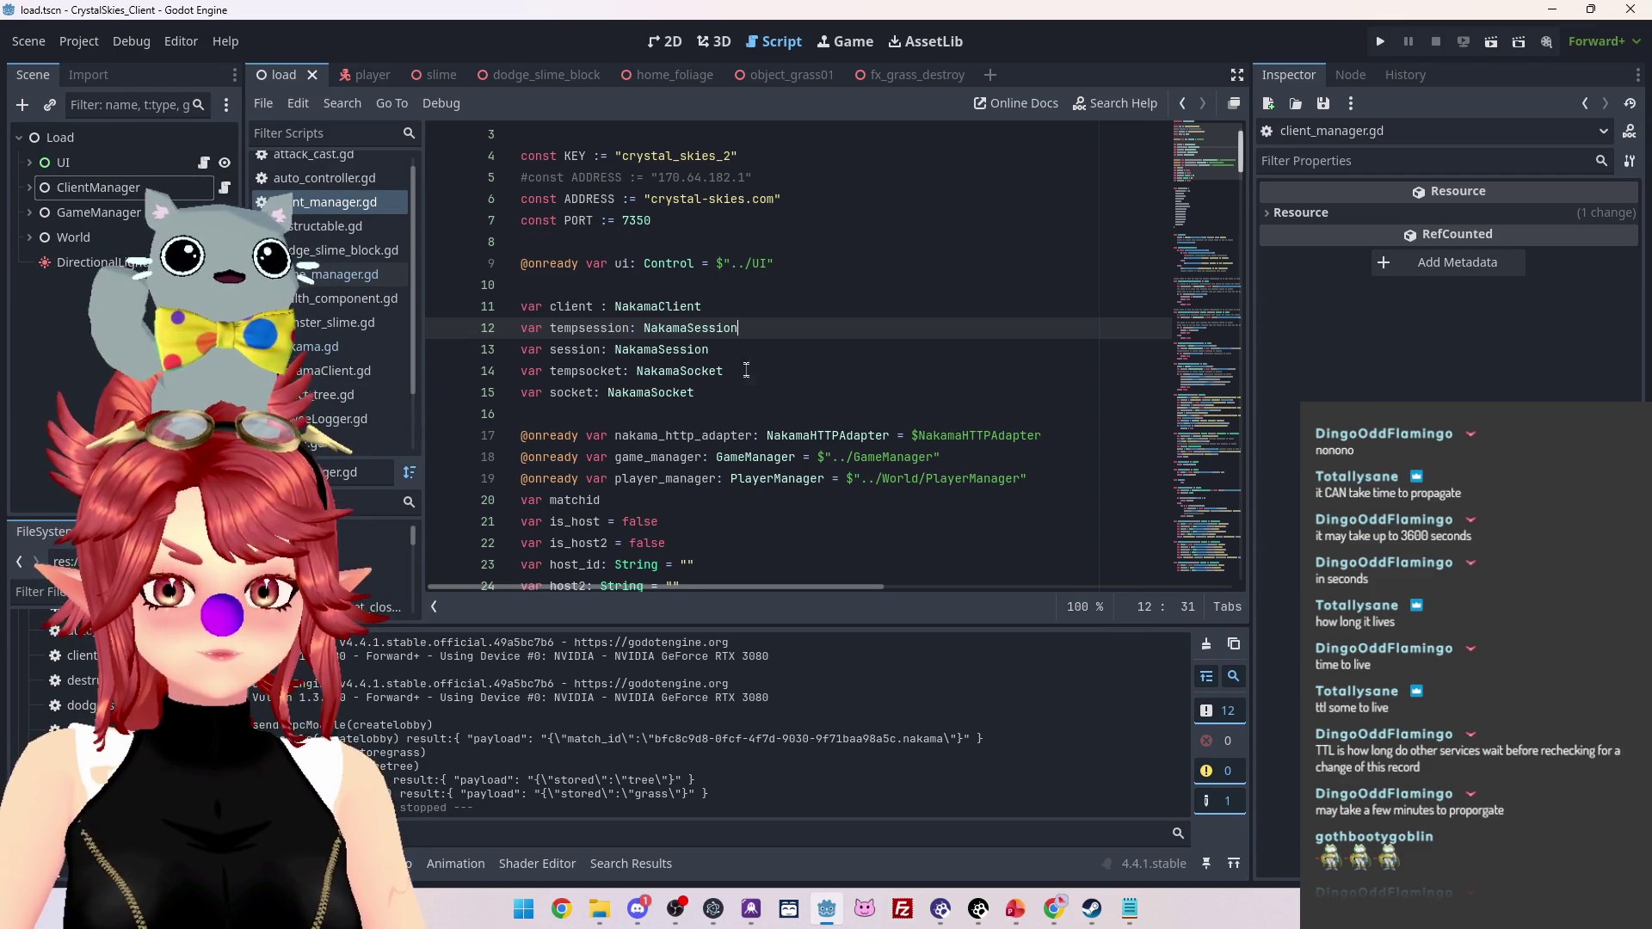
{"action": "key", "text": "Down"}
{"action": "key", "text": "Down"}
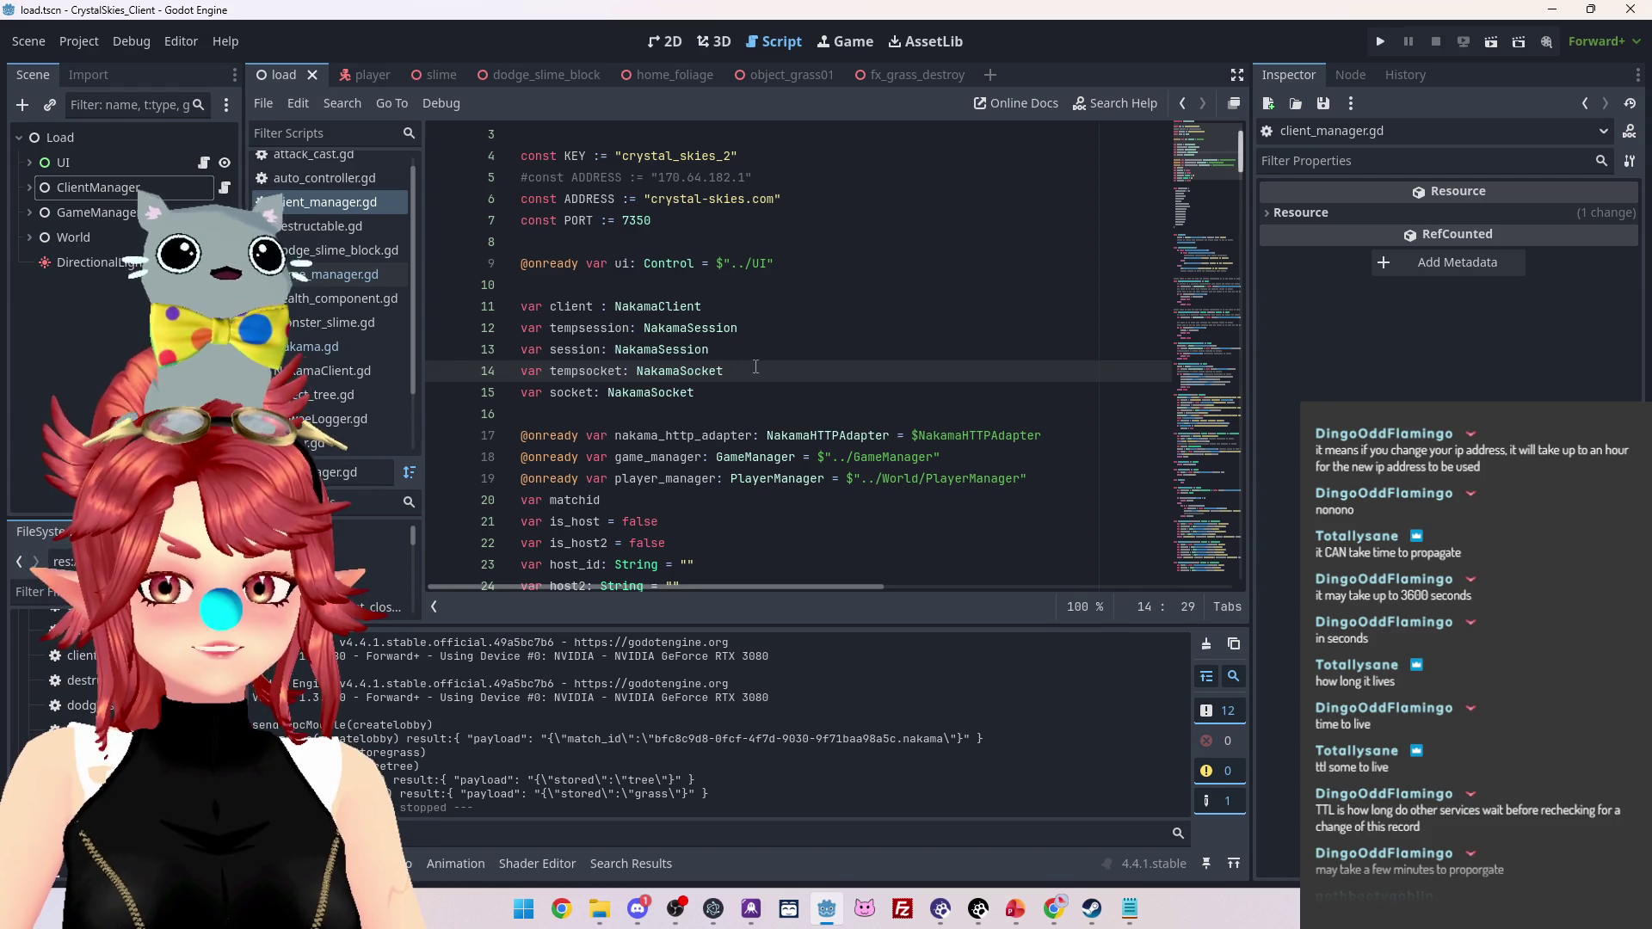
{"action": "left_click", "coordinate": [780, 310]}
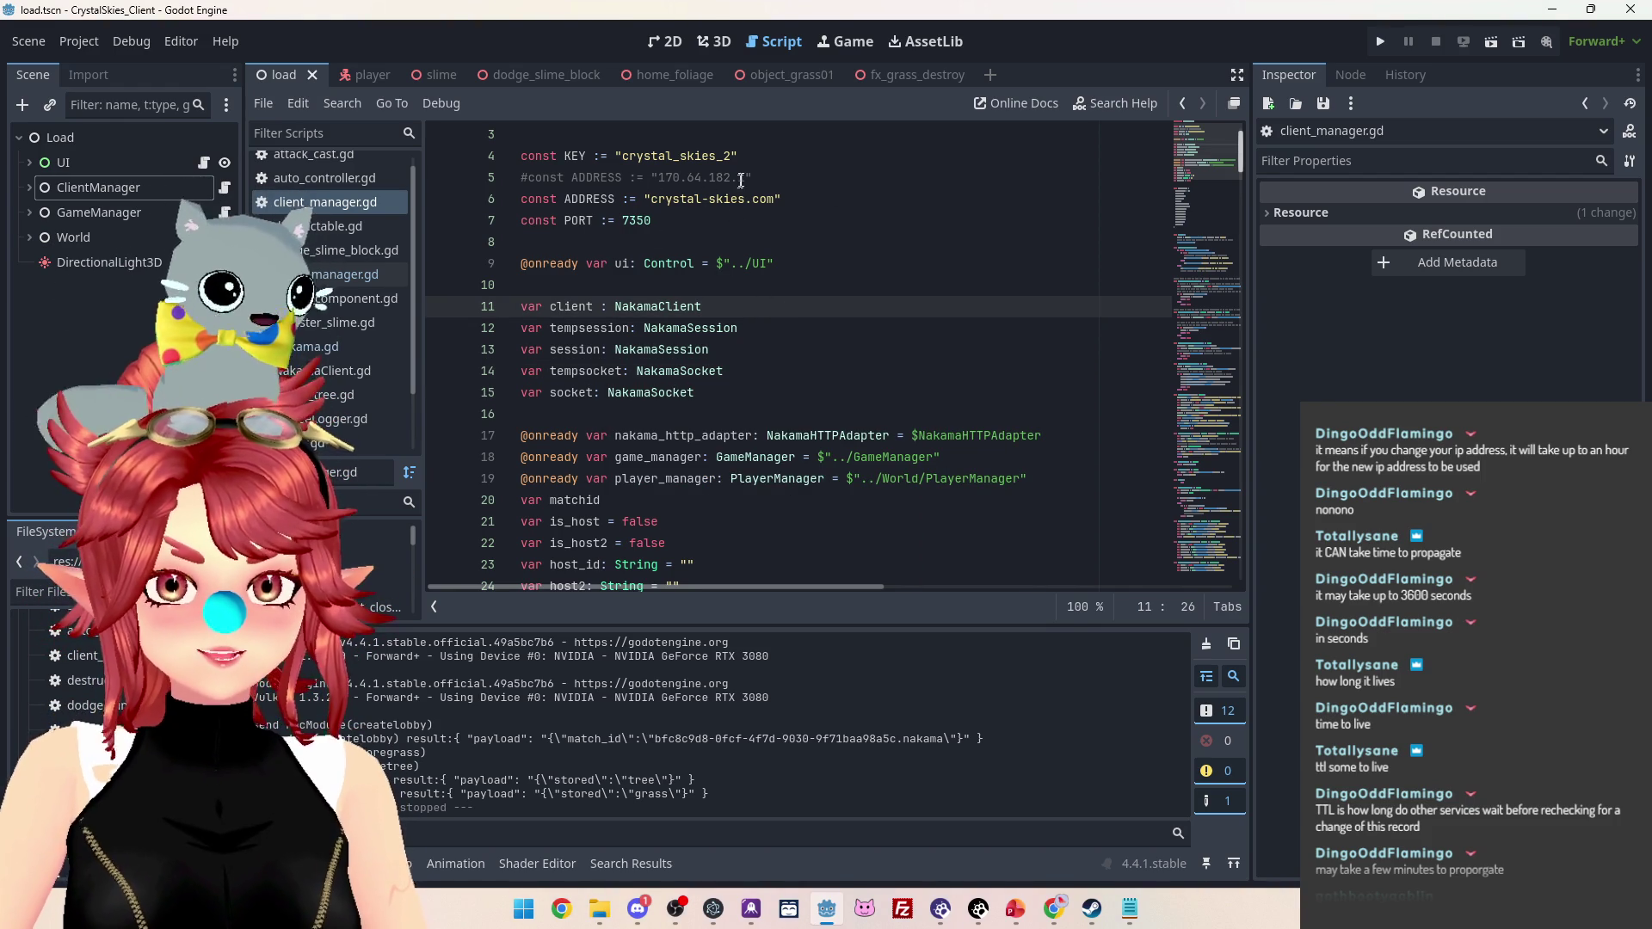
Delete the commented-out '#const ADDRESS' IP line from client_manager.gd and save the script
{"action": "left_click_drag", "start_coordinate": [741, 181], "coordinate": [477, 179]}
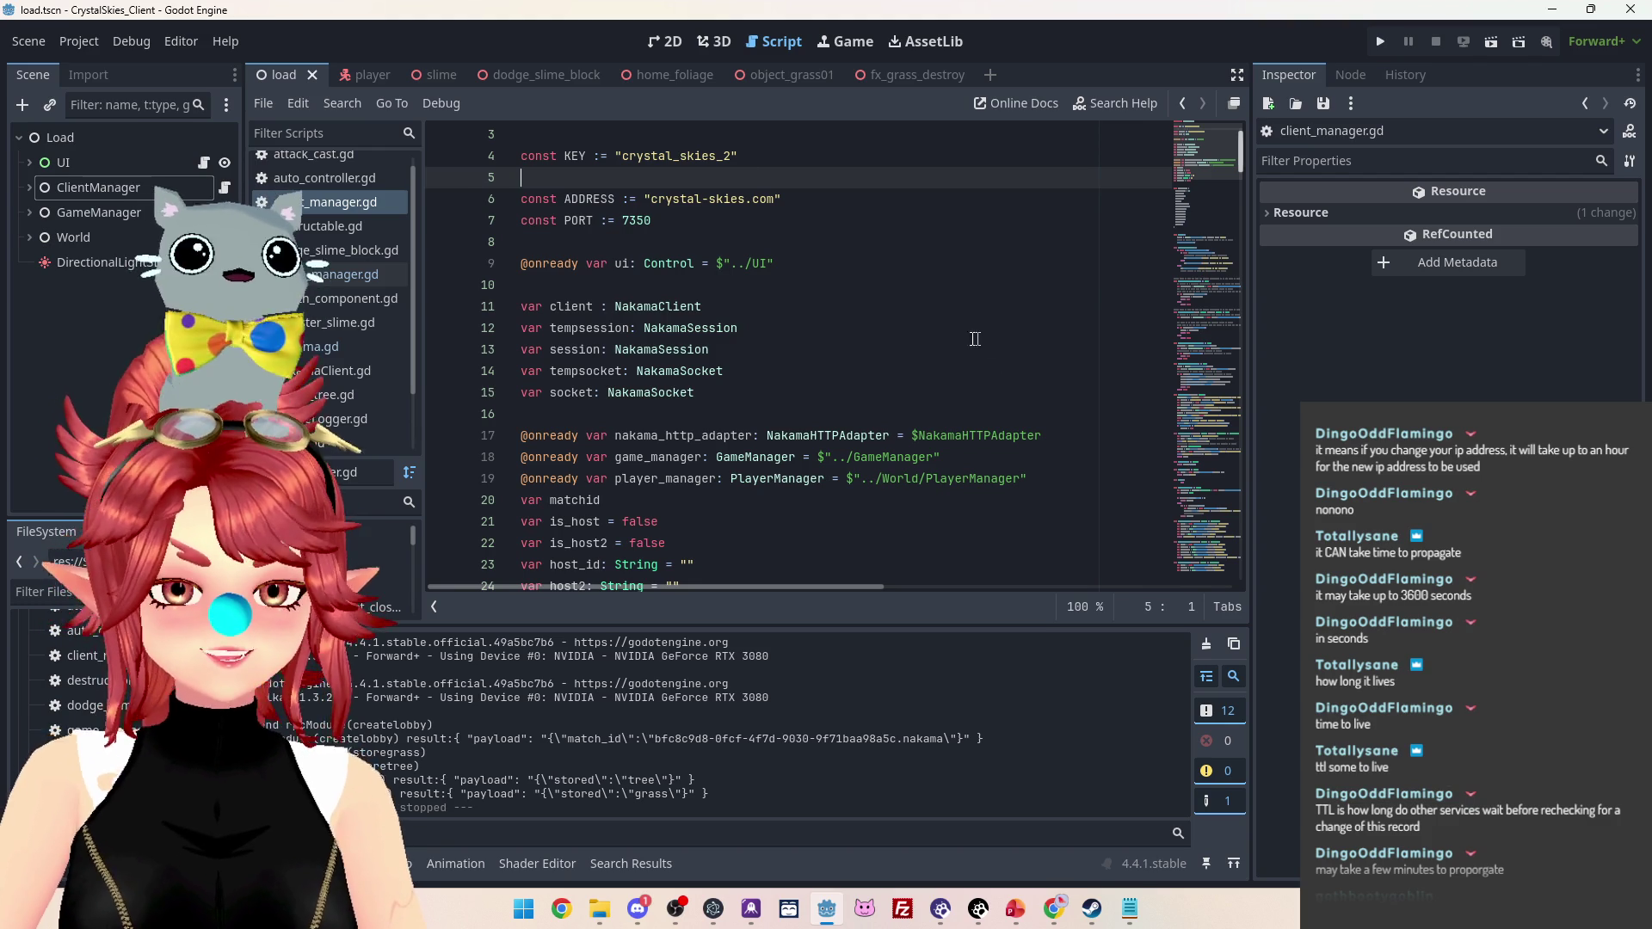
{"action": "key", "text": "BackSpace"}
{"action": "key", "text": "BackSpace"}
{"action": "left_click", "coordinate": [847, 289]}
{"action": "scroll", "coordinate": [848, 334], "scroll_direction": "up", "scroll_amount": 1}
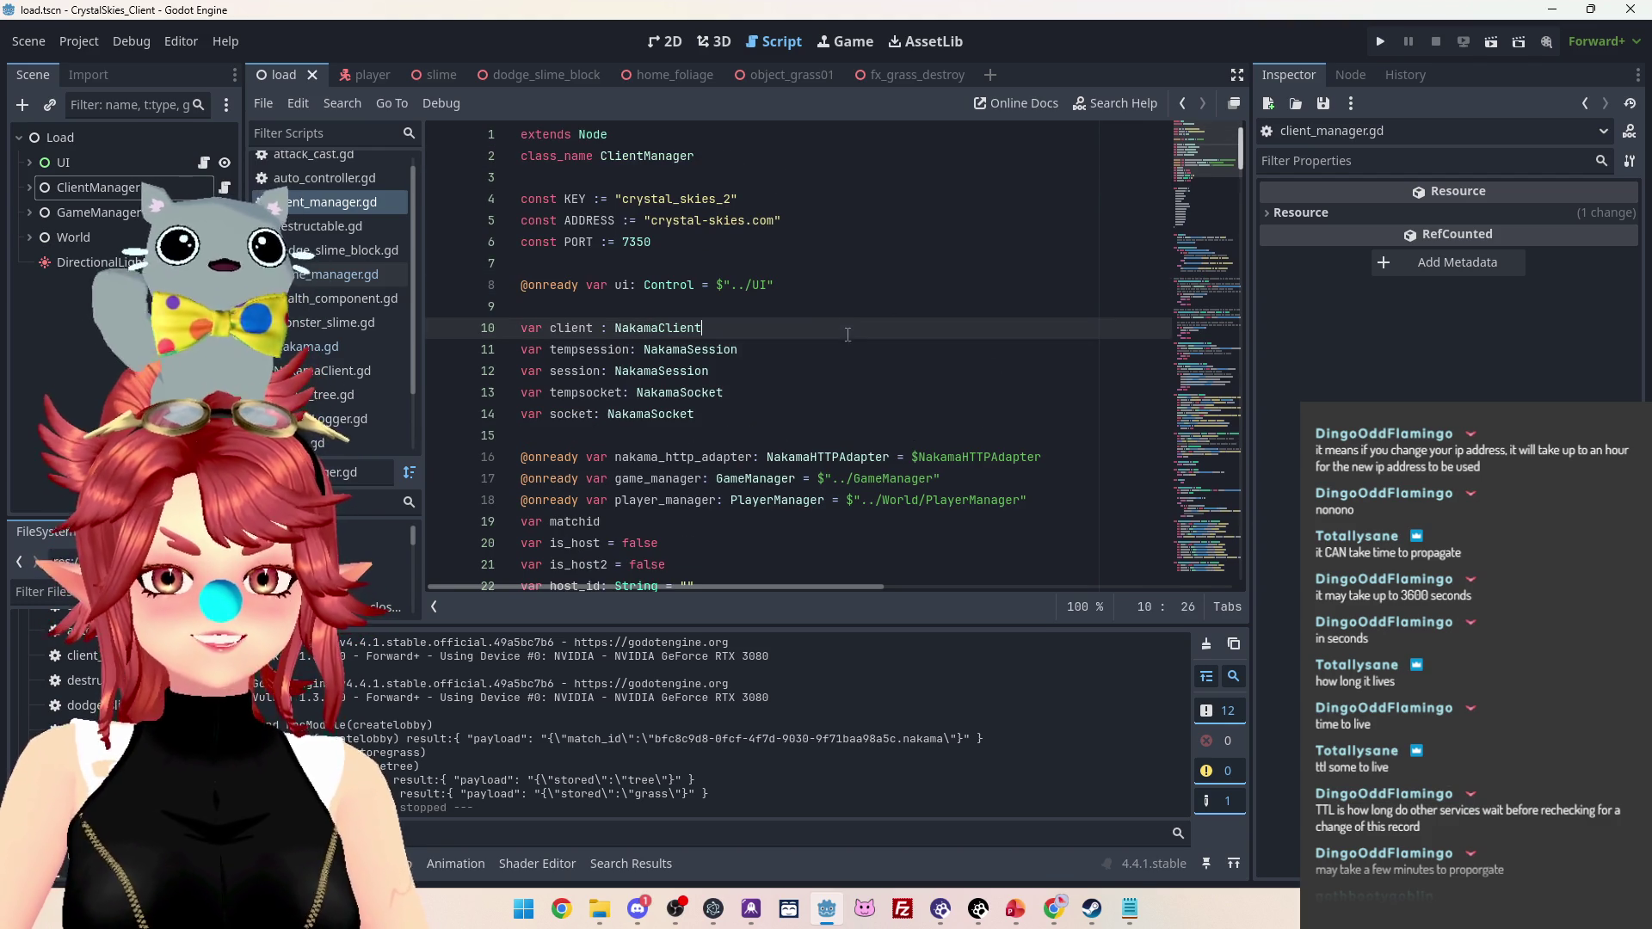
{"action": "left_click", "coordinate": [809, 220]}
{"action": "key", "text": "ctrl+s"}
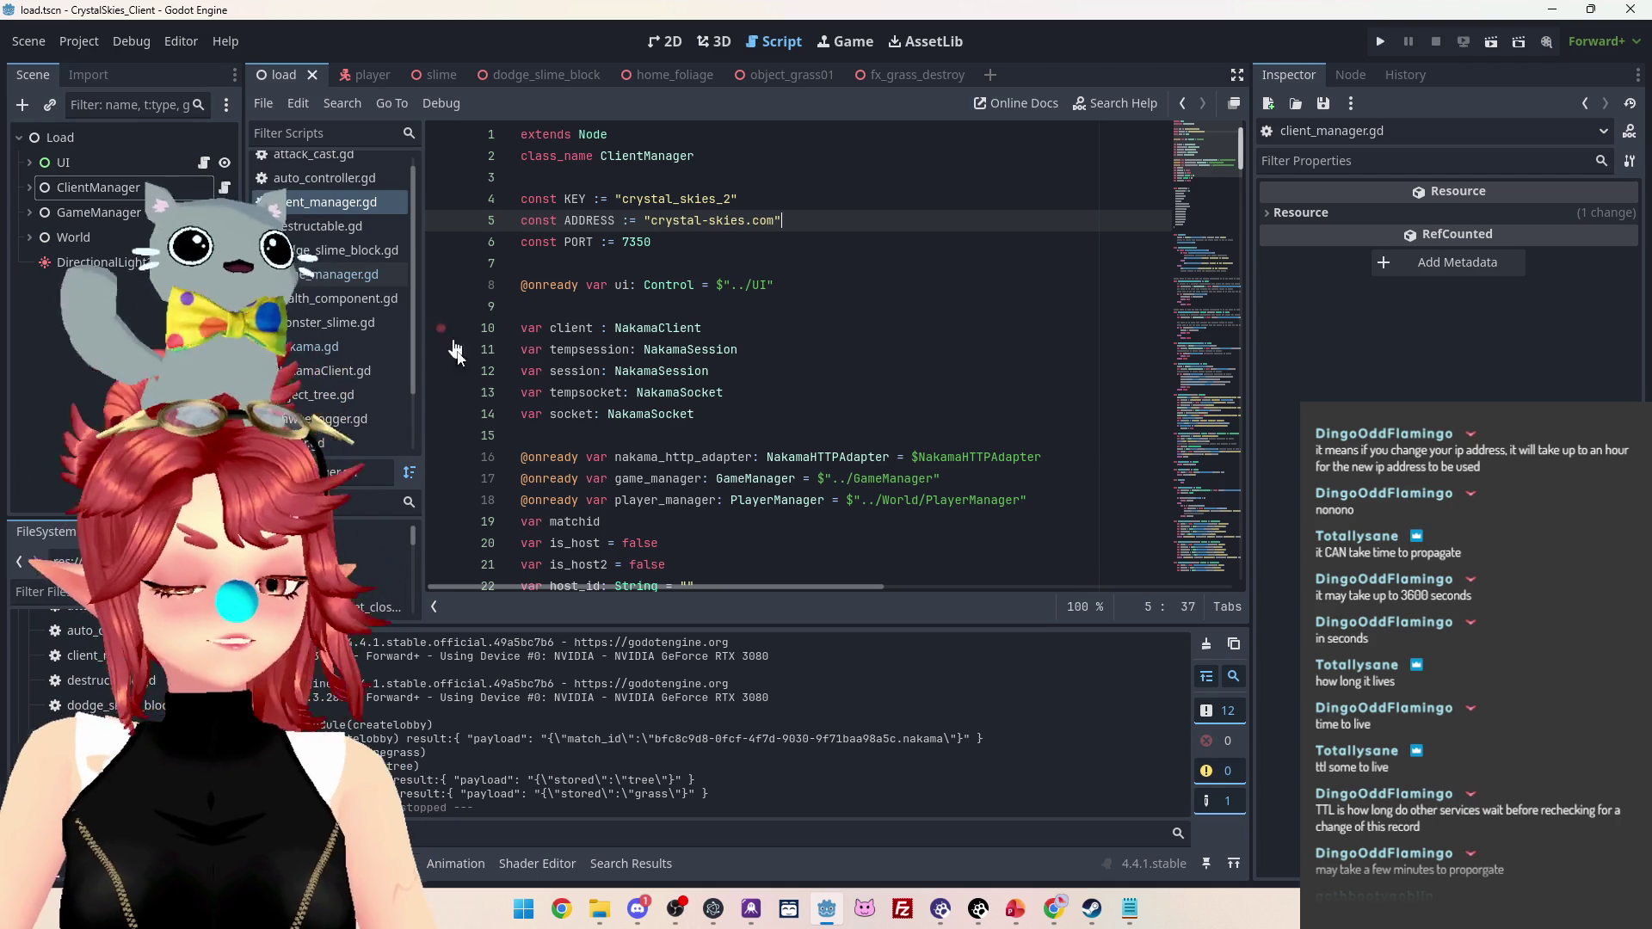
{"action": "key", "text": "alt+Left"}
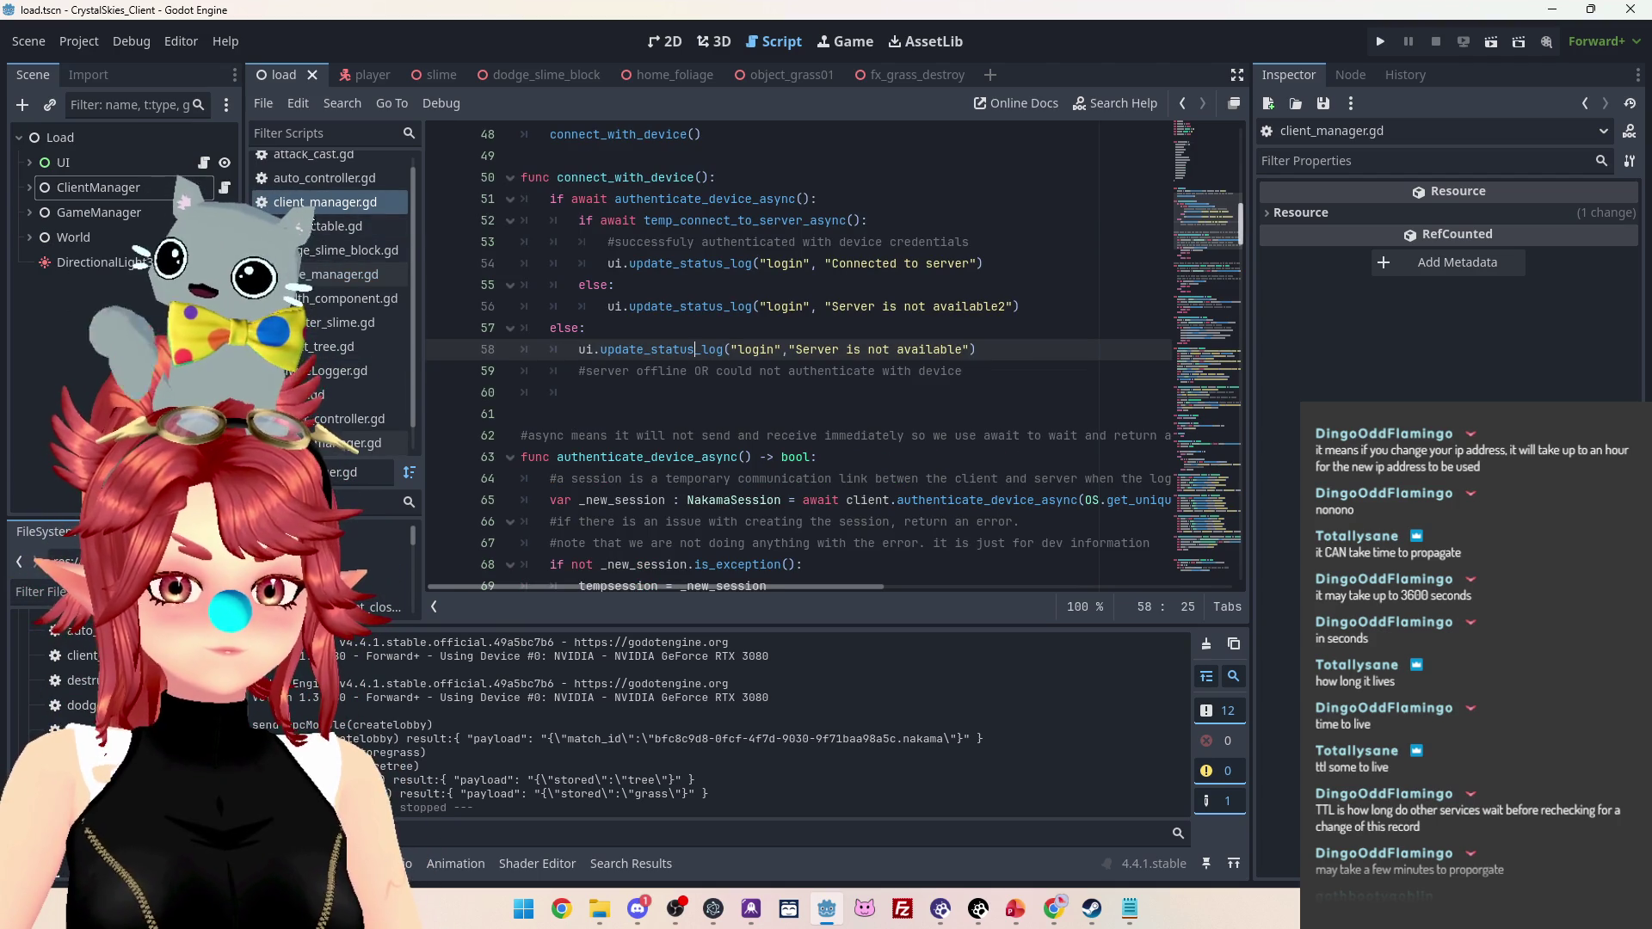
{"action": "scroll", "coordinate": [762, 403], "scroll_direction": "up", "scroll_amount": 2}
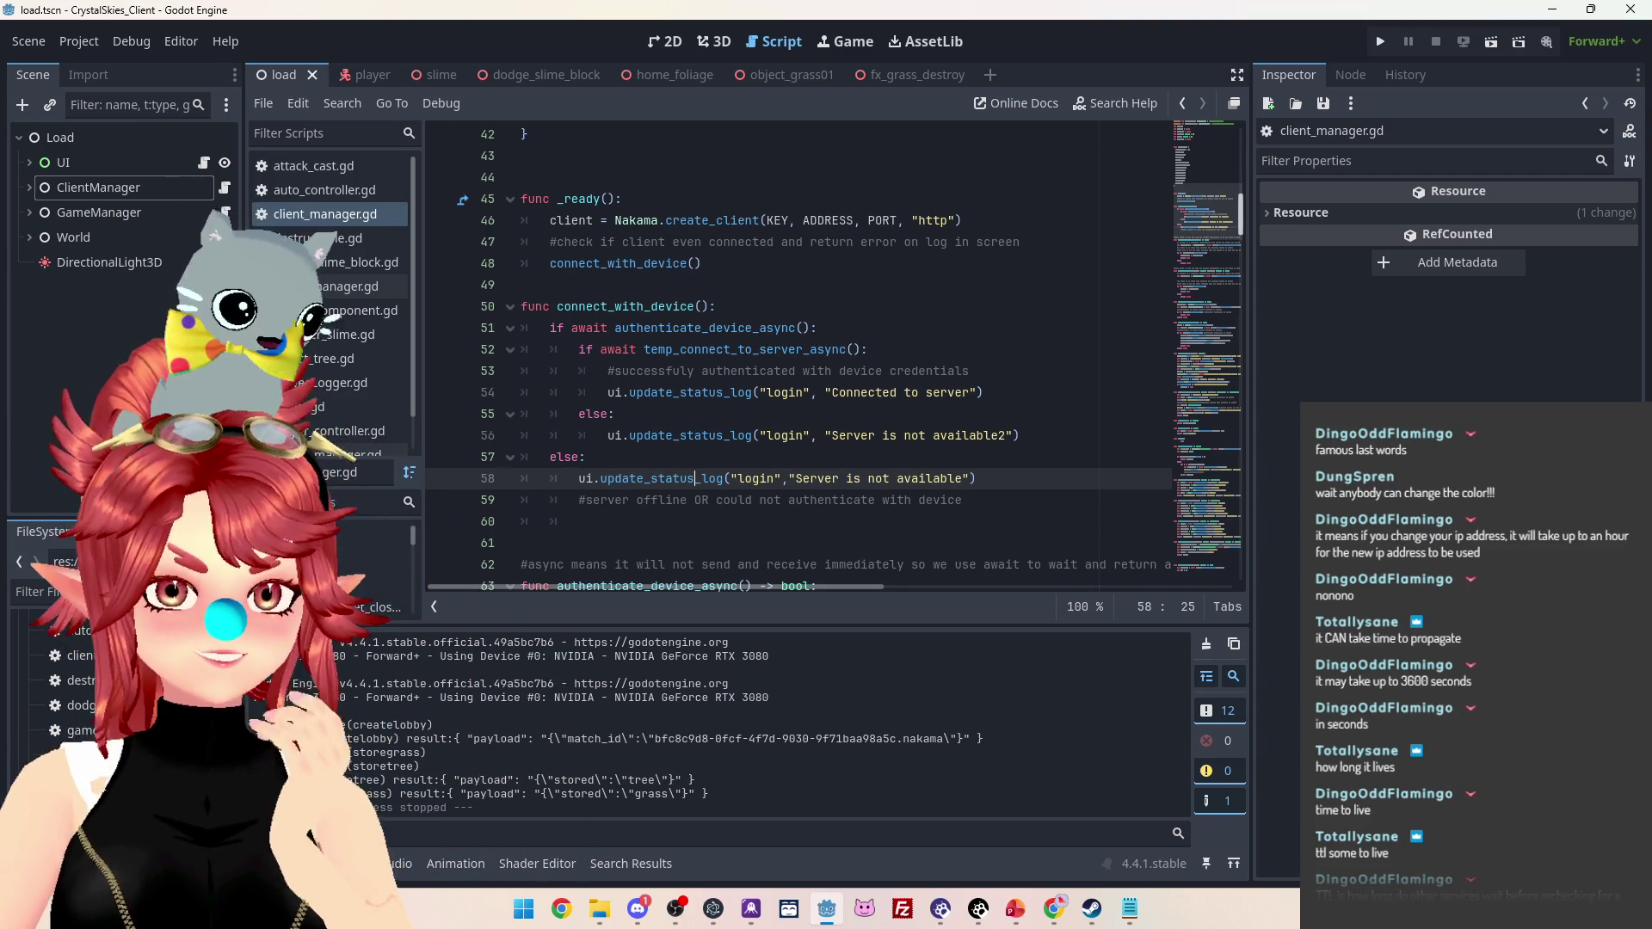
{"action": "key", "text": "alt+Tab"}
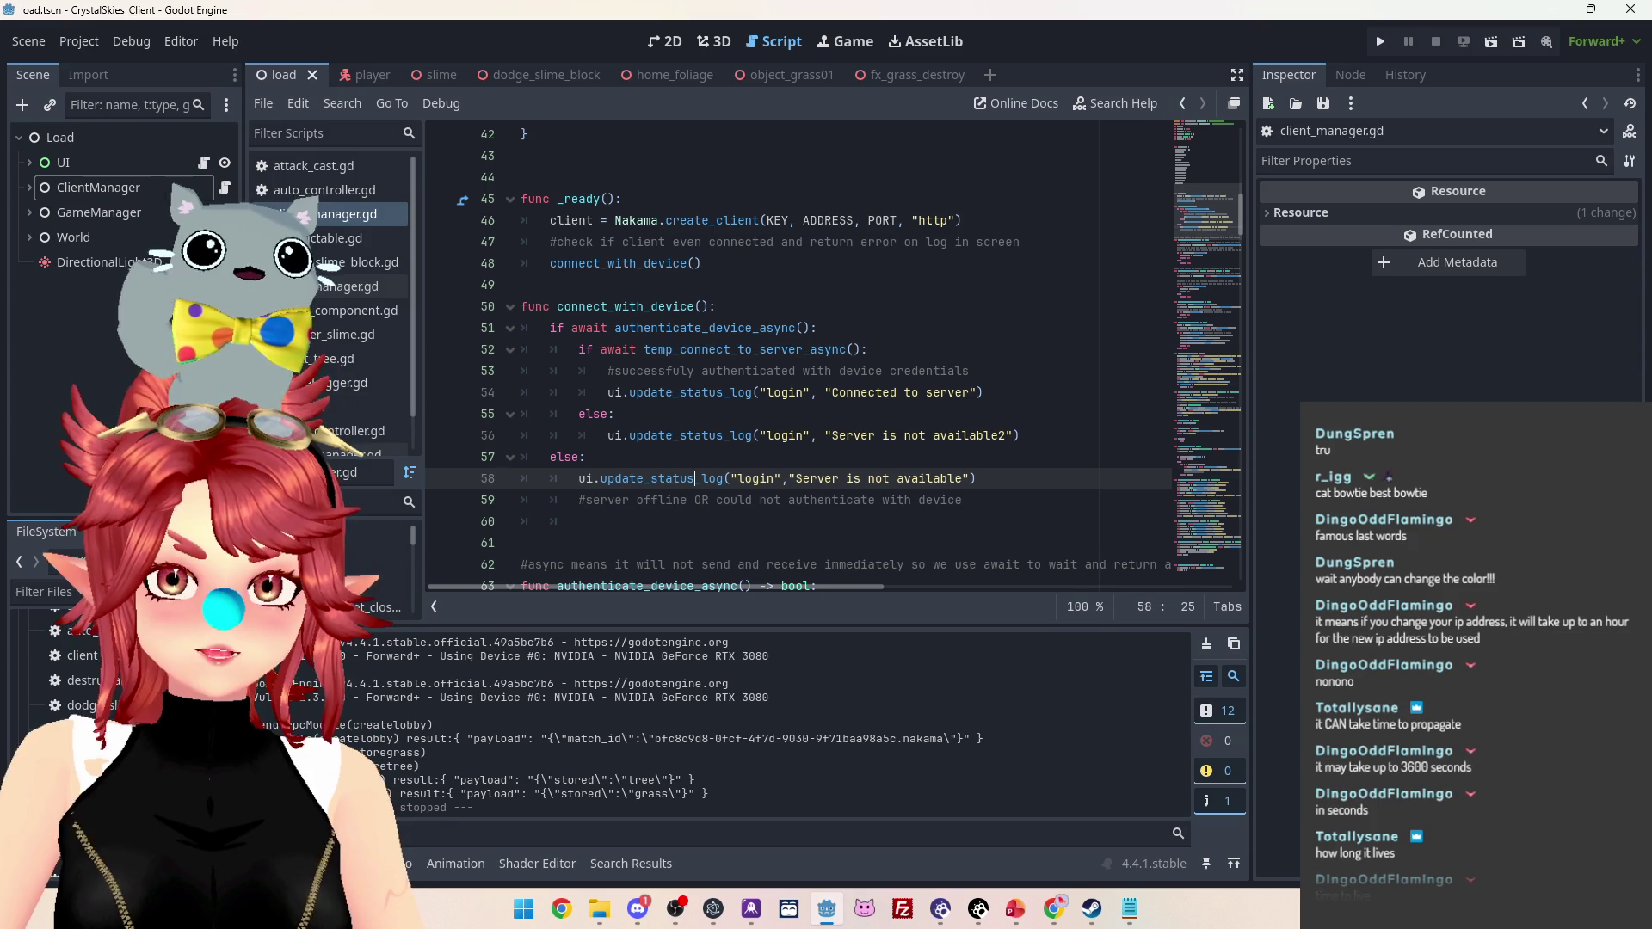
{"action": "key", "text": "alt+Tab"}
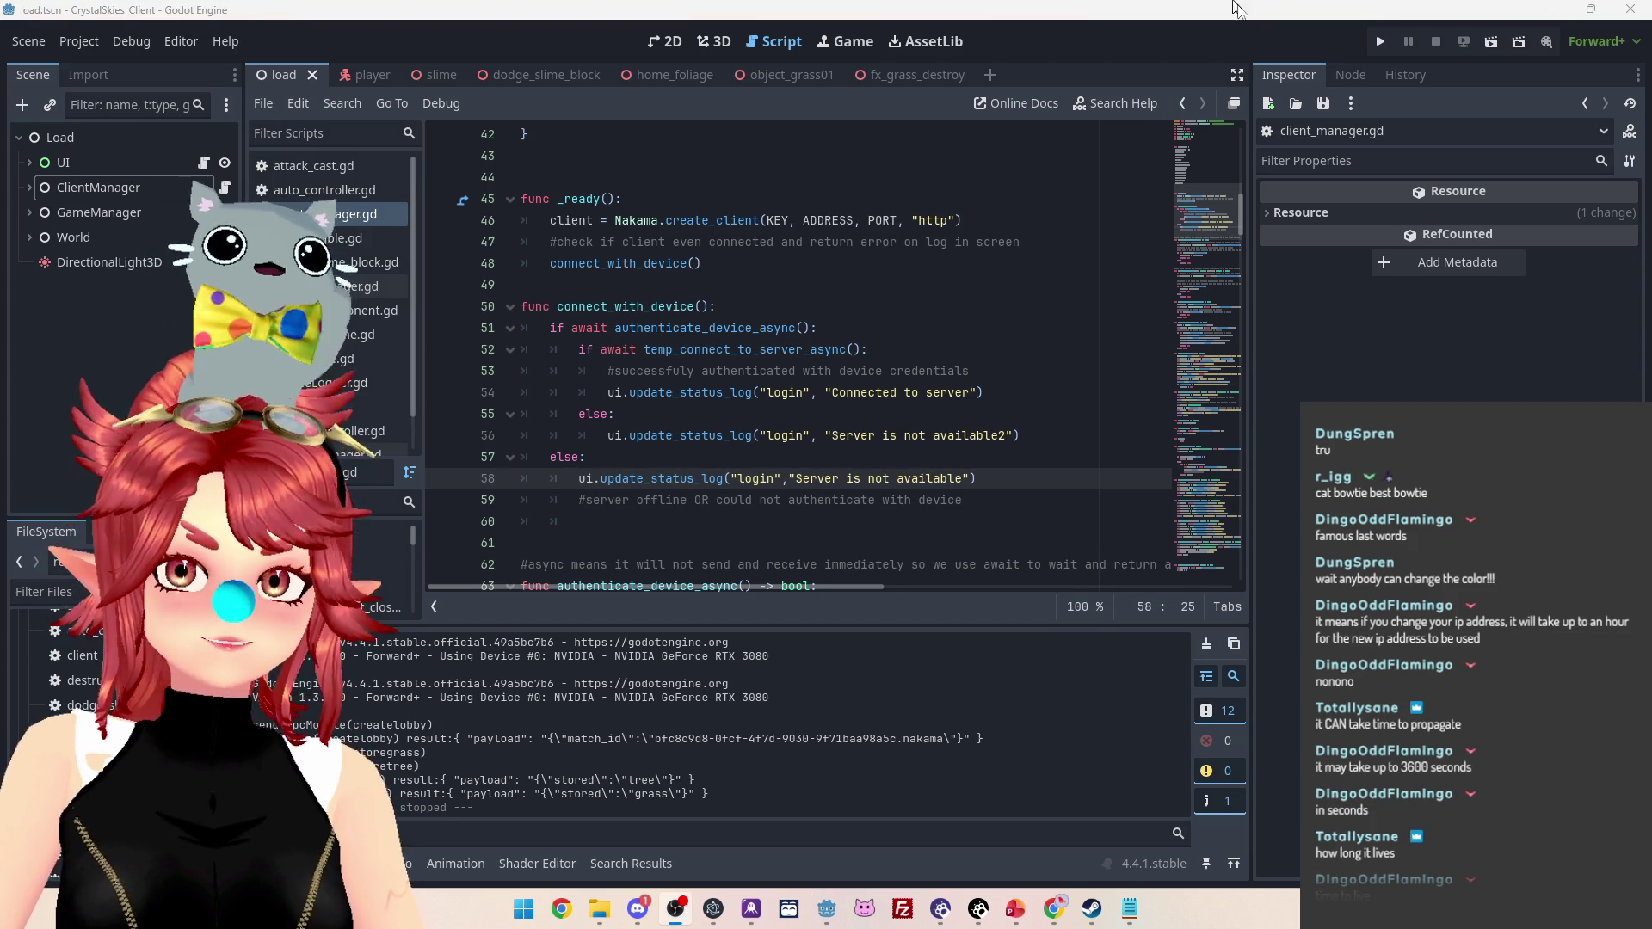
{"action": "left_click", "coordinate": [1398, 349]}
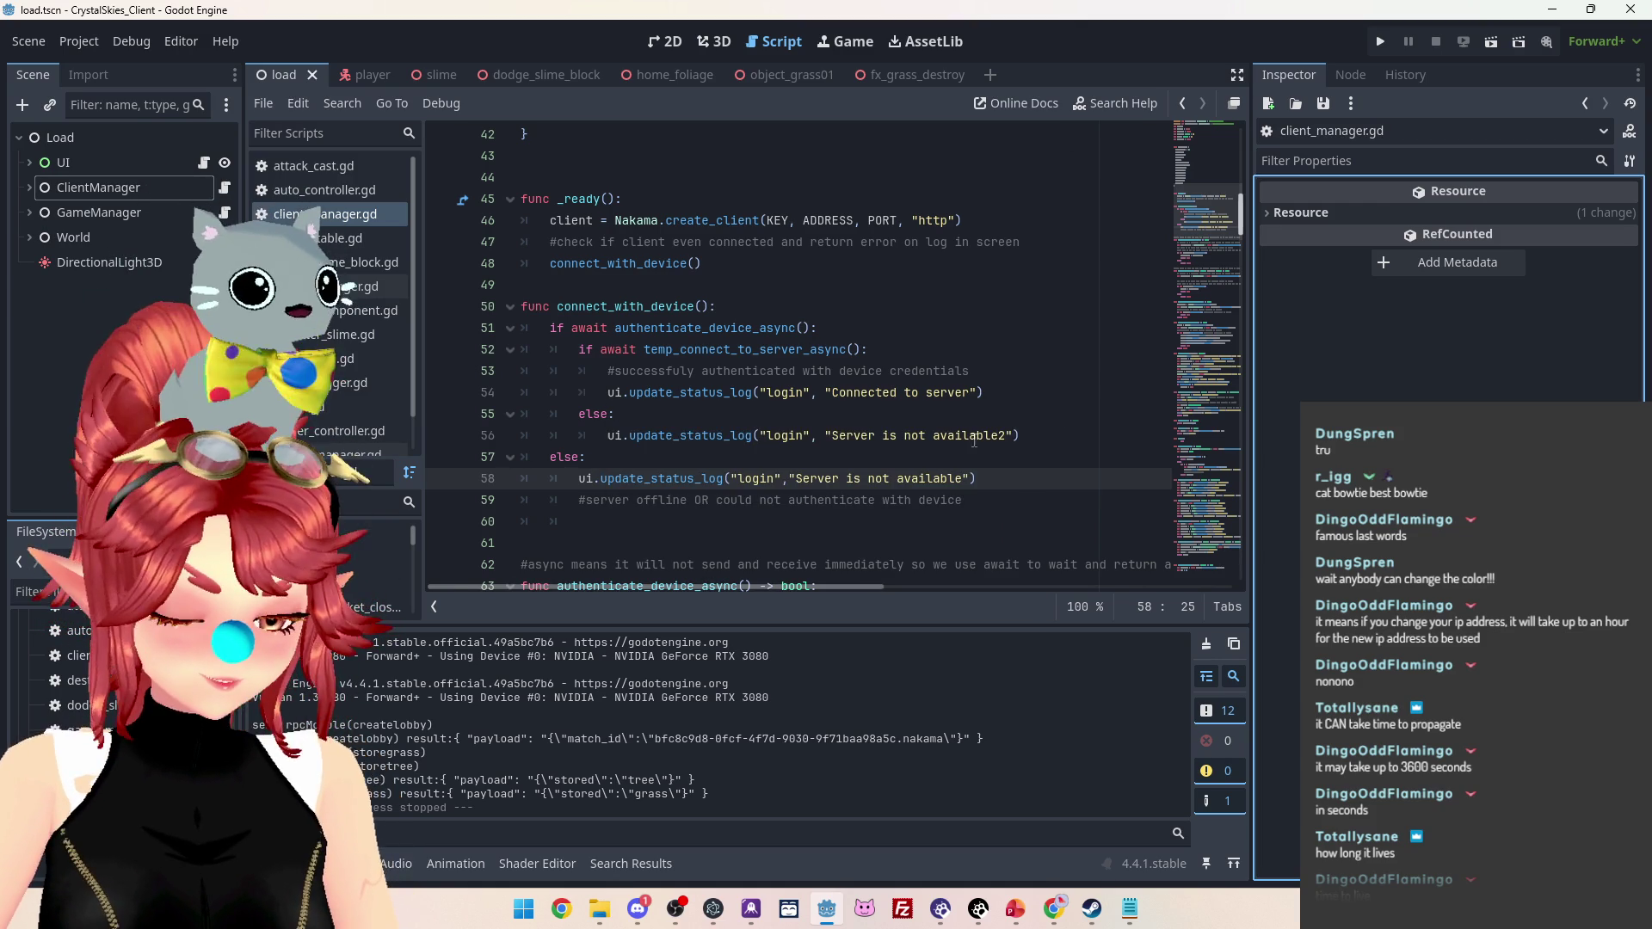
{"action": "left_click", "coordinate": [986, 365]}
{"action": "left_click", "coordinate": [1031, 394]}
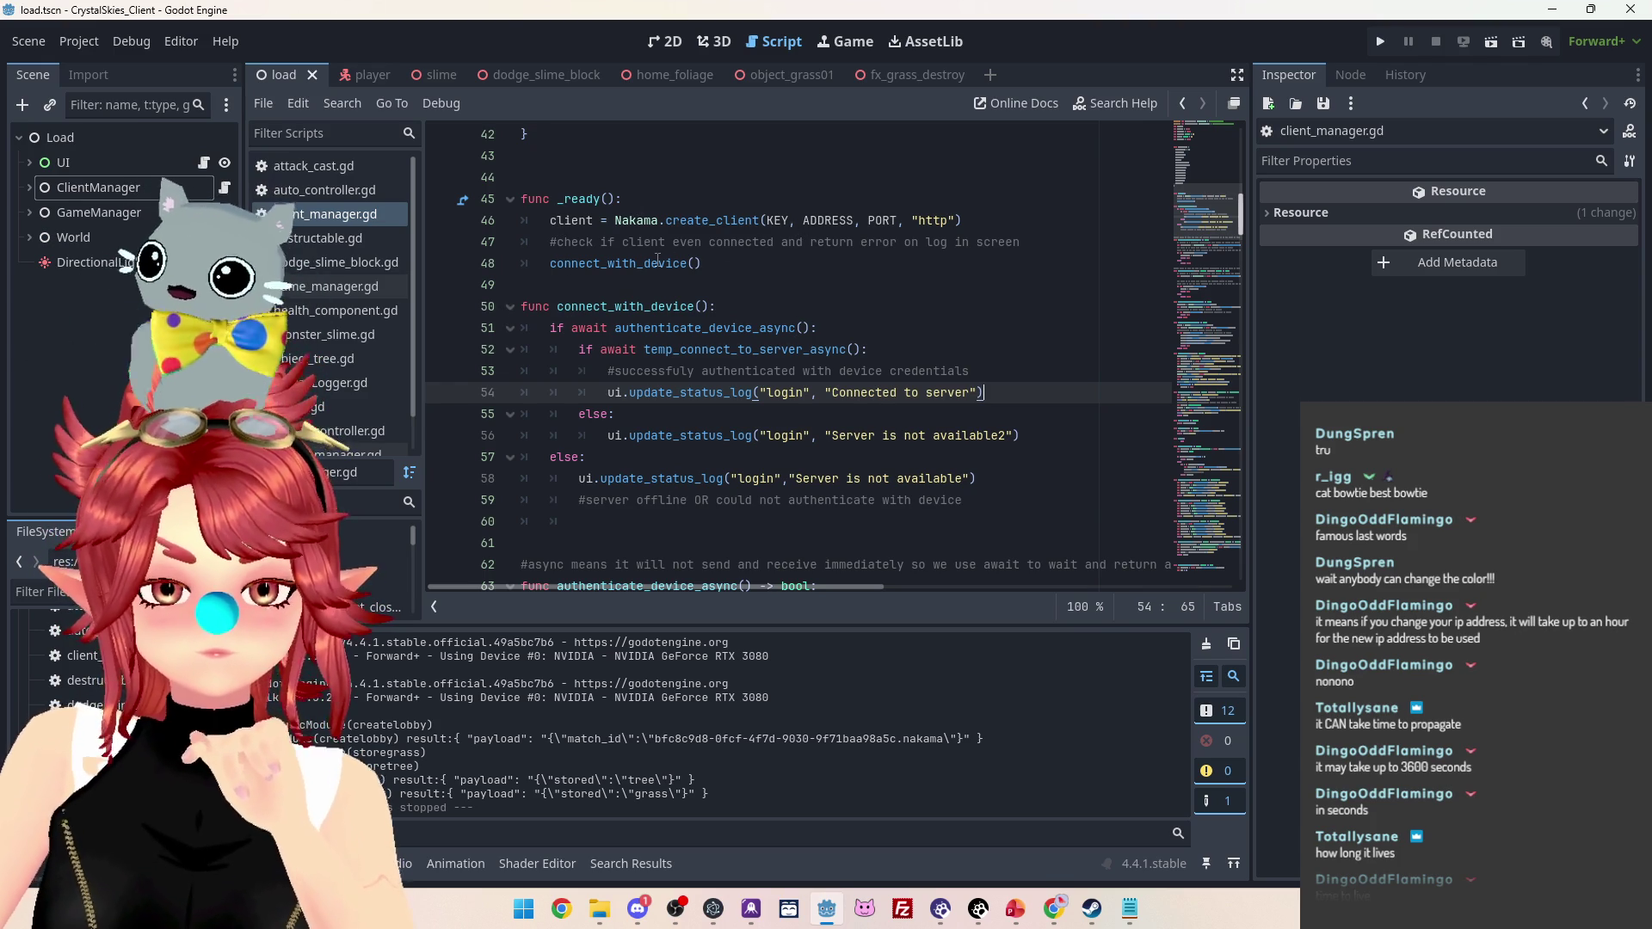
{"action": "scroll", "coordinate": [663, 303], "scroll_direction": "up", "scroll_amount": 2}
{"action": "scroll", "coordinate": [699, 261], "scroll_direction": "down", "scroll_amount": 1}
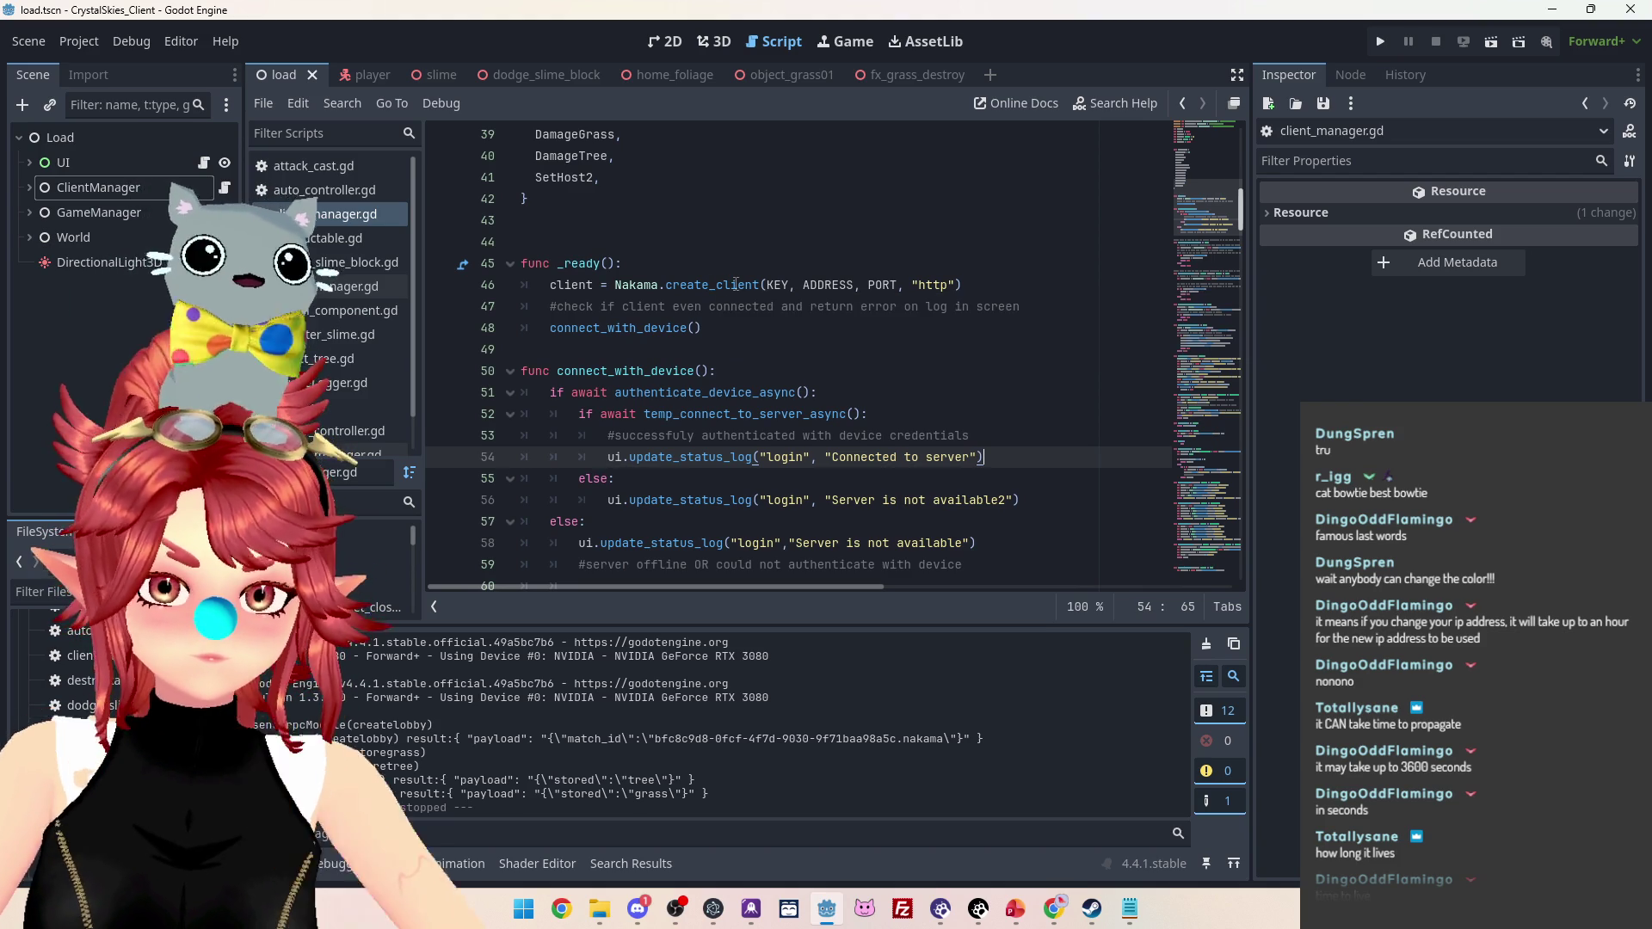
{"action": "left_click", "coordinate": [729, 284], "text": "ctrl"}
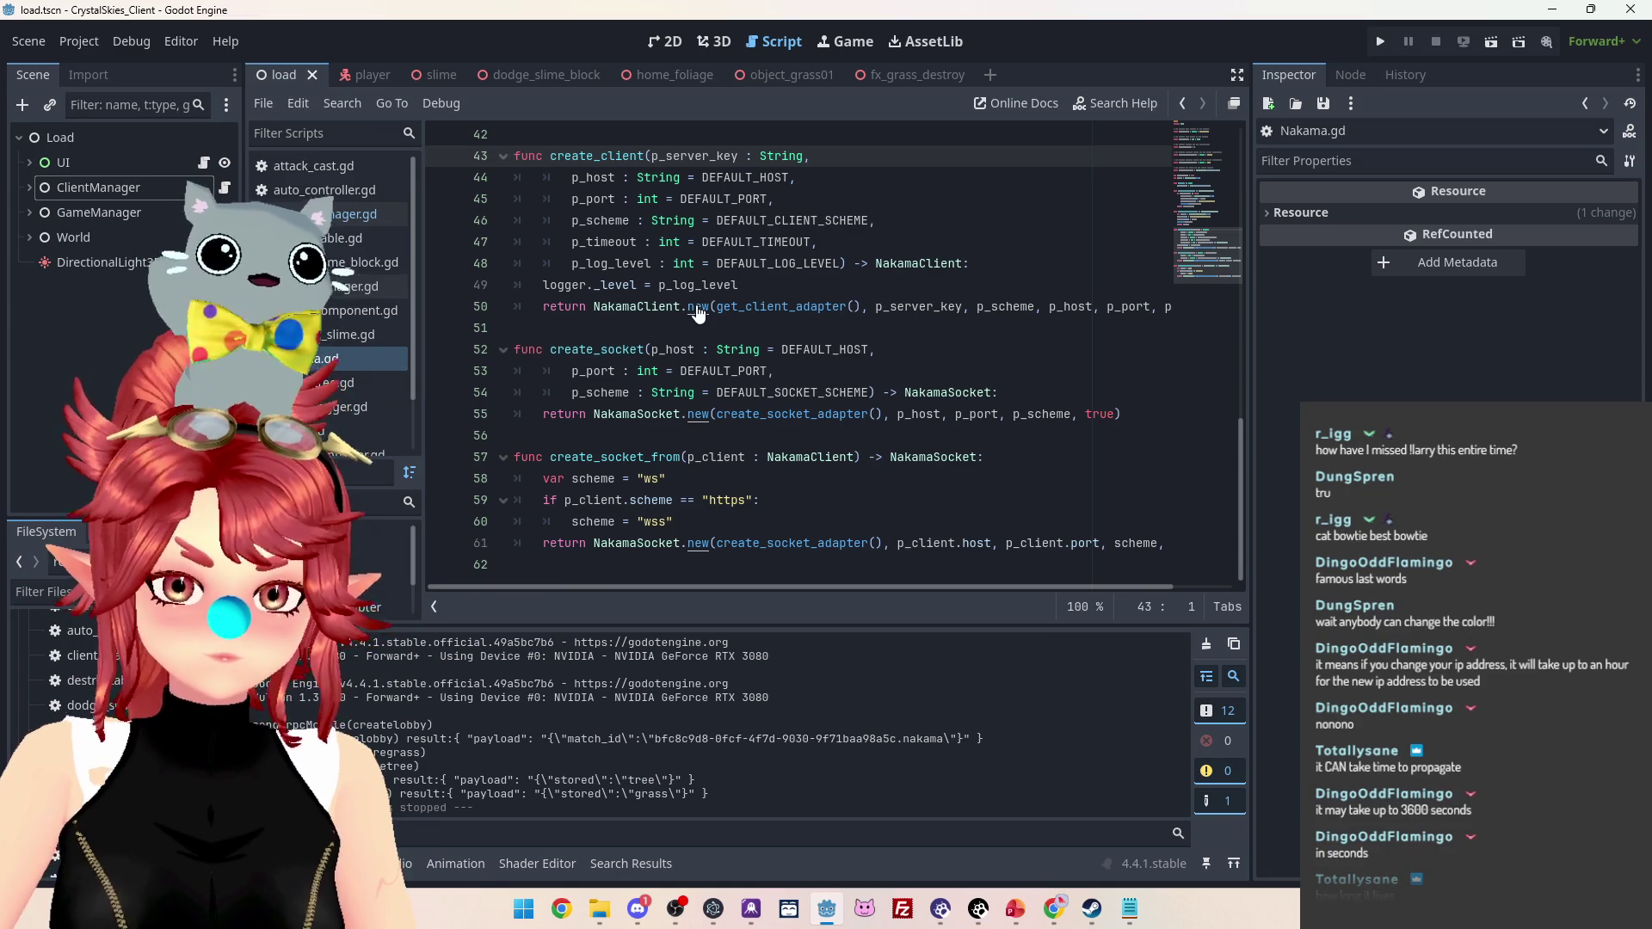
{"action": "left_click", "coordinate": [765, 308], "text": "ctrl"}
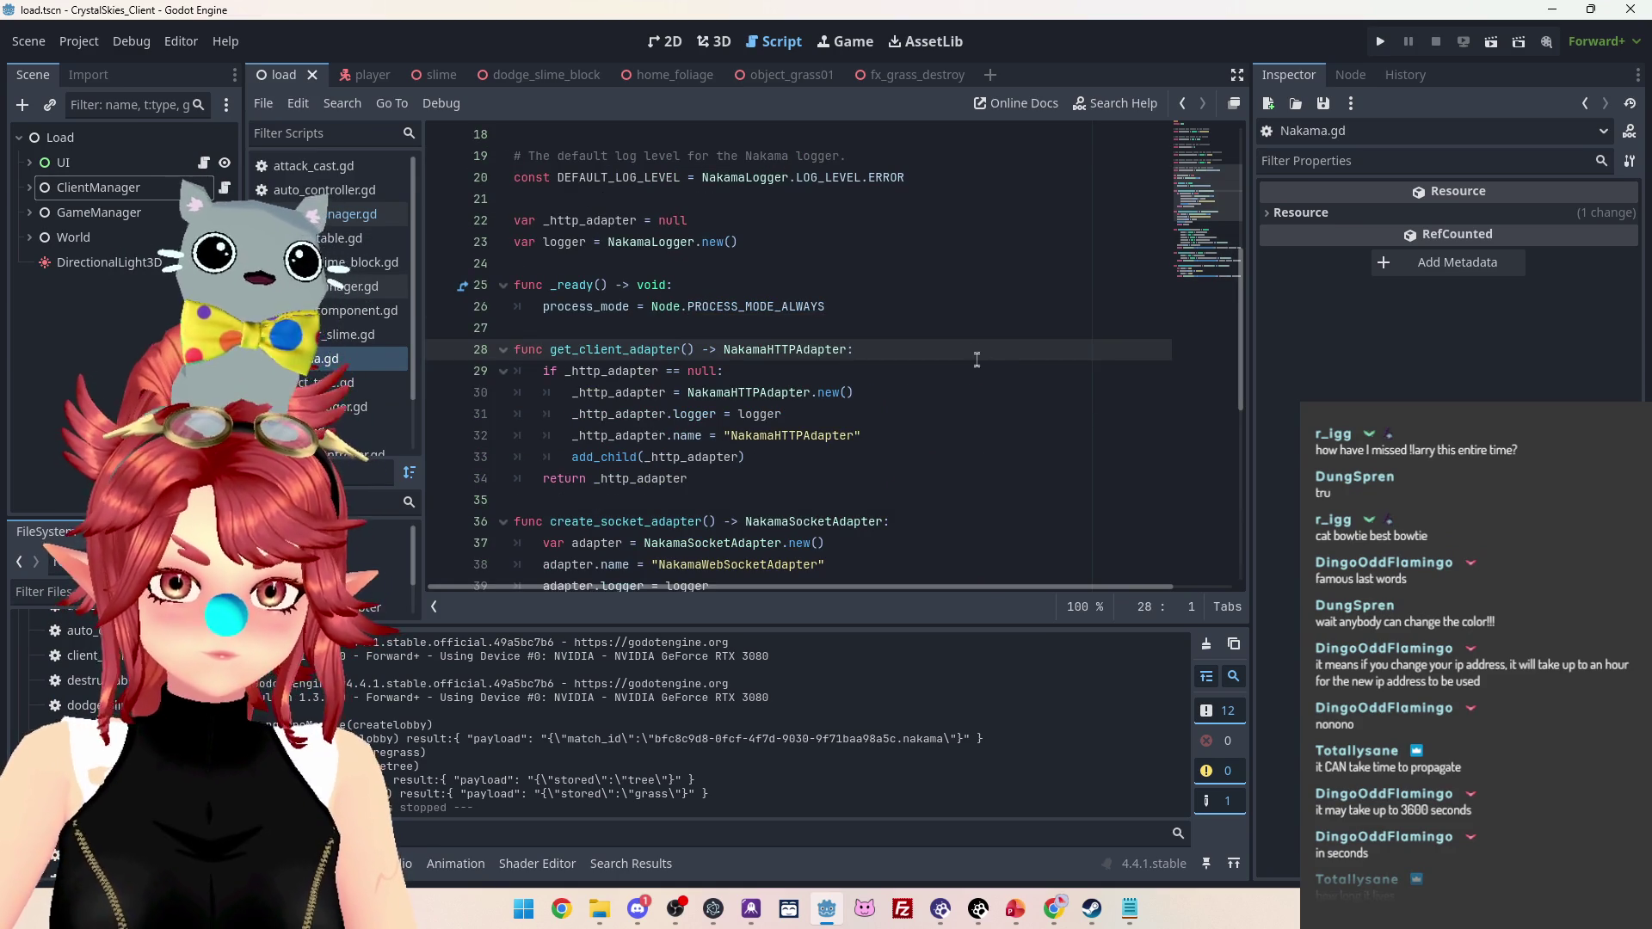
{"action": "scroll", "coordinate": [954, 370], "scroll_direction": "down", "scroll_amount": 1}
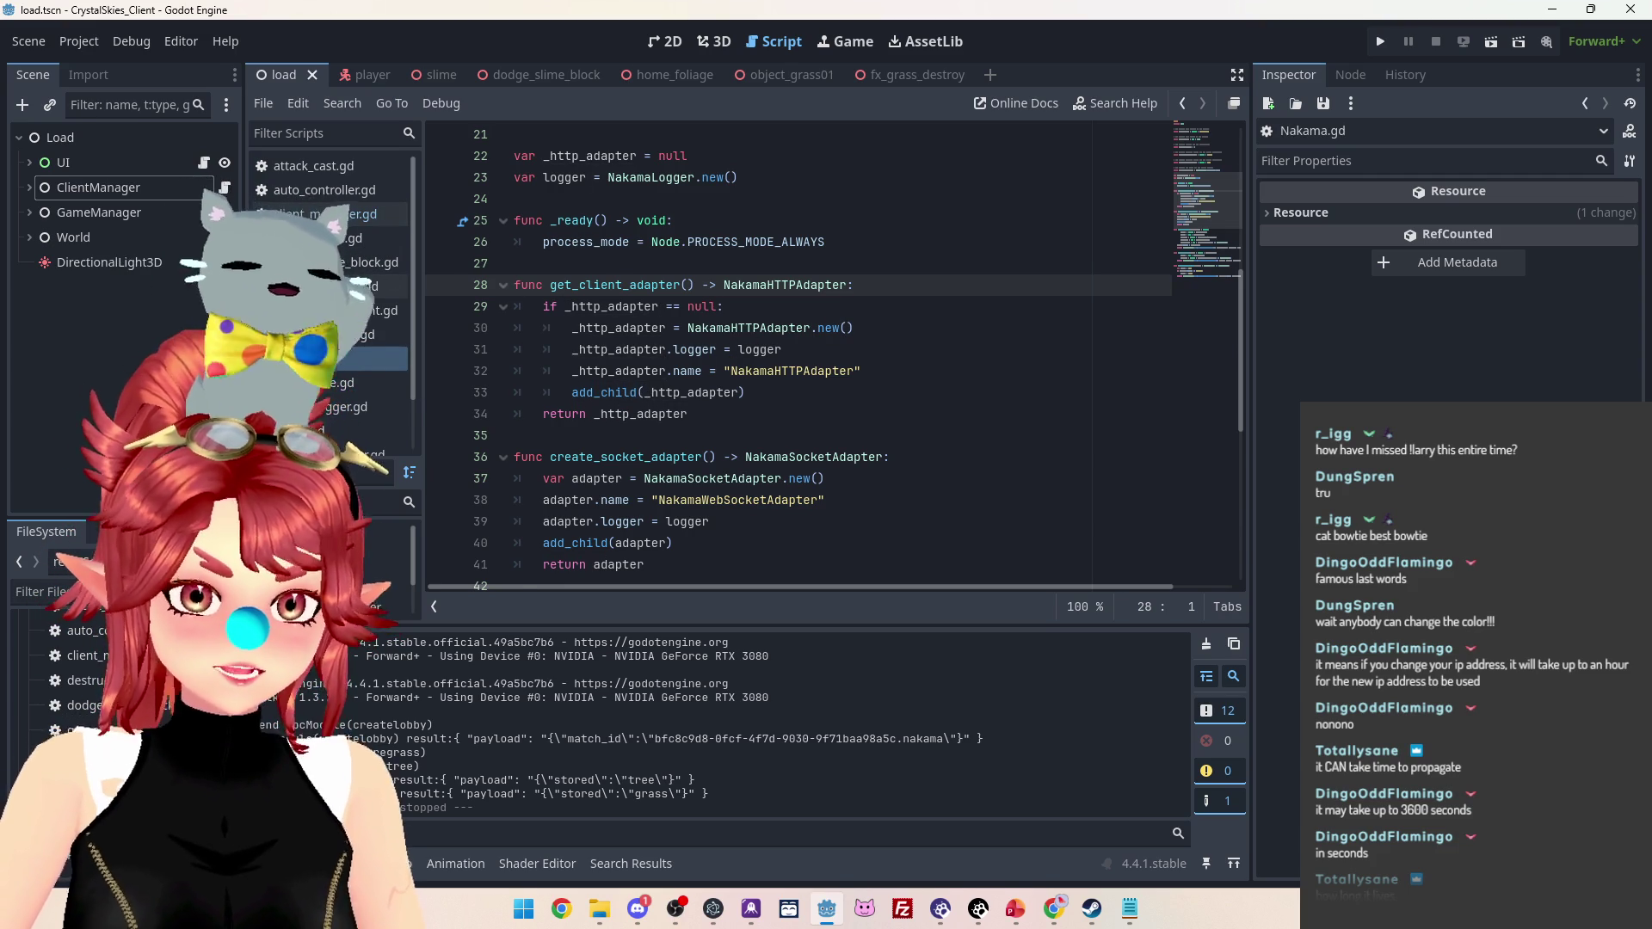
{"action": "left_click", "coordinate": [337, 217]}
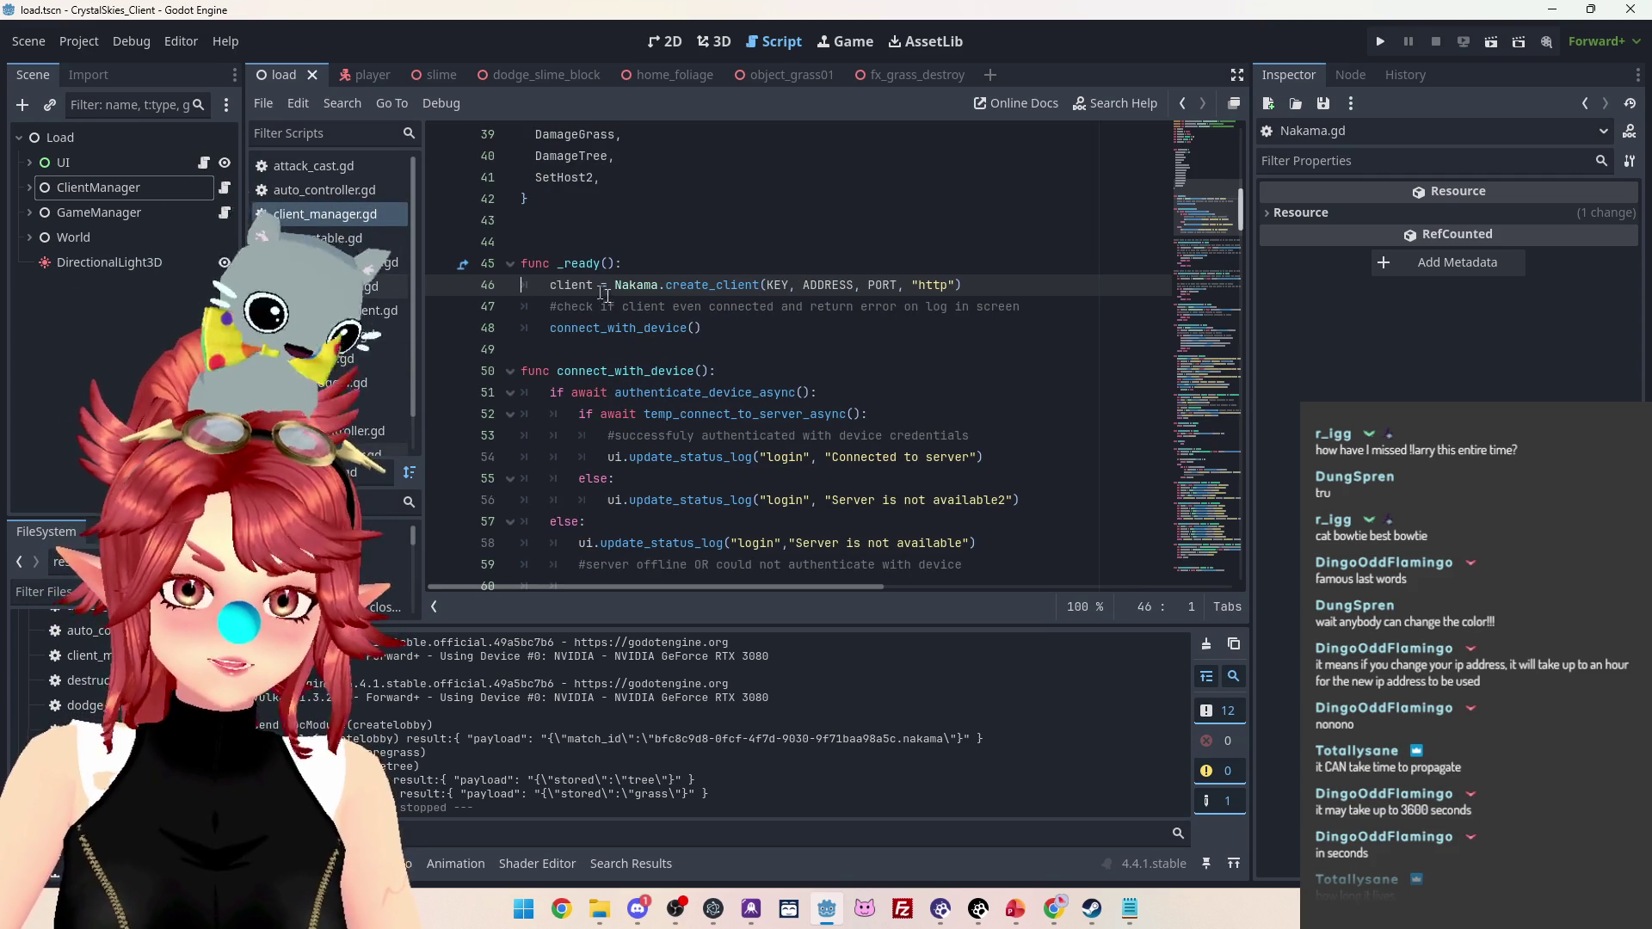
{"action": "mouse_move", "coordinate": [626, 284]}
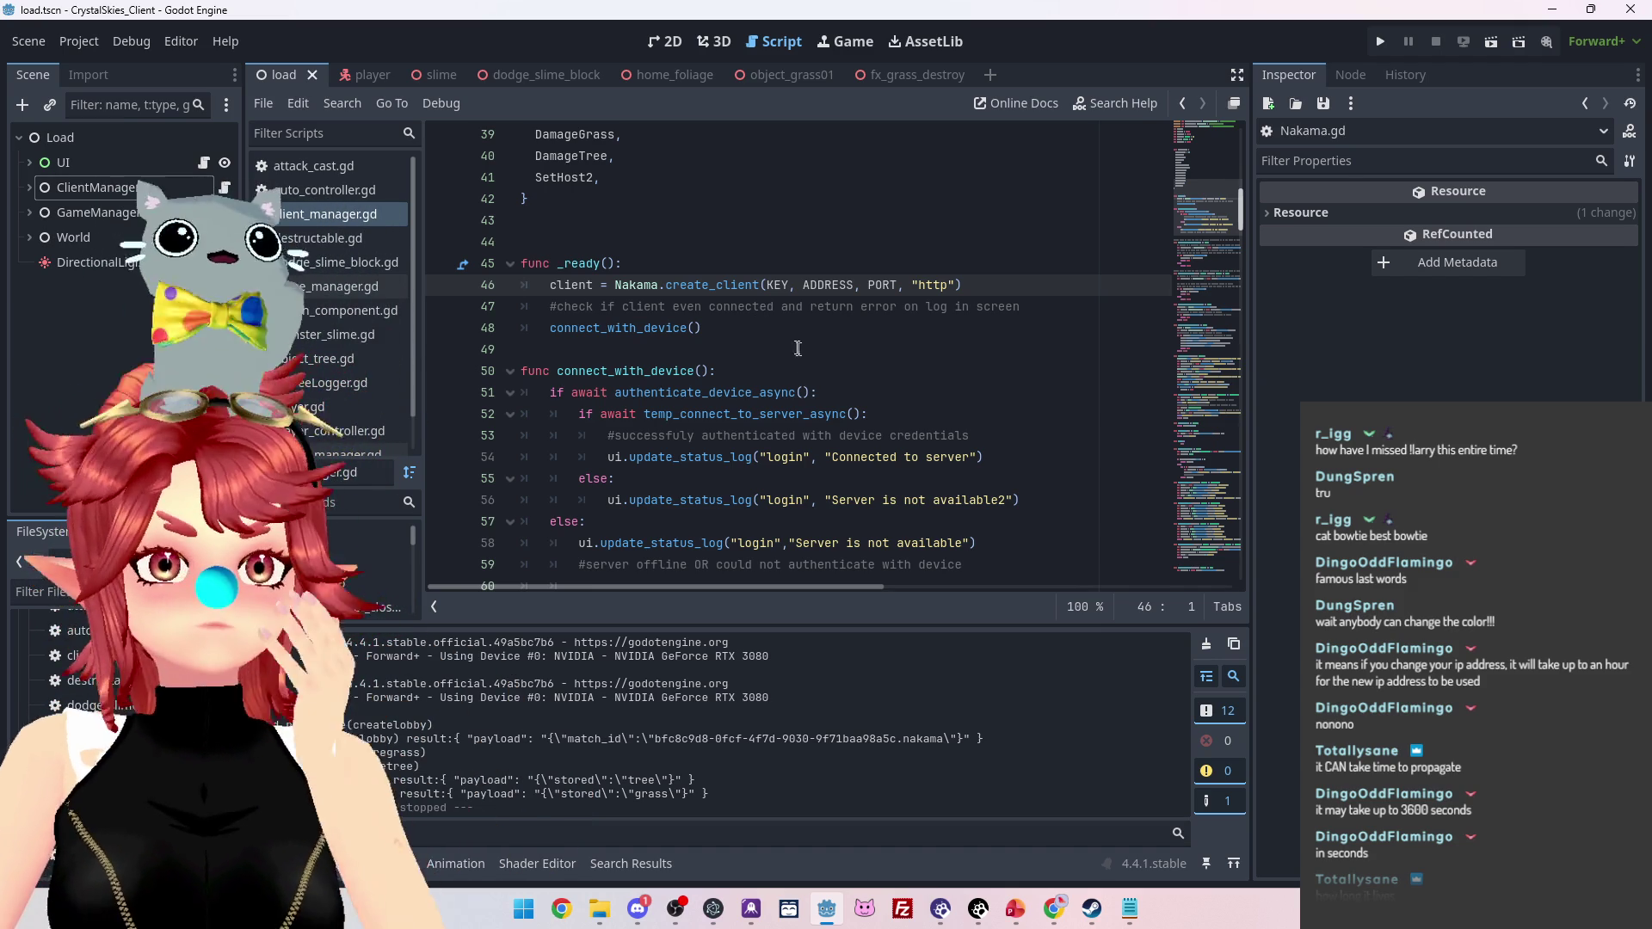
{"action": "left_click", "coordinate": [773, 334]}
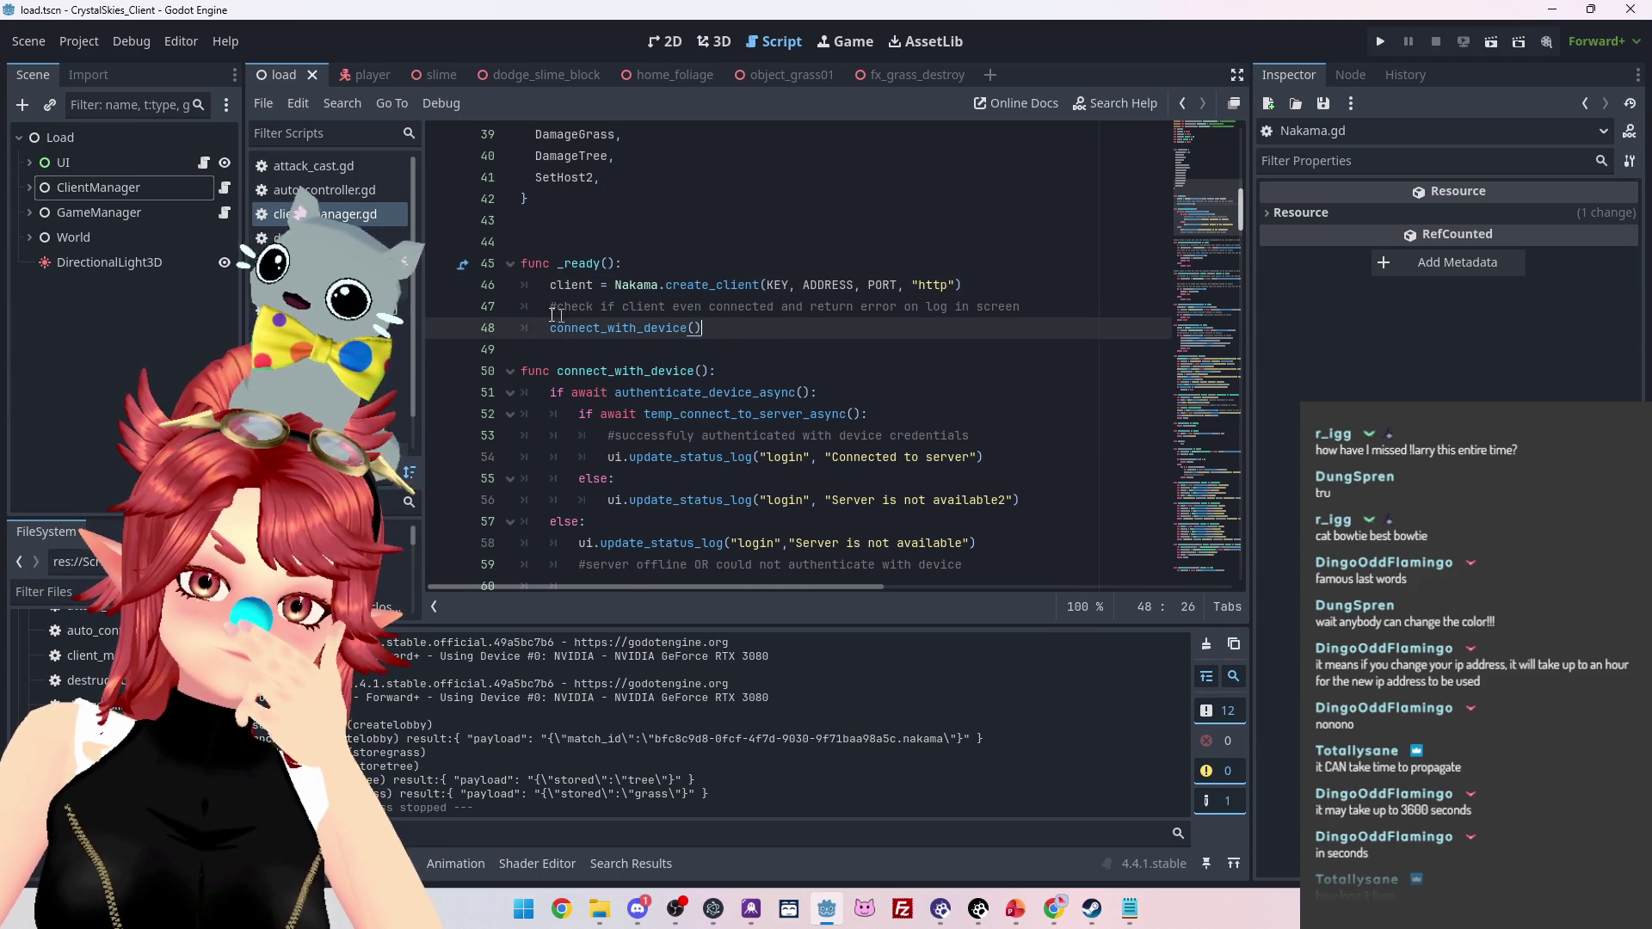
{"action": "scroll", "coordinate": [572, 344], "scroll_direction": "down", "scroll_amount": 2}
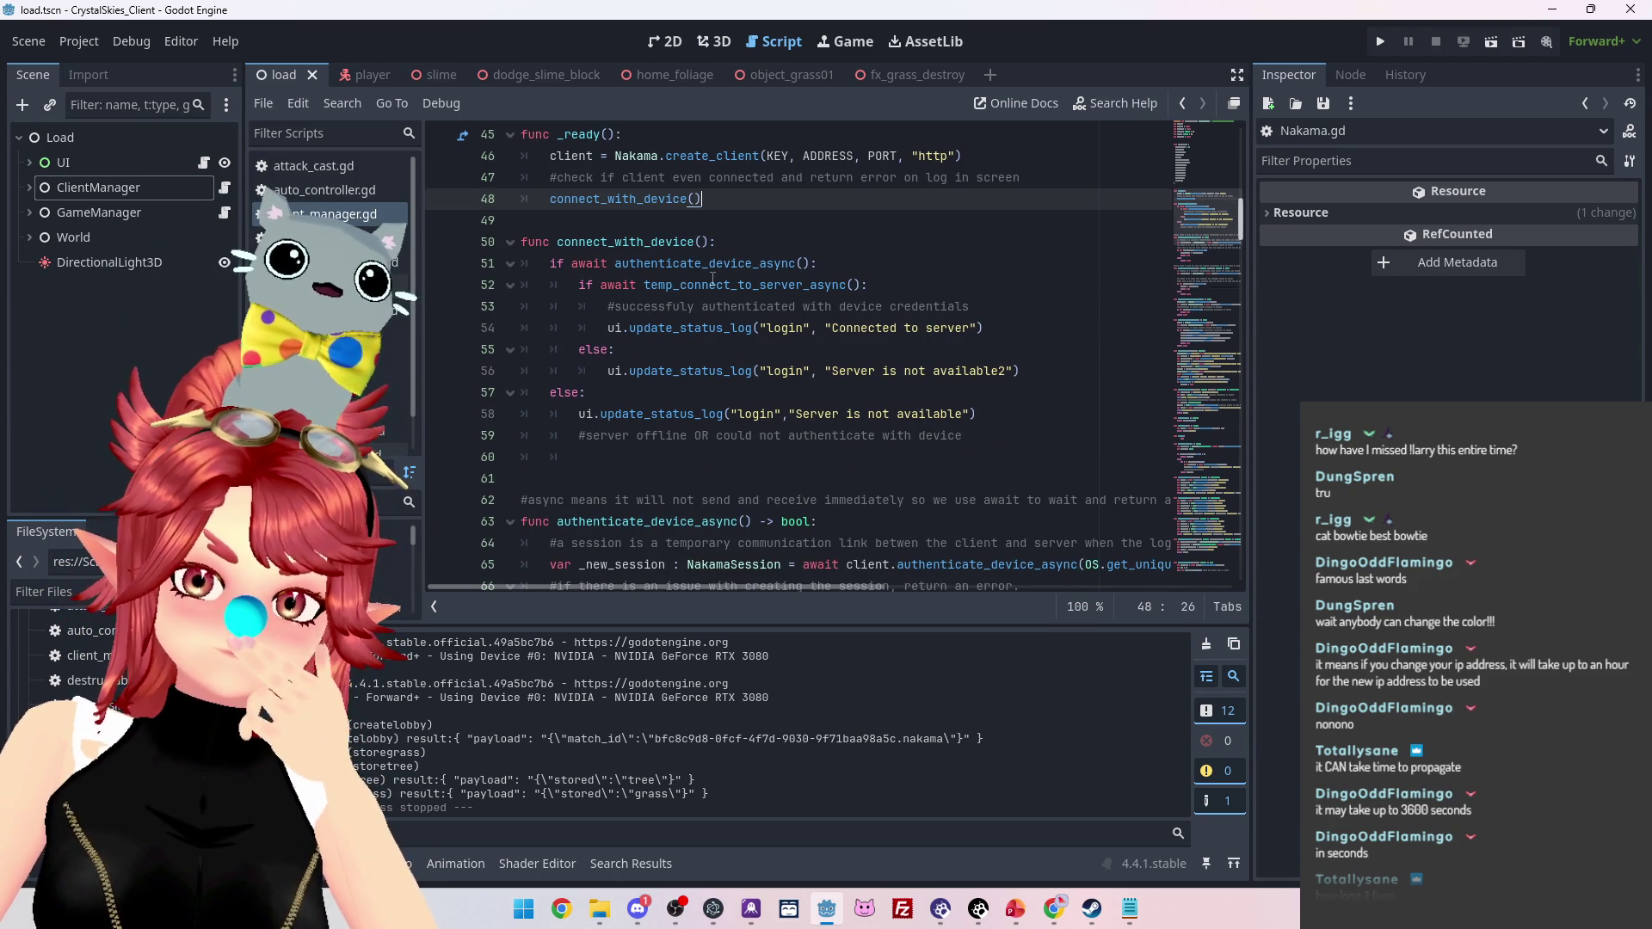
{"action": "left_click", "coordinate": [521, 521]}
{"action": "scroll", "coordinate": [719, 430], "scroll_direction": "down", "scroll_amount": 4}
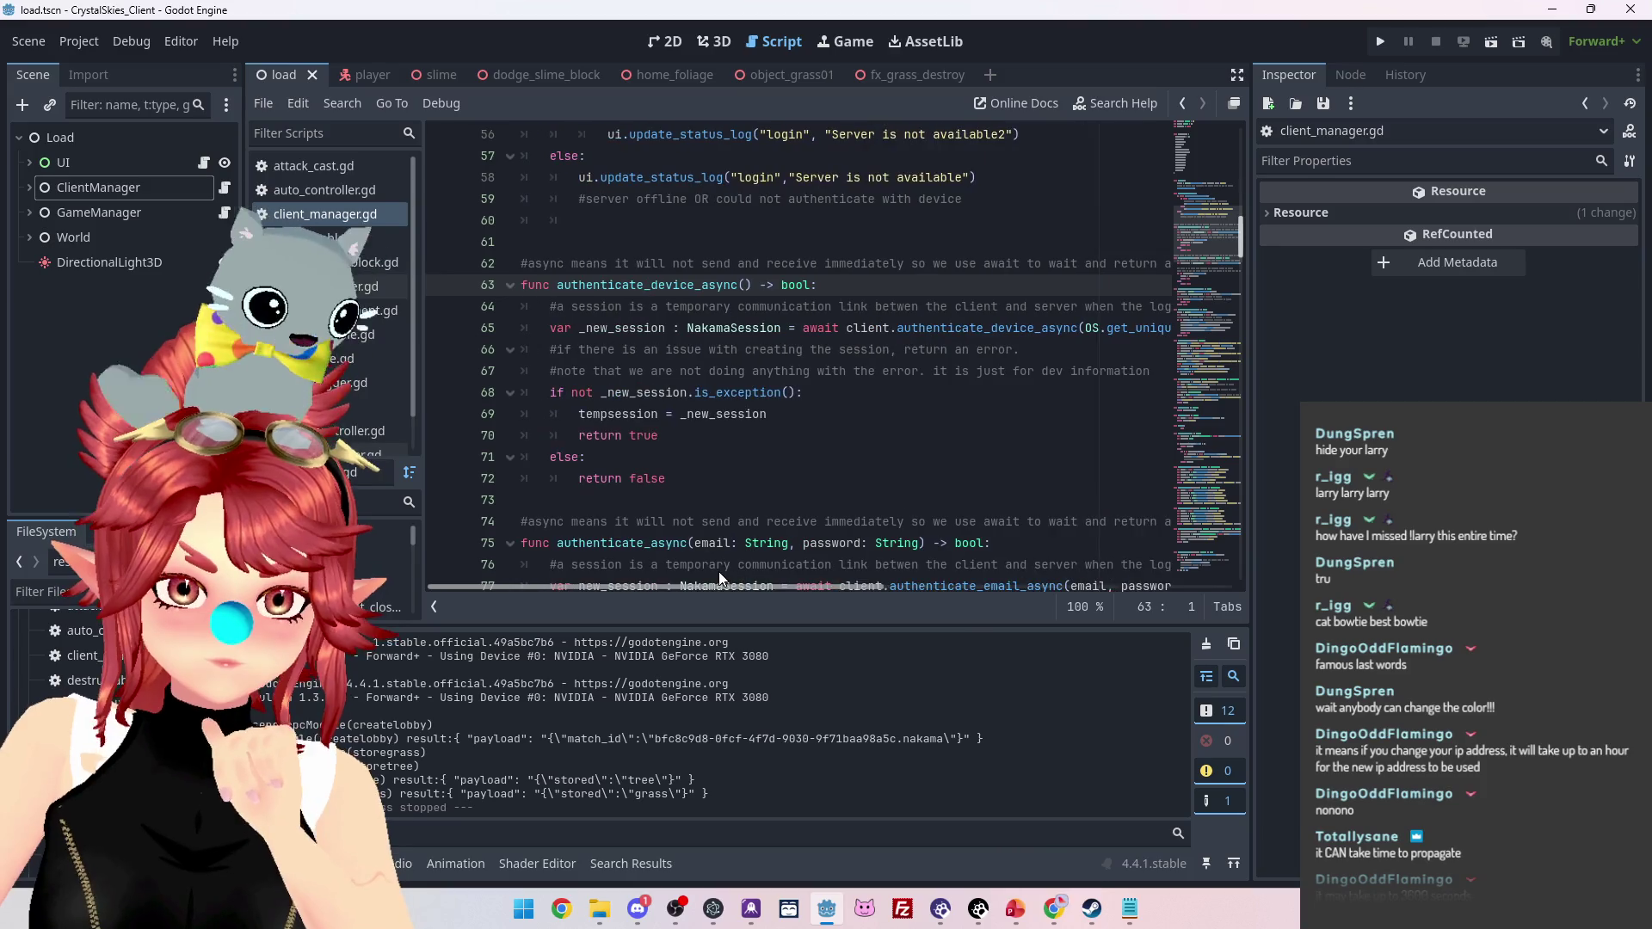
{"action": "mouse_move", "coordinate": [719, 584]}
{"action": "left_mouse_down"}
{"action": "mouse_move", "coordinate": [854, 583]}
{"action": "mouse_move", "coordinate": [755, 583]}
{"action": "mouse_move", "coordinate": [777, 586]}
{"action": "left_mouse_up"}
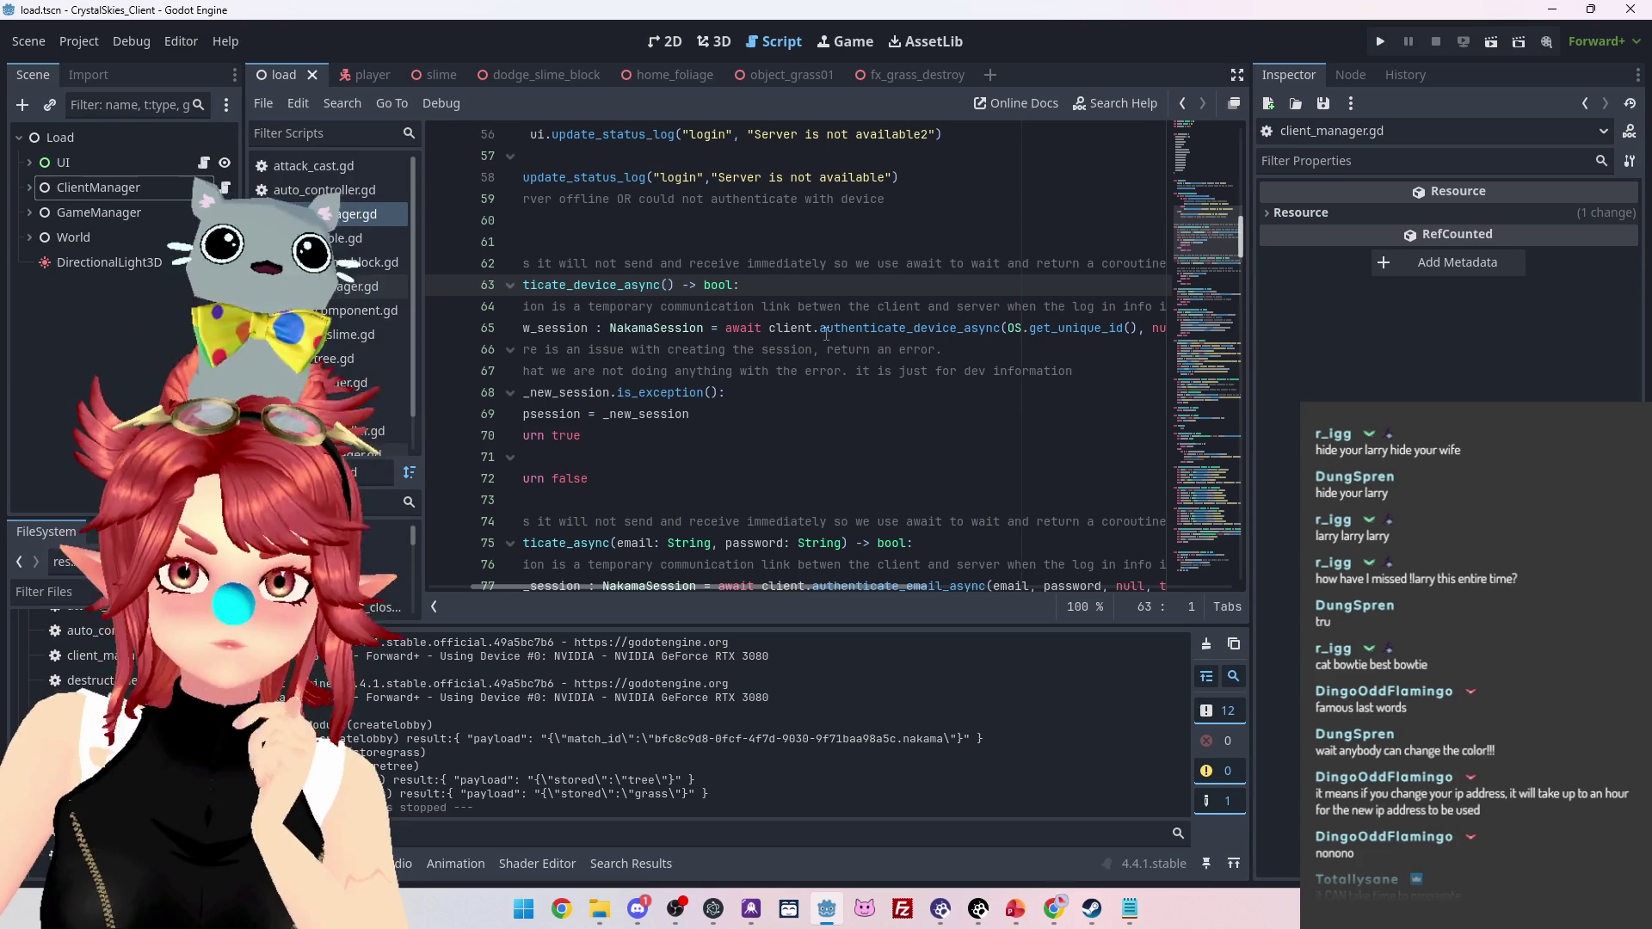
{"action": "left_click_drag", "start_coordinate": [822, 328], "coordinate": [991, 339]}
{"action": "key", "text": "ctrl+c"}
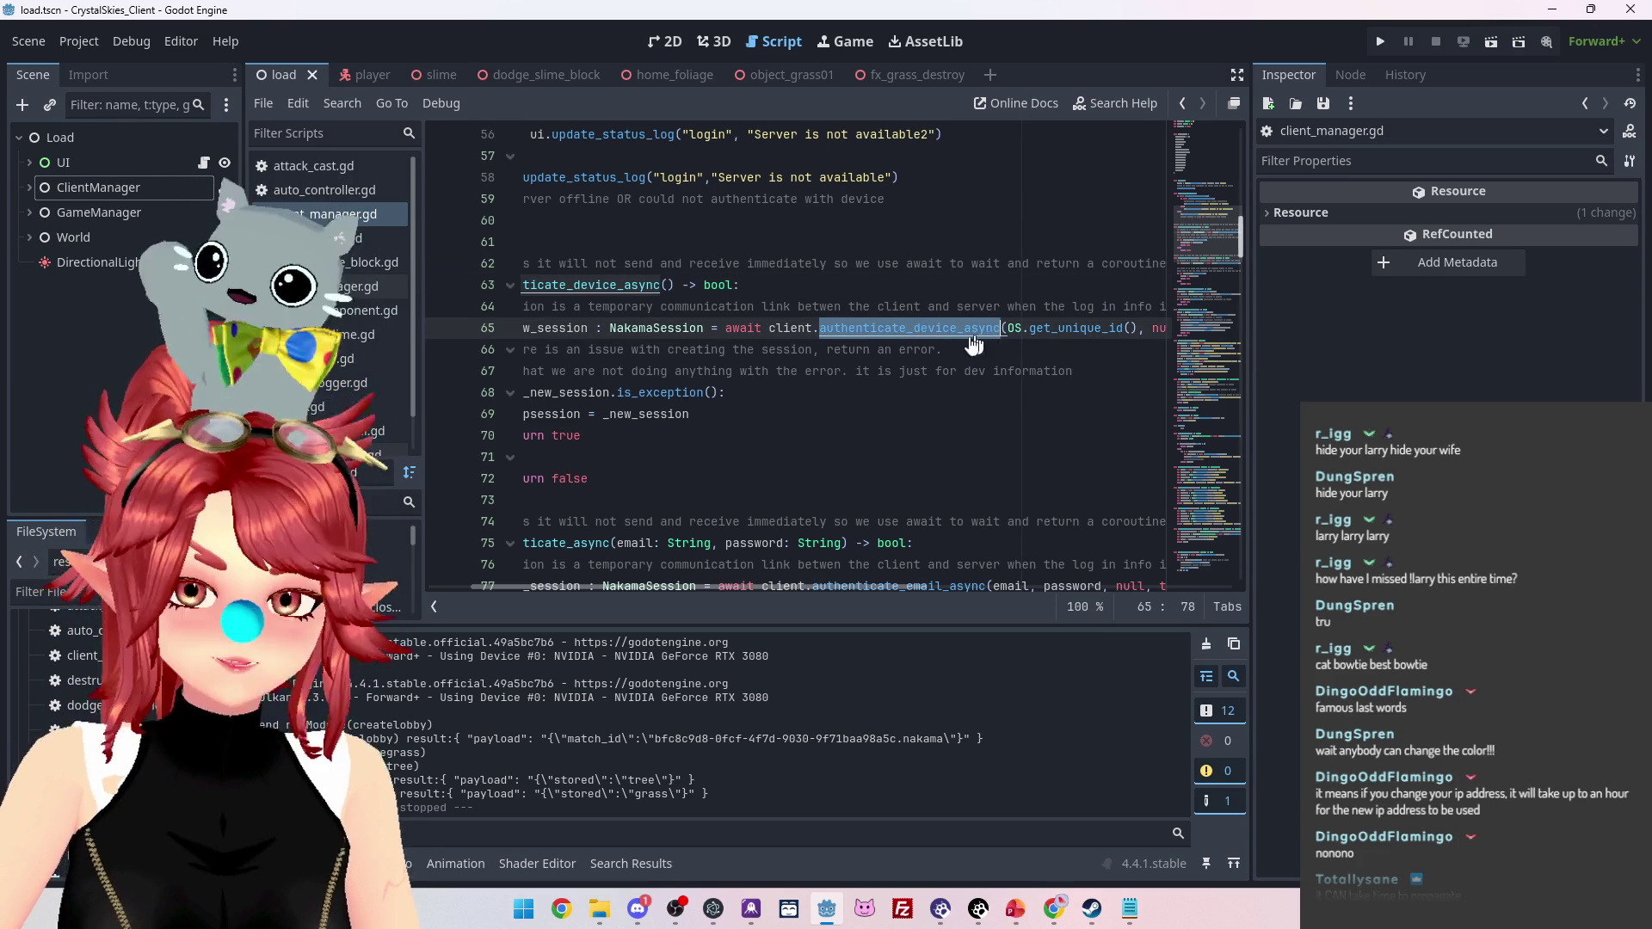
{"action": "left_click_drag", "start_coordinate": [812, 585], "coordinate": [669, 570]}
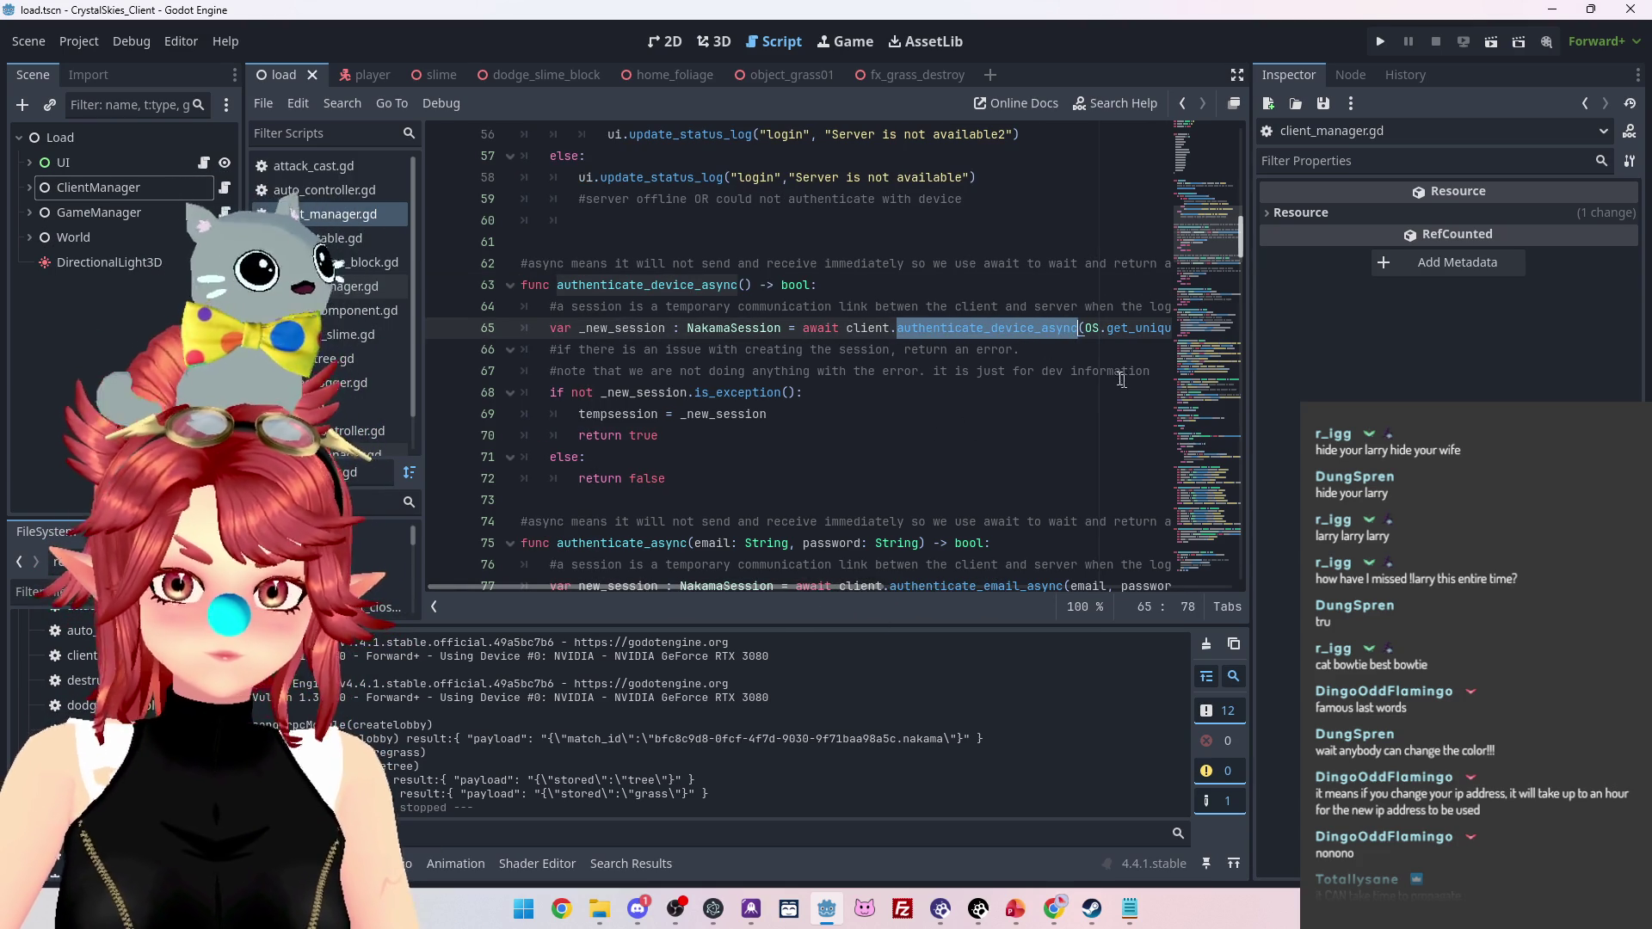
{"action": "mouse_move", "coordinate": [1227, 246]}
{"action": "left_mouse_down"}
{"action": "mouse_move", "coordinate": [1262, 132]}
{"action": "mouse_move", "coordinate": [1249, 255]}
{"action": "left_mouse_up"}
{"action": "scroll", "coordinate": [1249, 249], "scroll_direction": "up", "scroll_amount": 3}
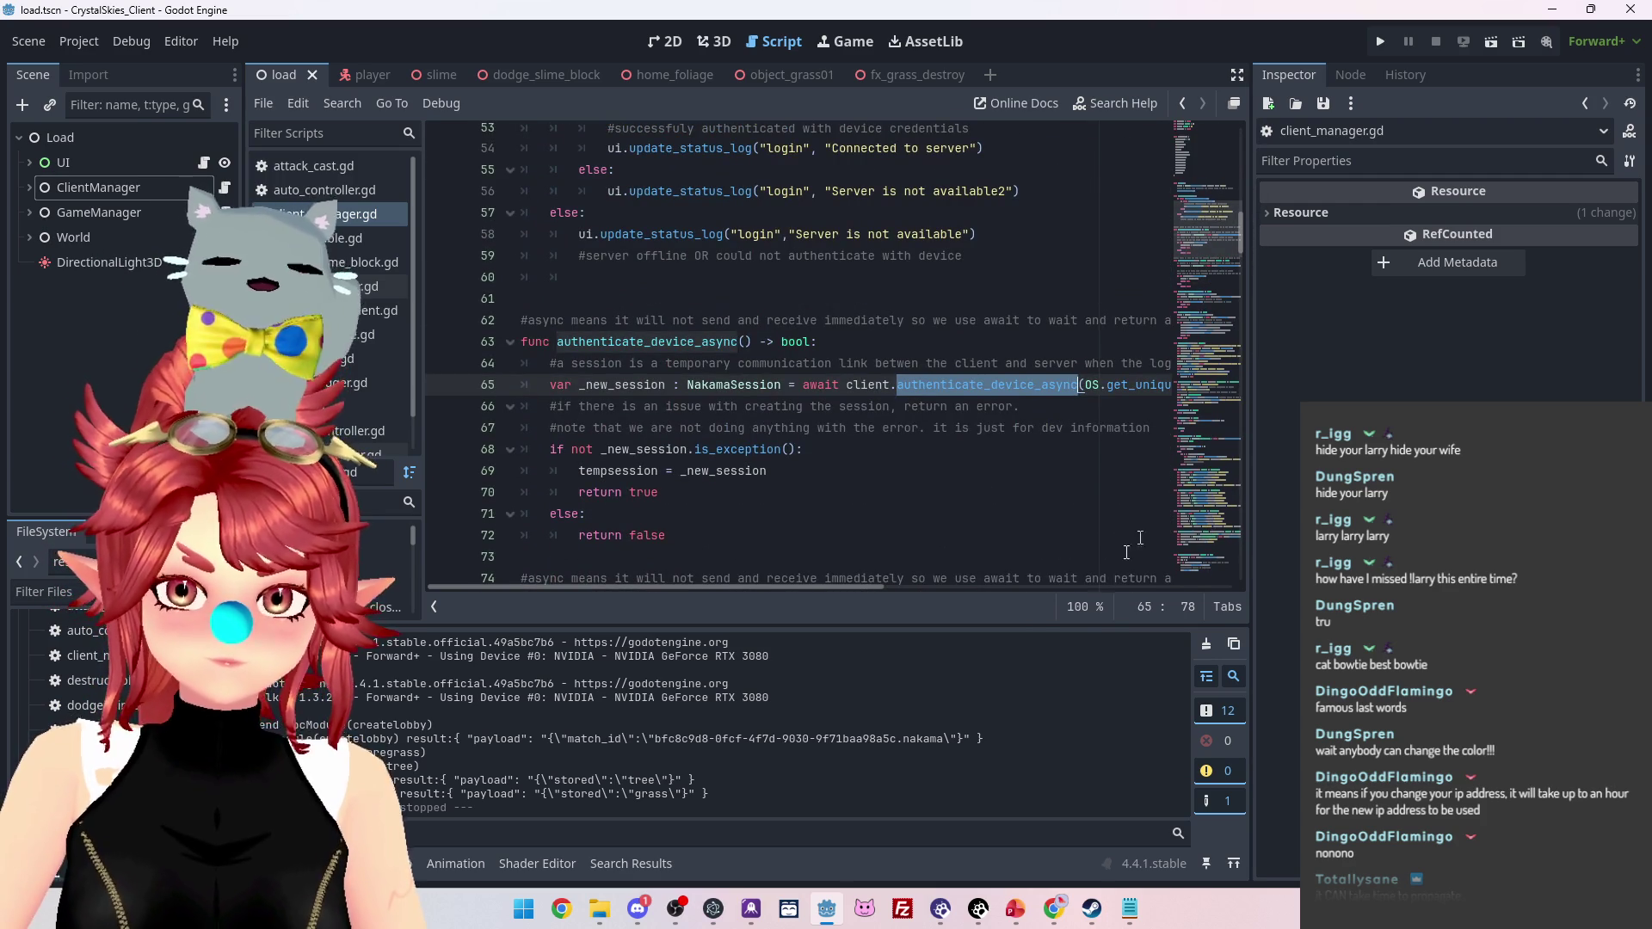
{"action": "mouse_move", "coordinate": [1052, 910]}
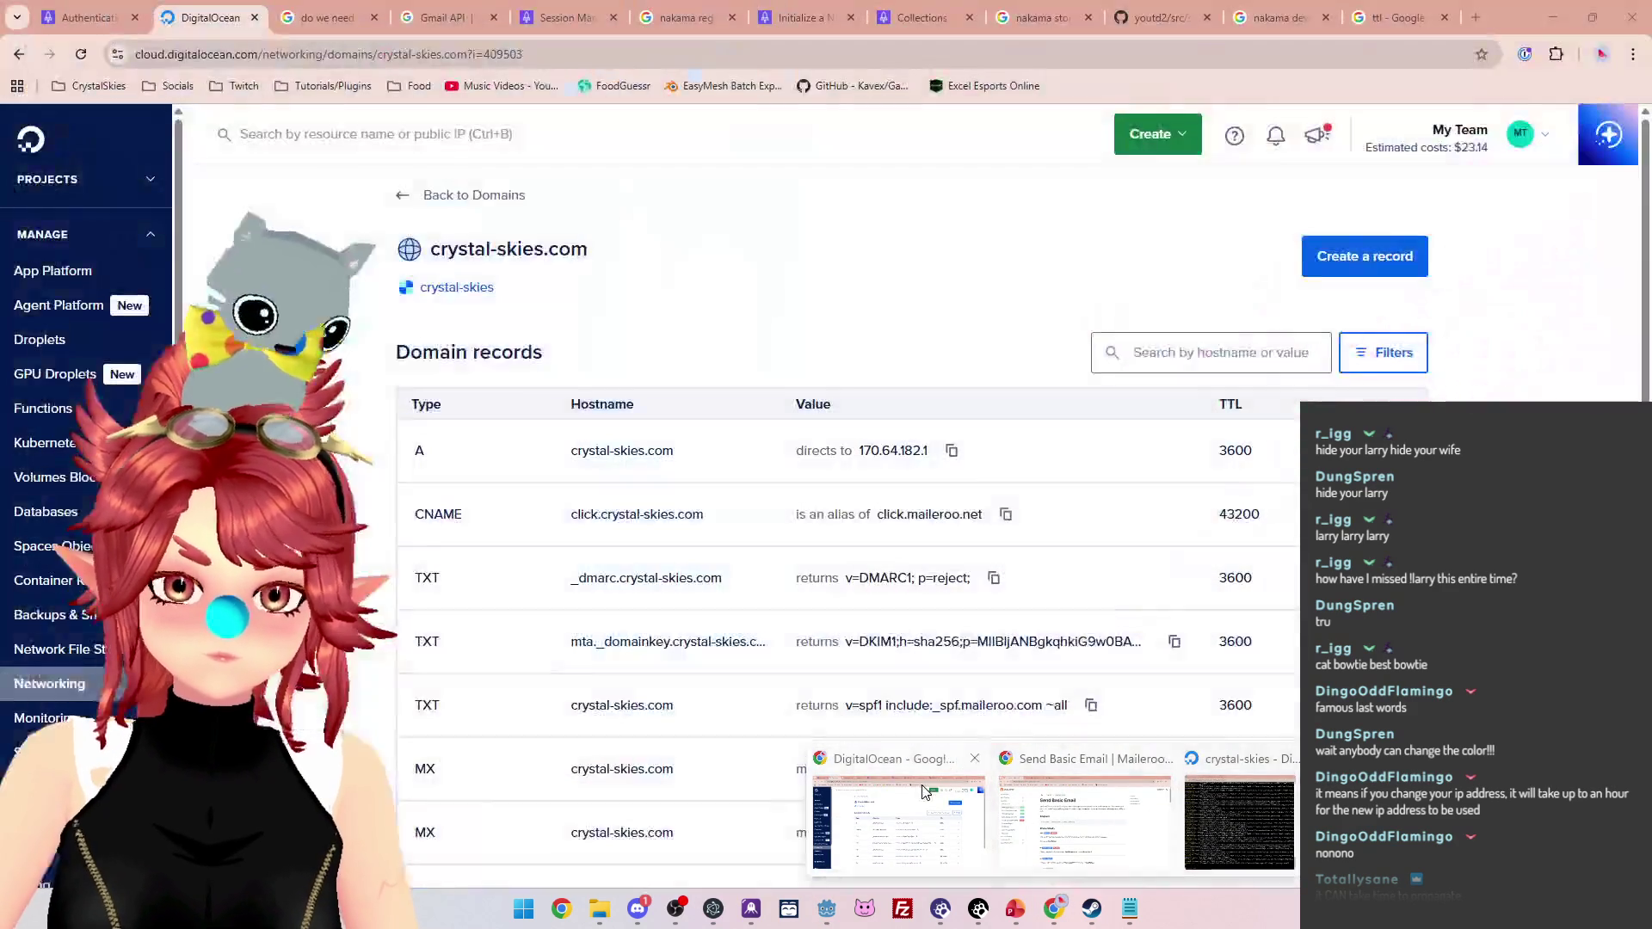
Search Google for 'authenticate_device_async godot 404'
{"action": "left_click", "coordinate": [923, 790]}
{"action": "left_click", "coordinate": [1280, 24]}
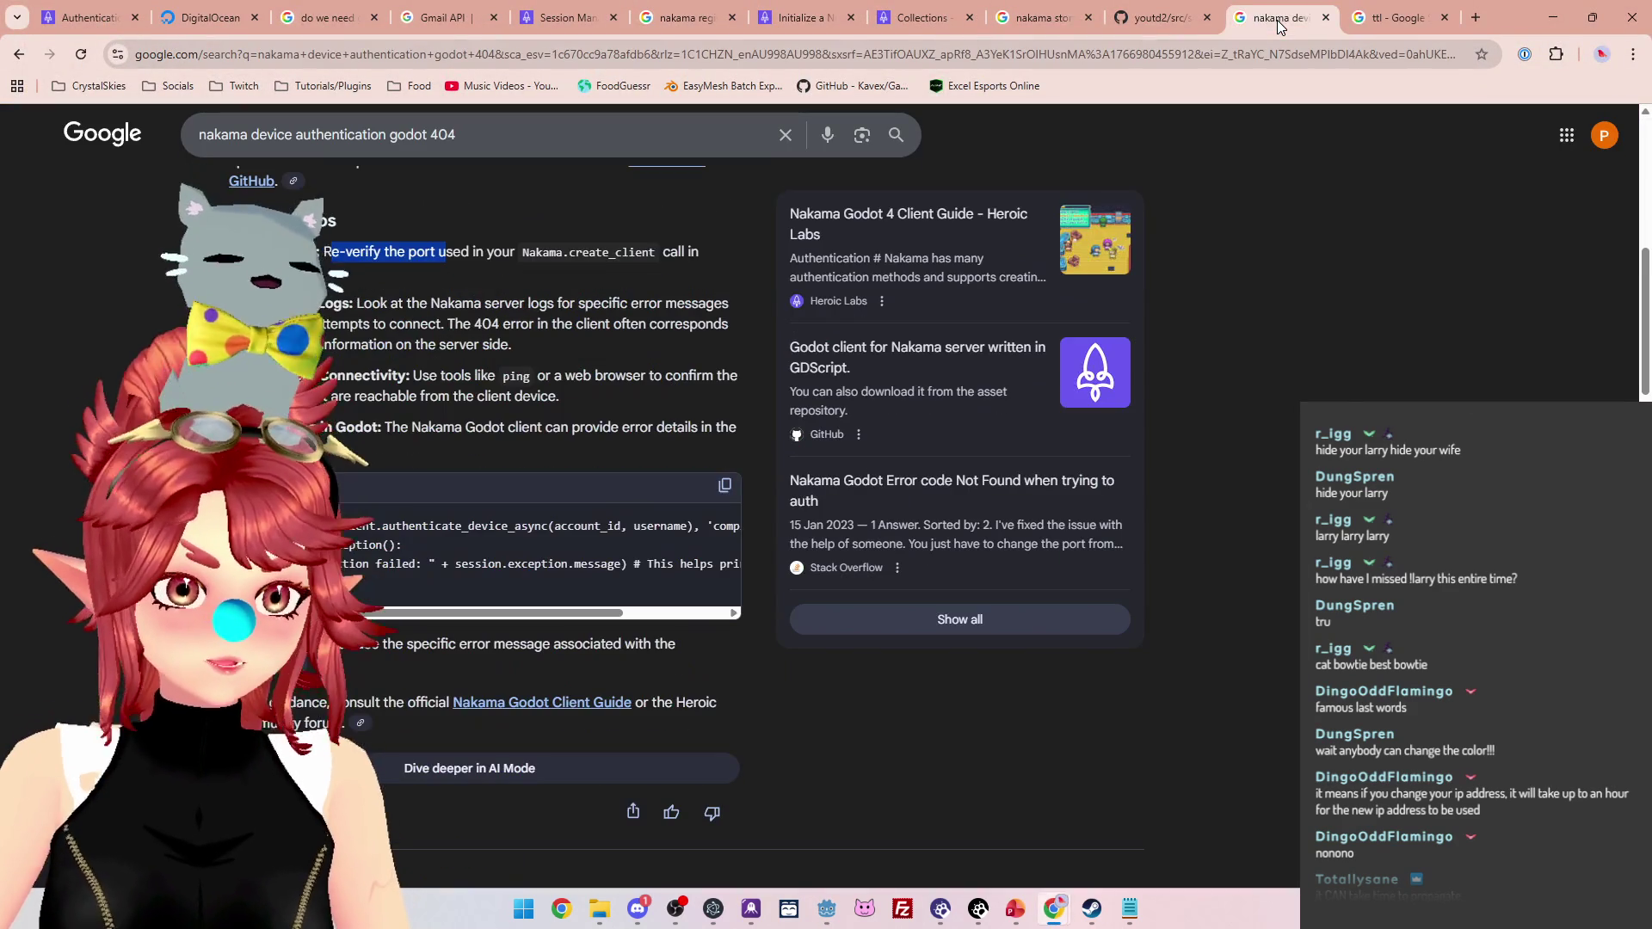
{"action": "scroll", "coordinate": [247, 134], "scroll_direction": "up", "scroll_amount": 6}
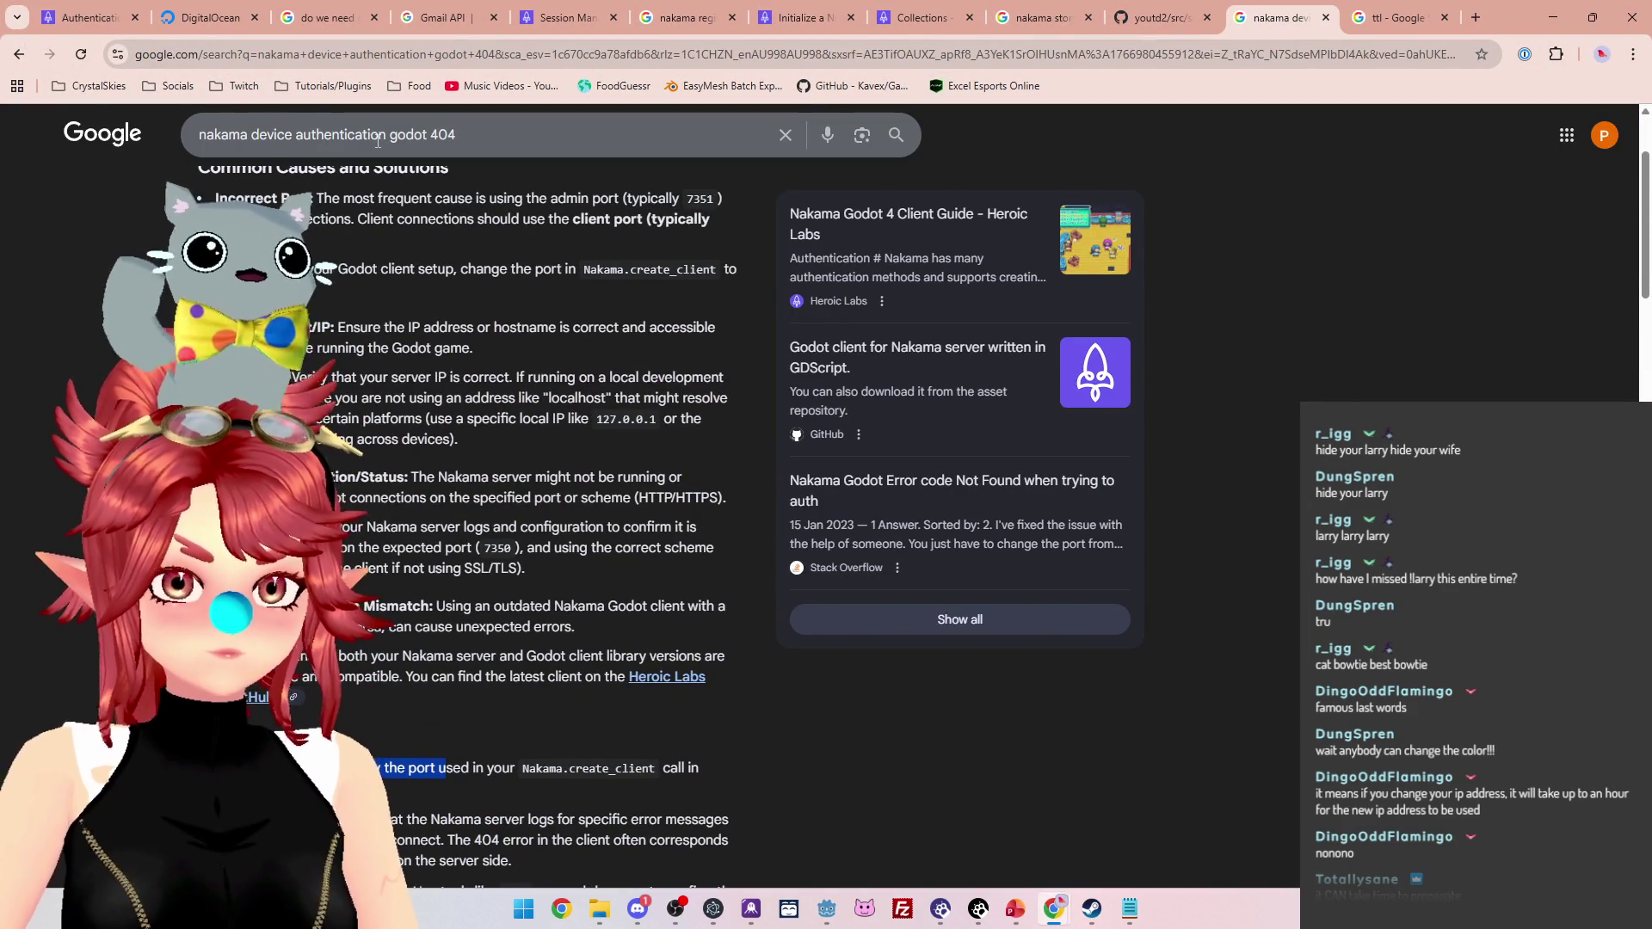
{"action": "triple_click", "coordinate": [377, 138]}
{"action": "key", "text": "ctrl+v"}
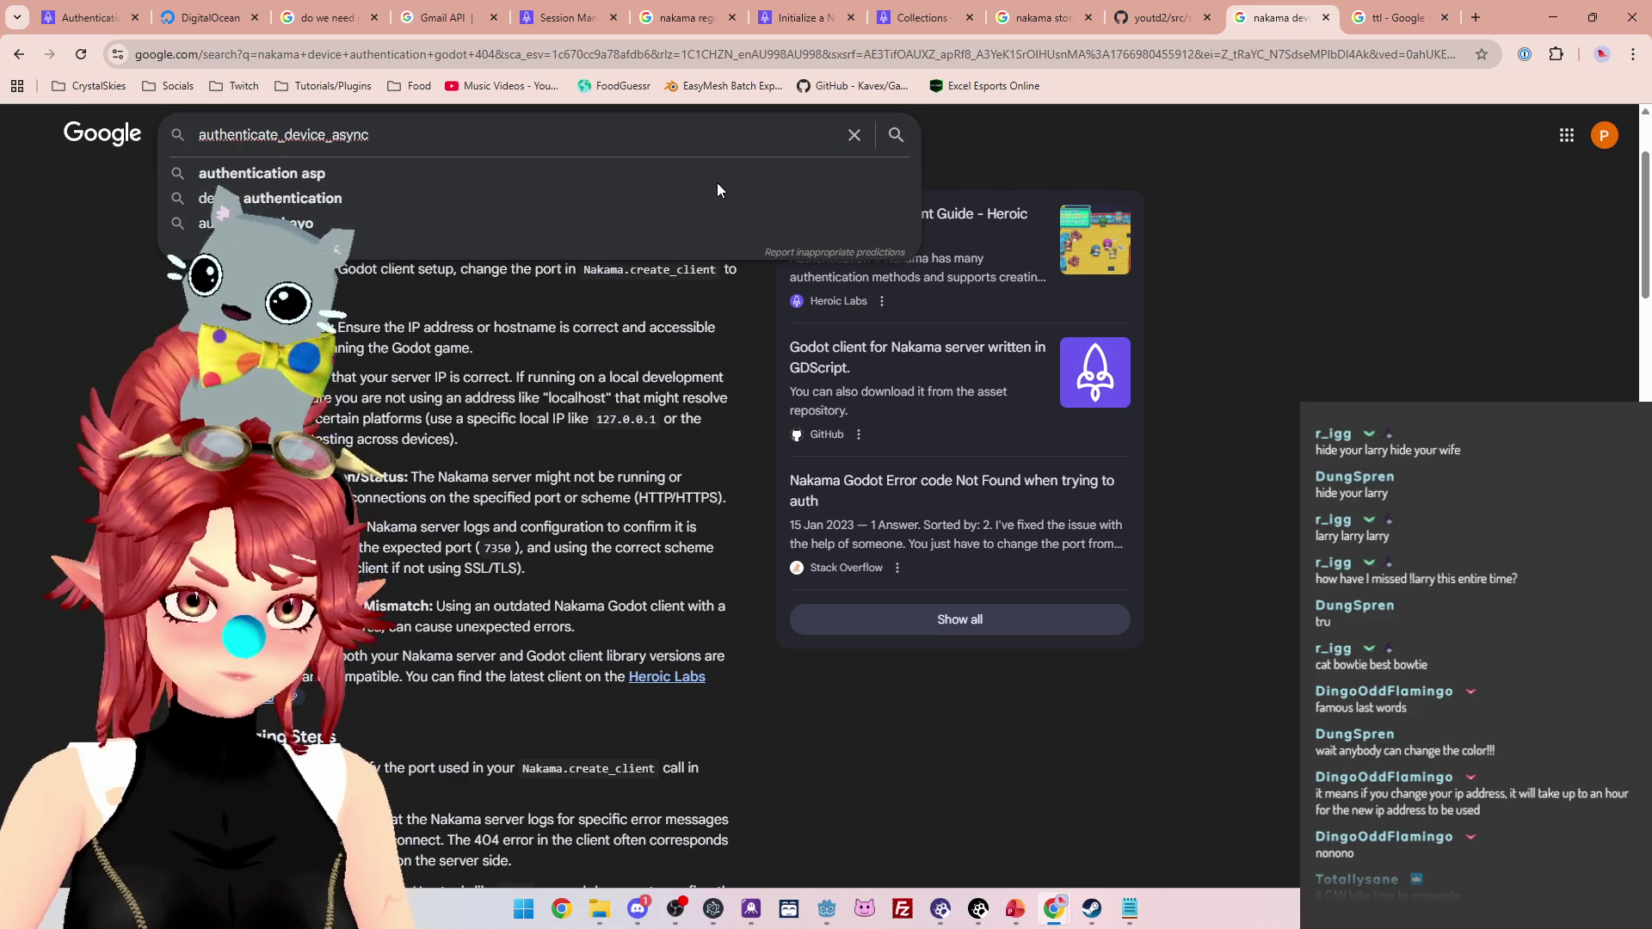
{"action": "type", "text": " godot 404"}
{"action": "key", "text": "Return"}
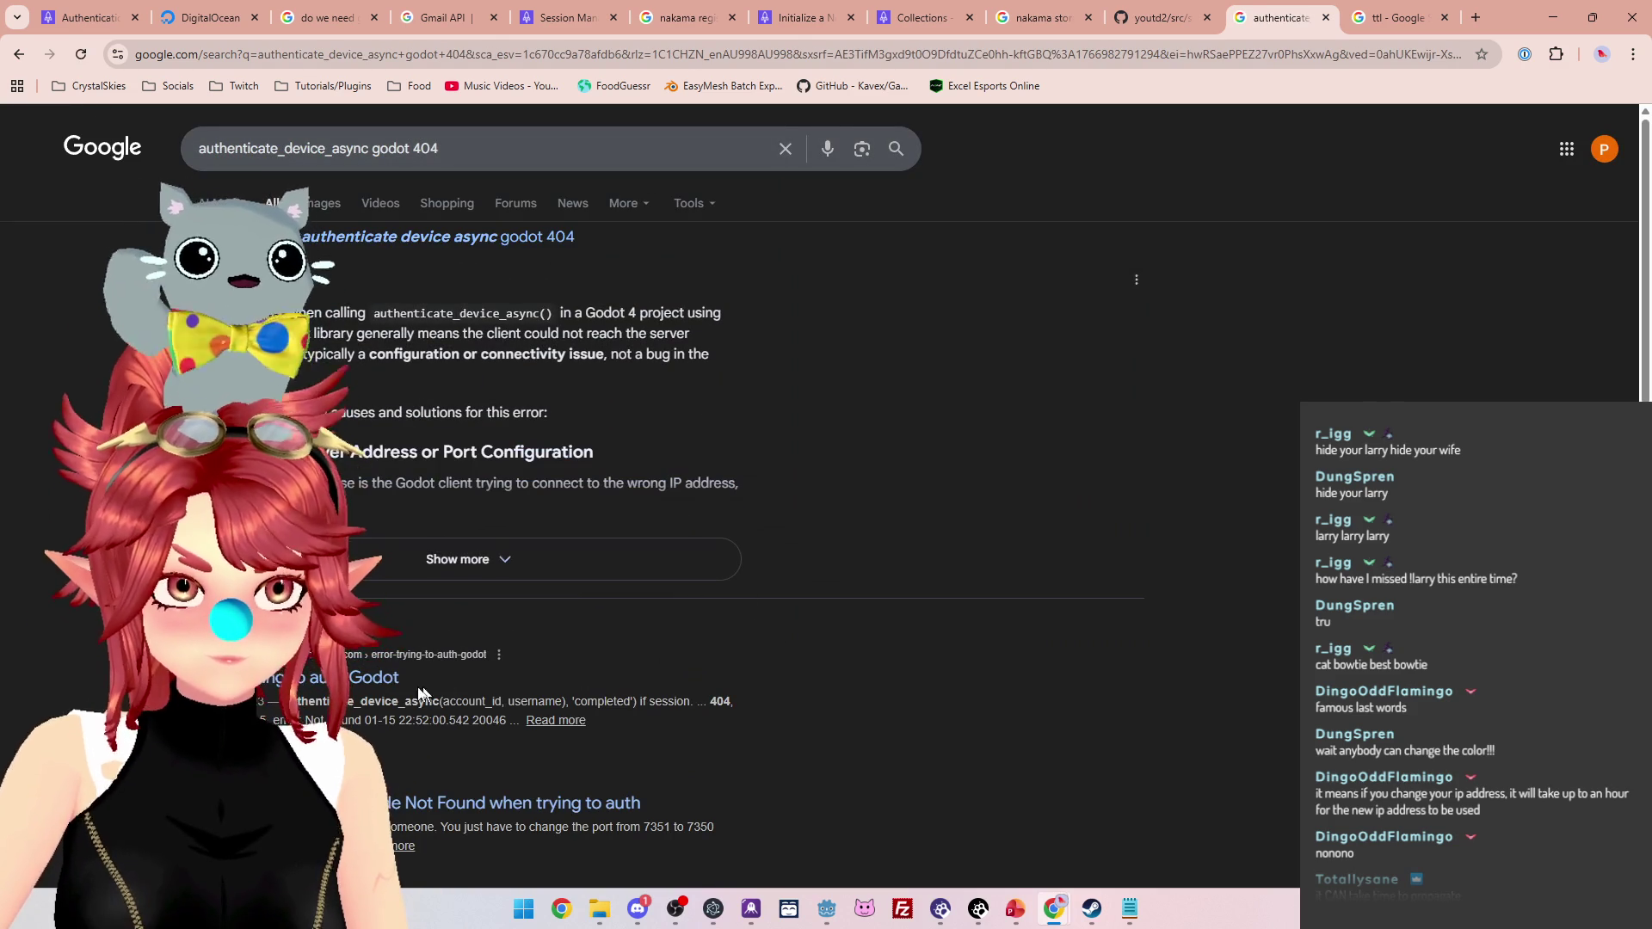
Open the Heroic Labs forum result in a new tab and read the expanded AI overview of causes
{"action": "middle_click", "coordinate": [370, 678]}
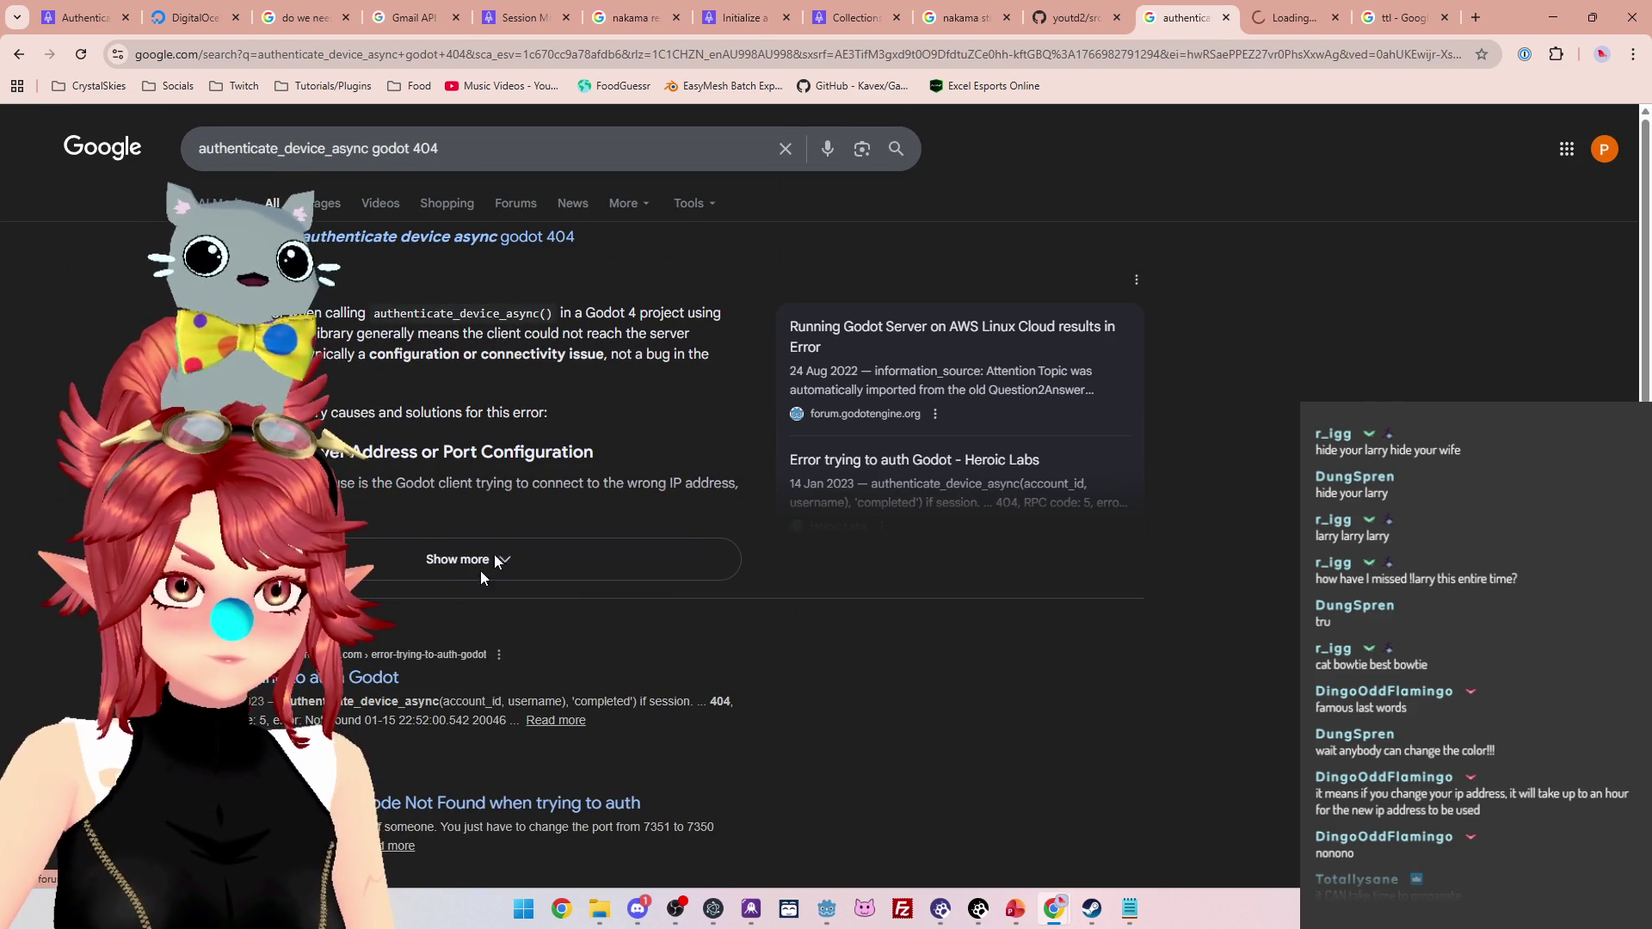
{"action": "left_click", "coordinate": [409, 557]}
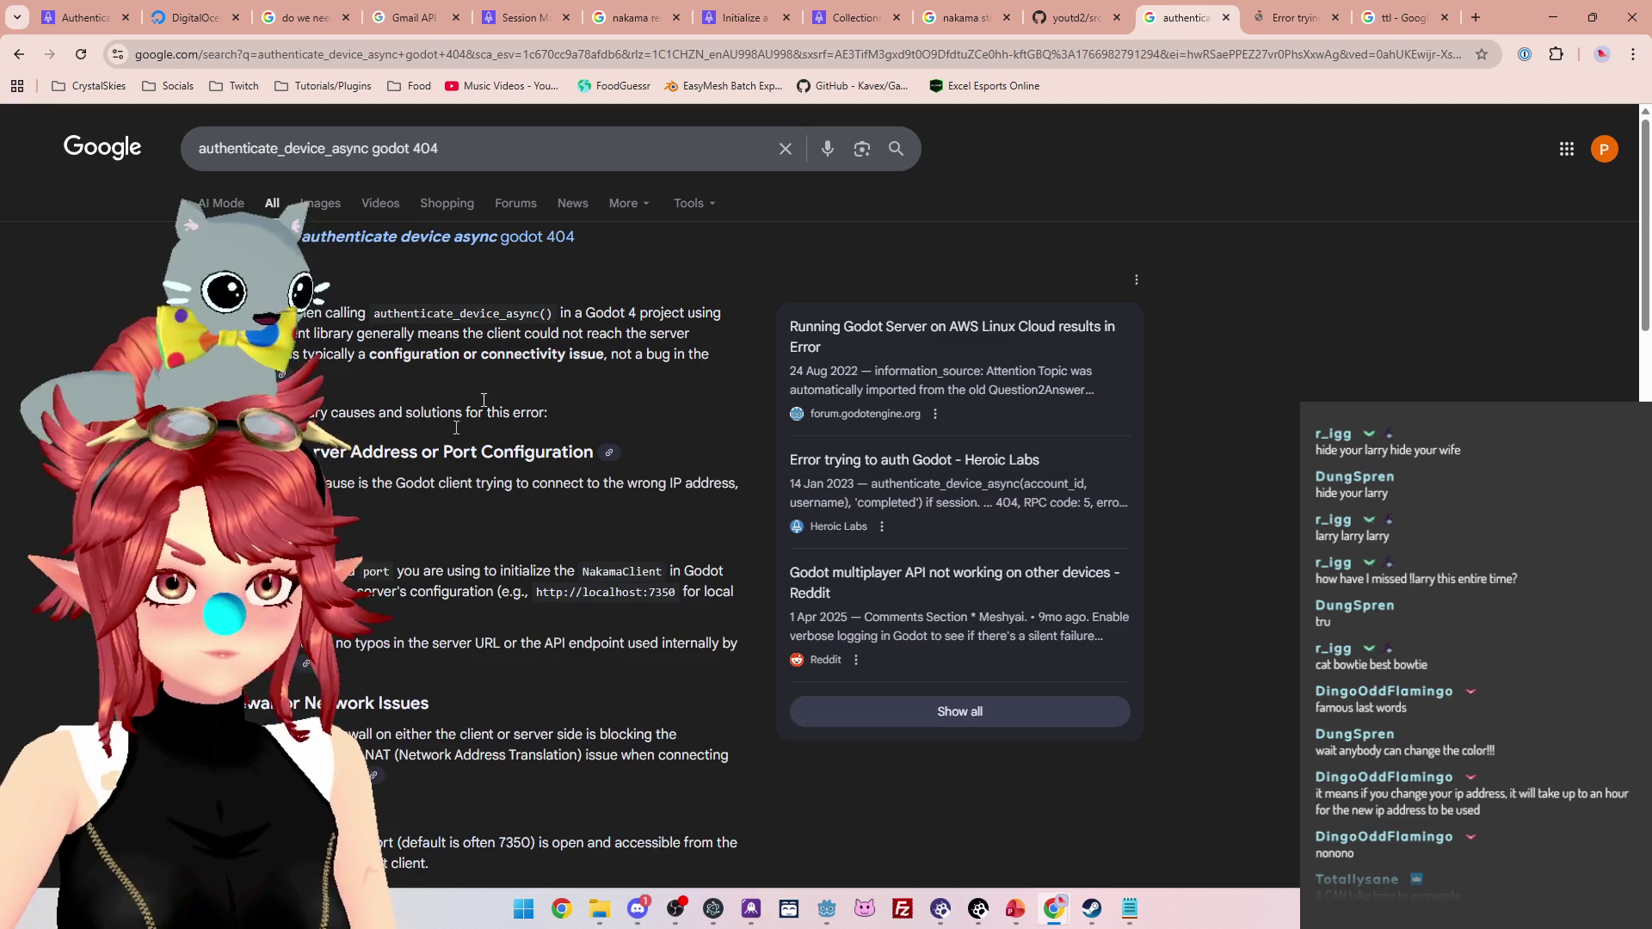
{"action": "scroll", "coordinate": [361, 371], "scroll_direction": "down", "scroll_amount": 1}
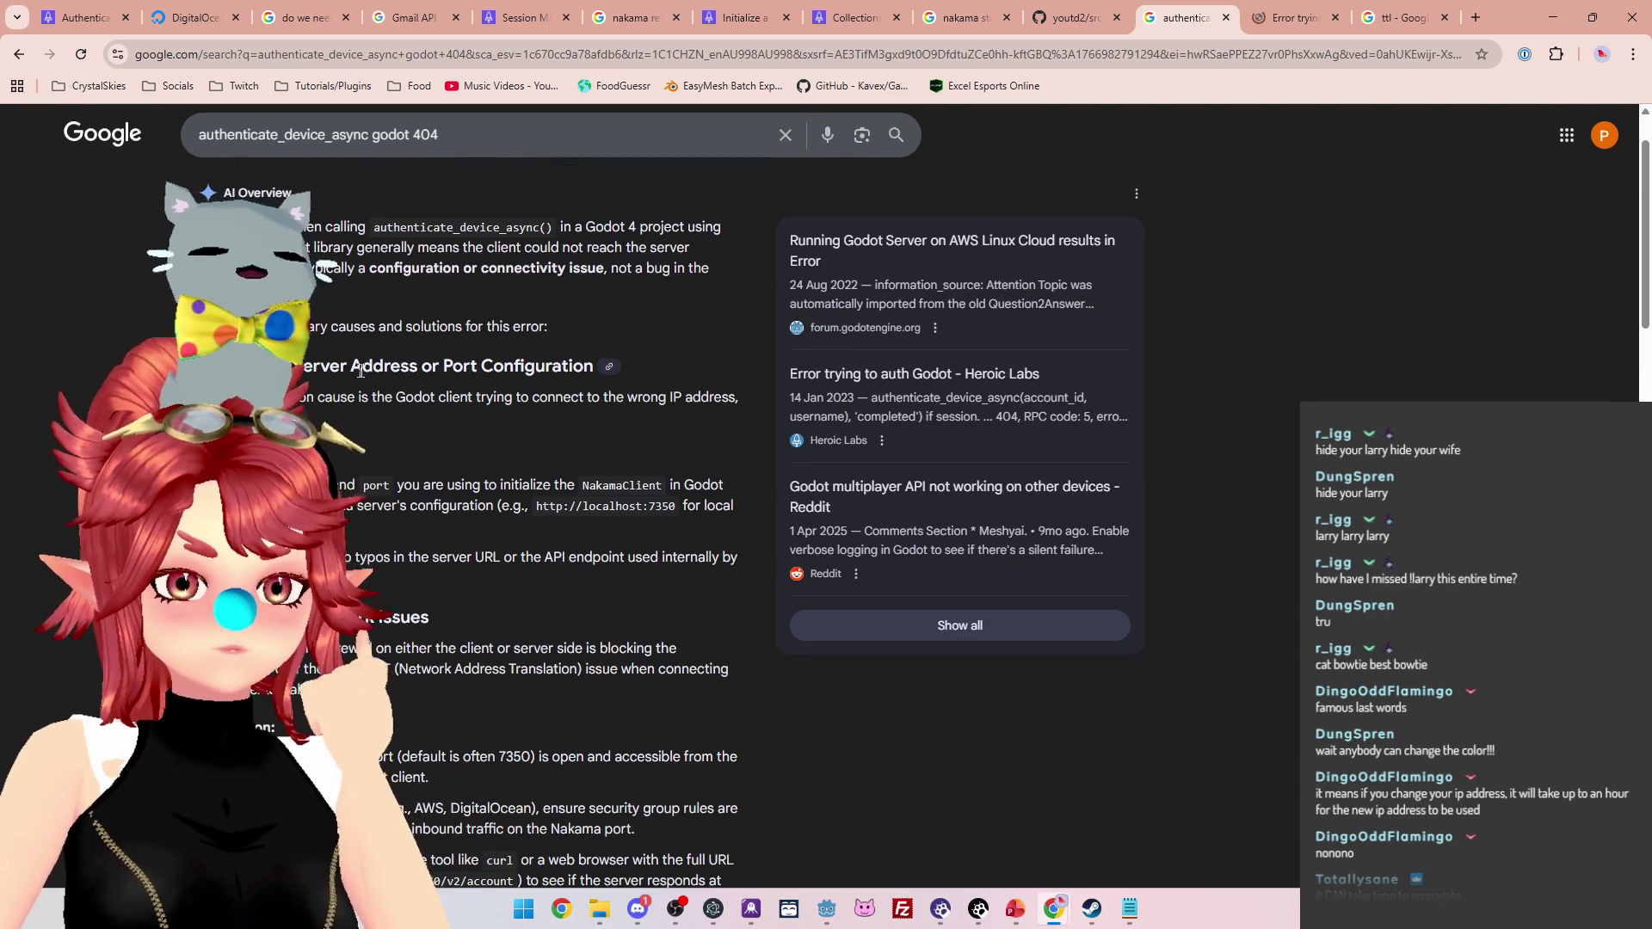
{"action": "left_click_drag", "start_coordinate": [361, 372], "coordinate": [514, 370]}
{"action": "scroll", "coordinate": [454, 439], "scroll_direction": "down", "scroll_amount": 1}
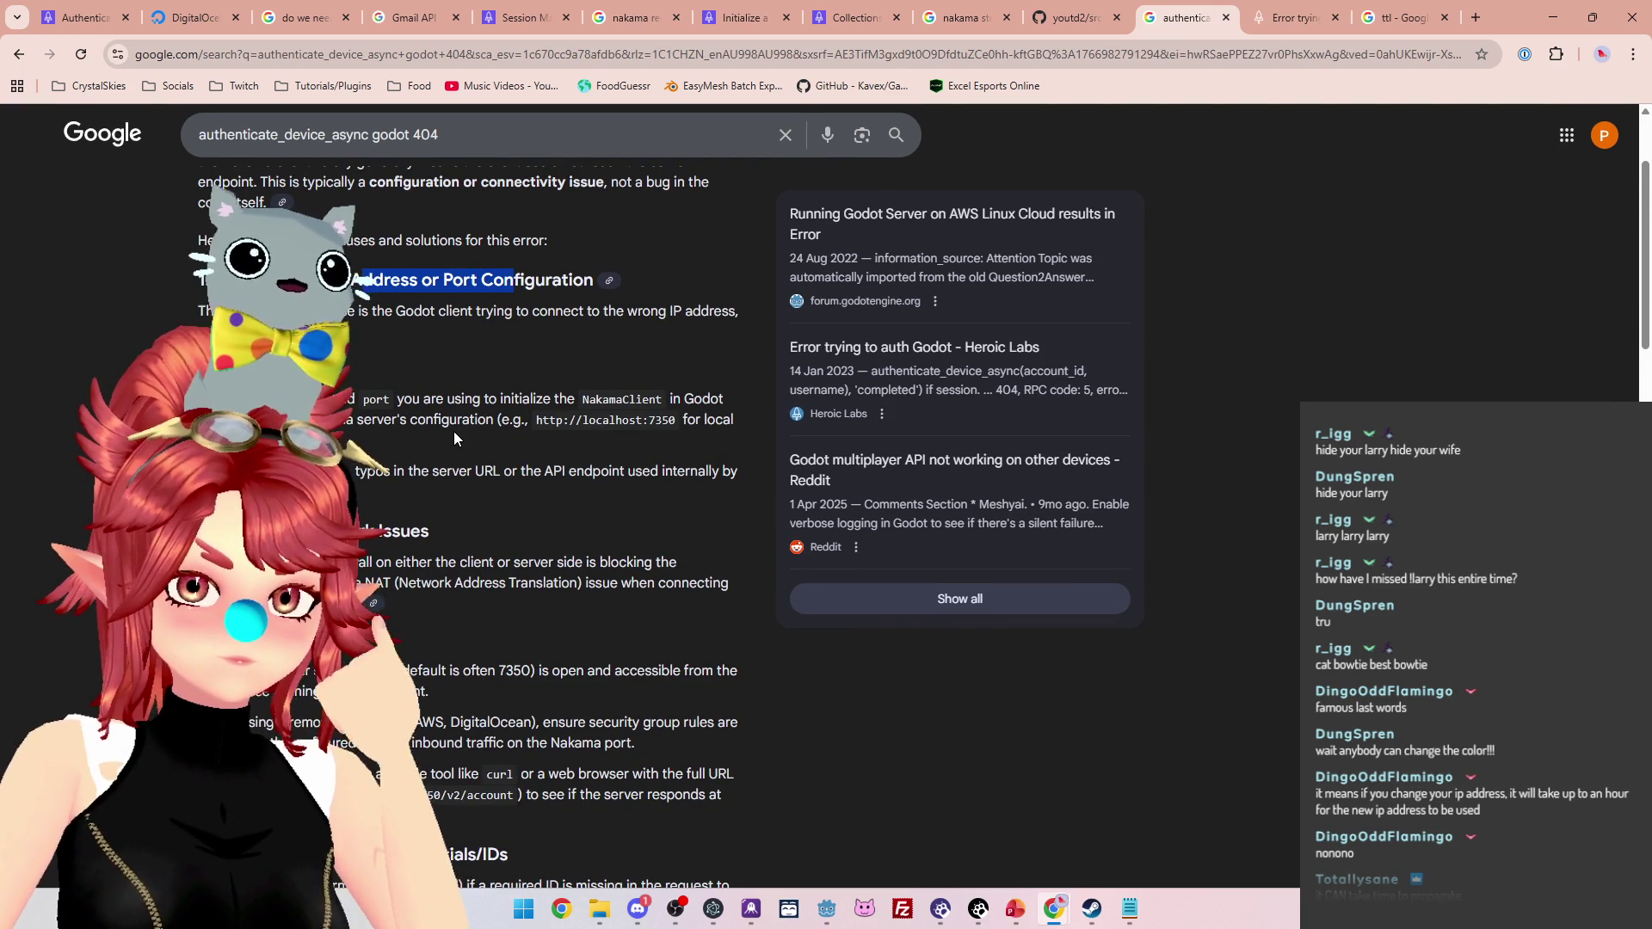
{"action": "scroll", "coordinate": [454, 434], "scroll_direction": "down", "scroll_amount": 1}
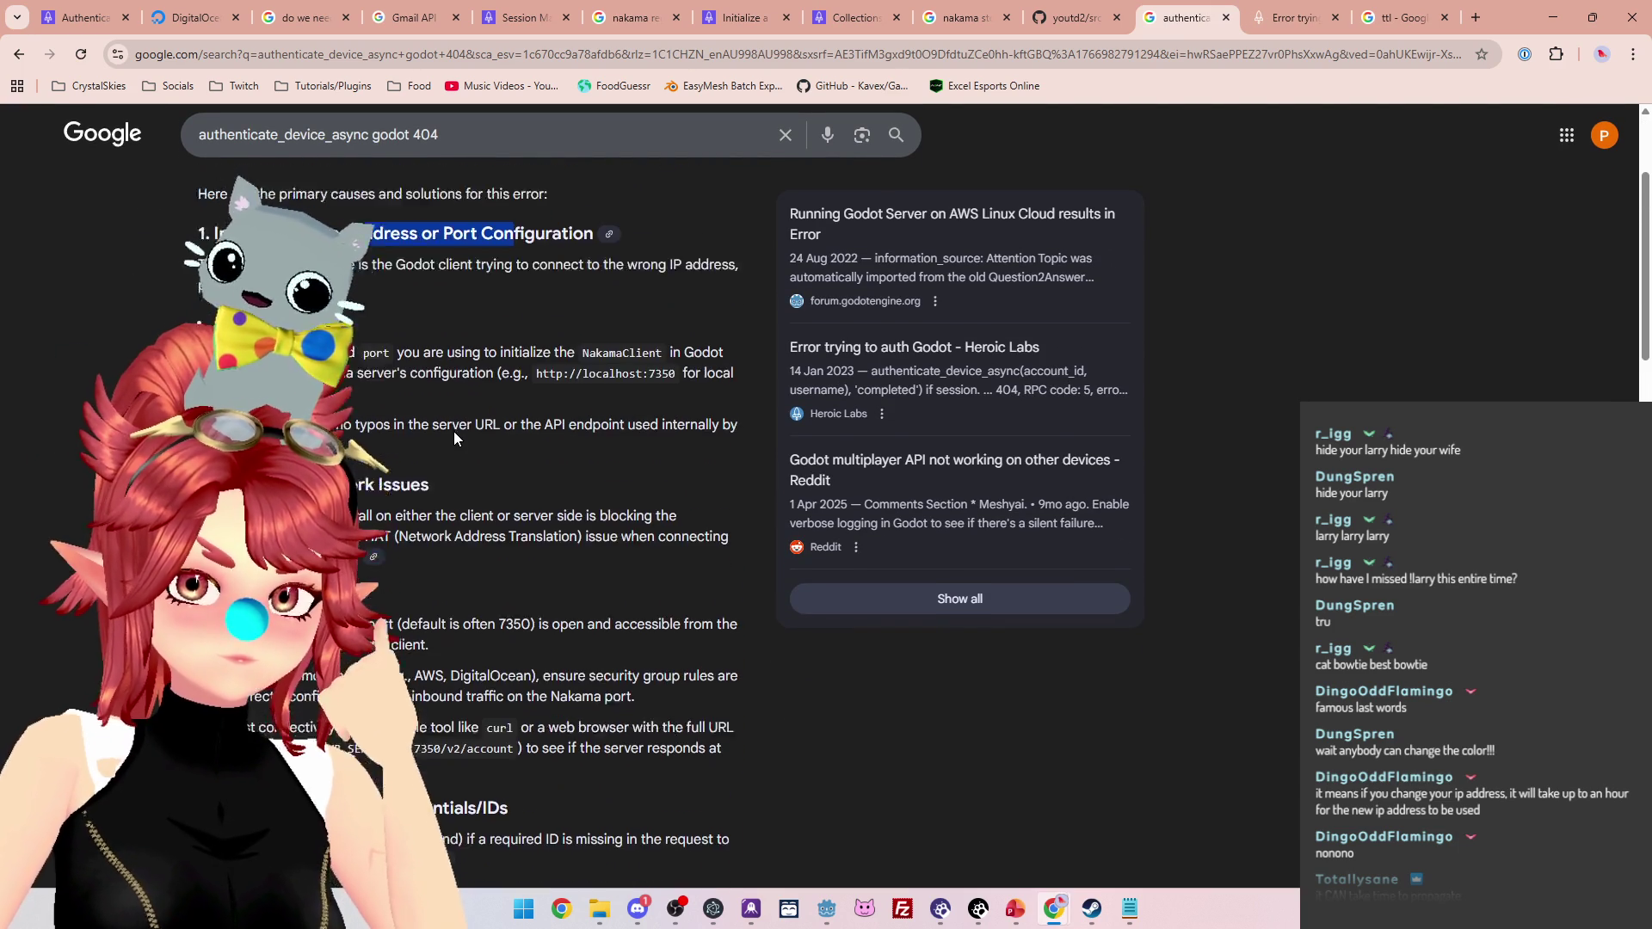
{"action": "scroll", "coordinate": [454, 438], "scroll_direction": "down", "scroll_amount": 5}
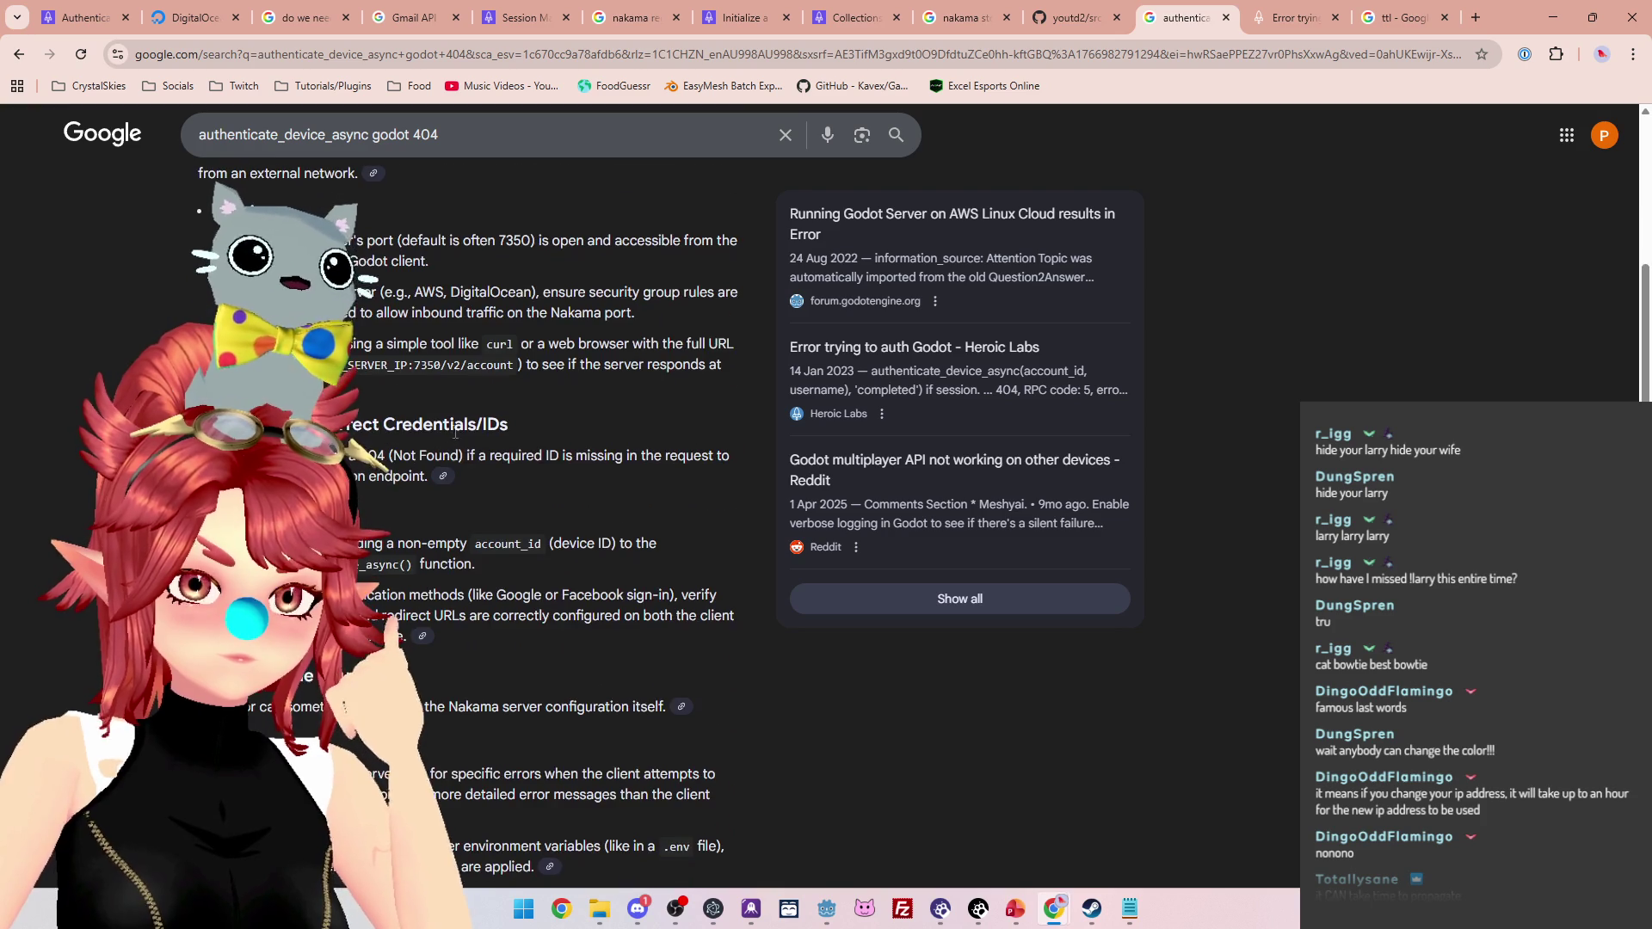
{"action": "scroll", "coordinate": [455, 433], "scroll_direction": "down", "scroll_amount": 2}
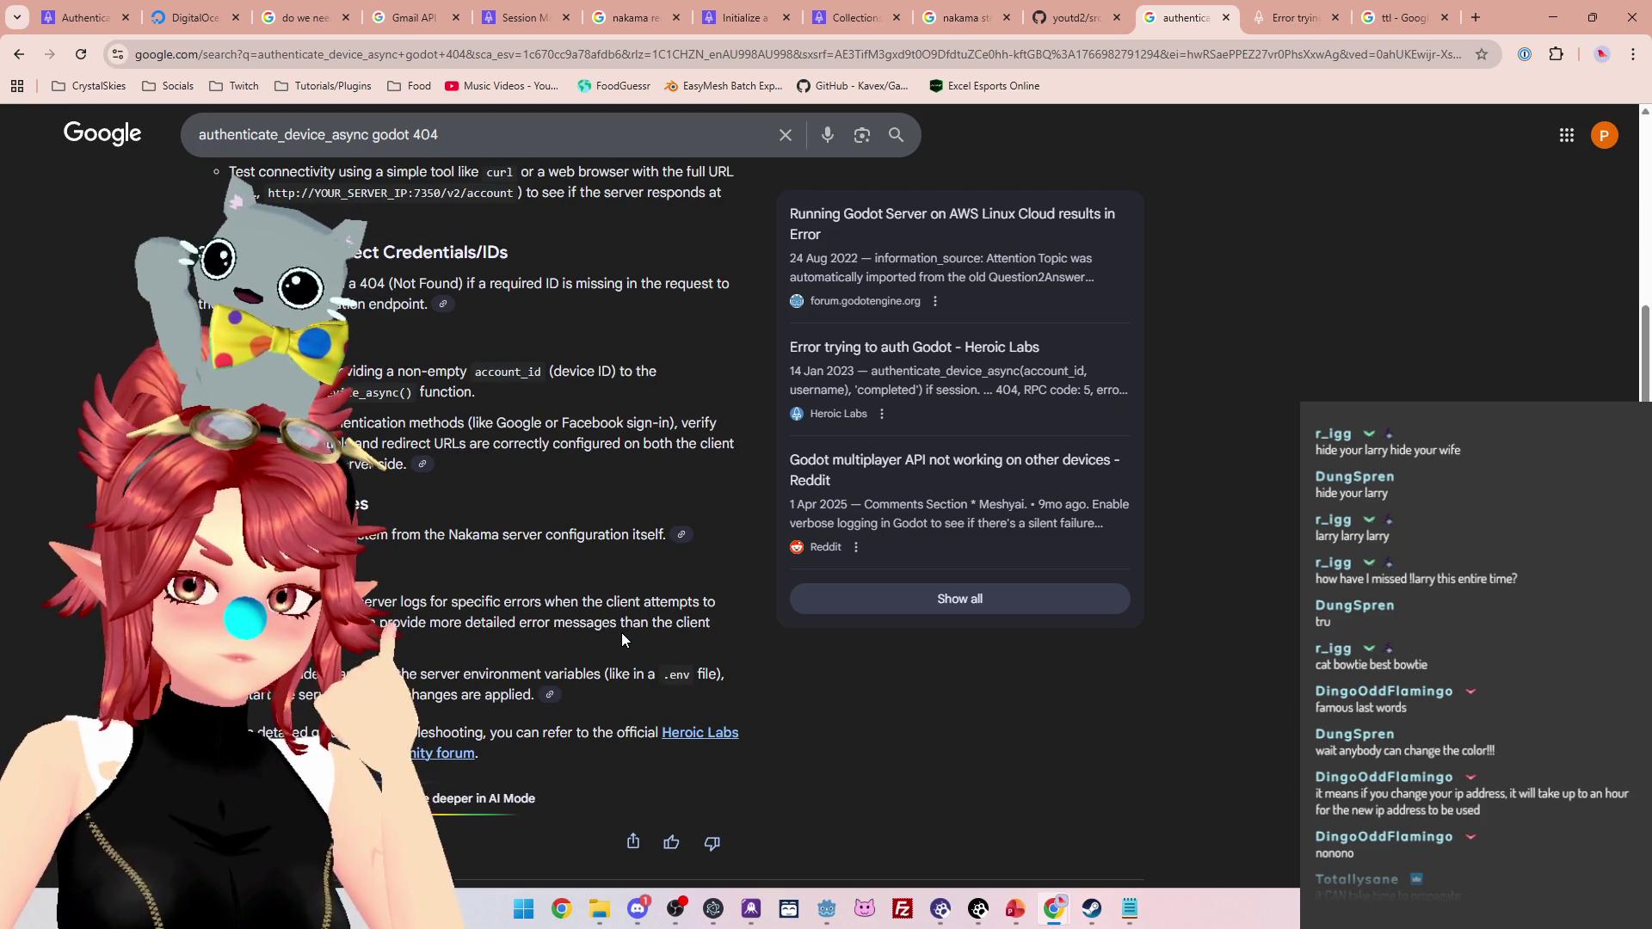
Open the 'Error trying to auth Godot' thread and read the reply about a missing quotation mark
{"action": "left_click", "coordinate": [1292, 23]}
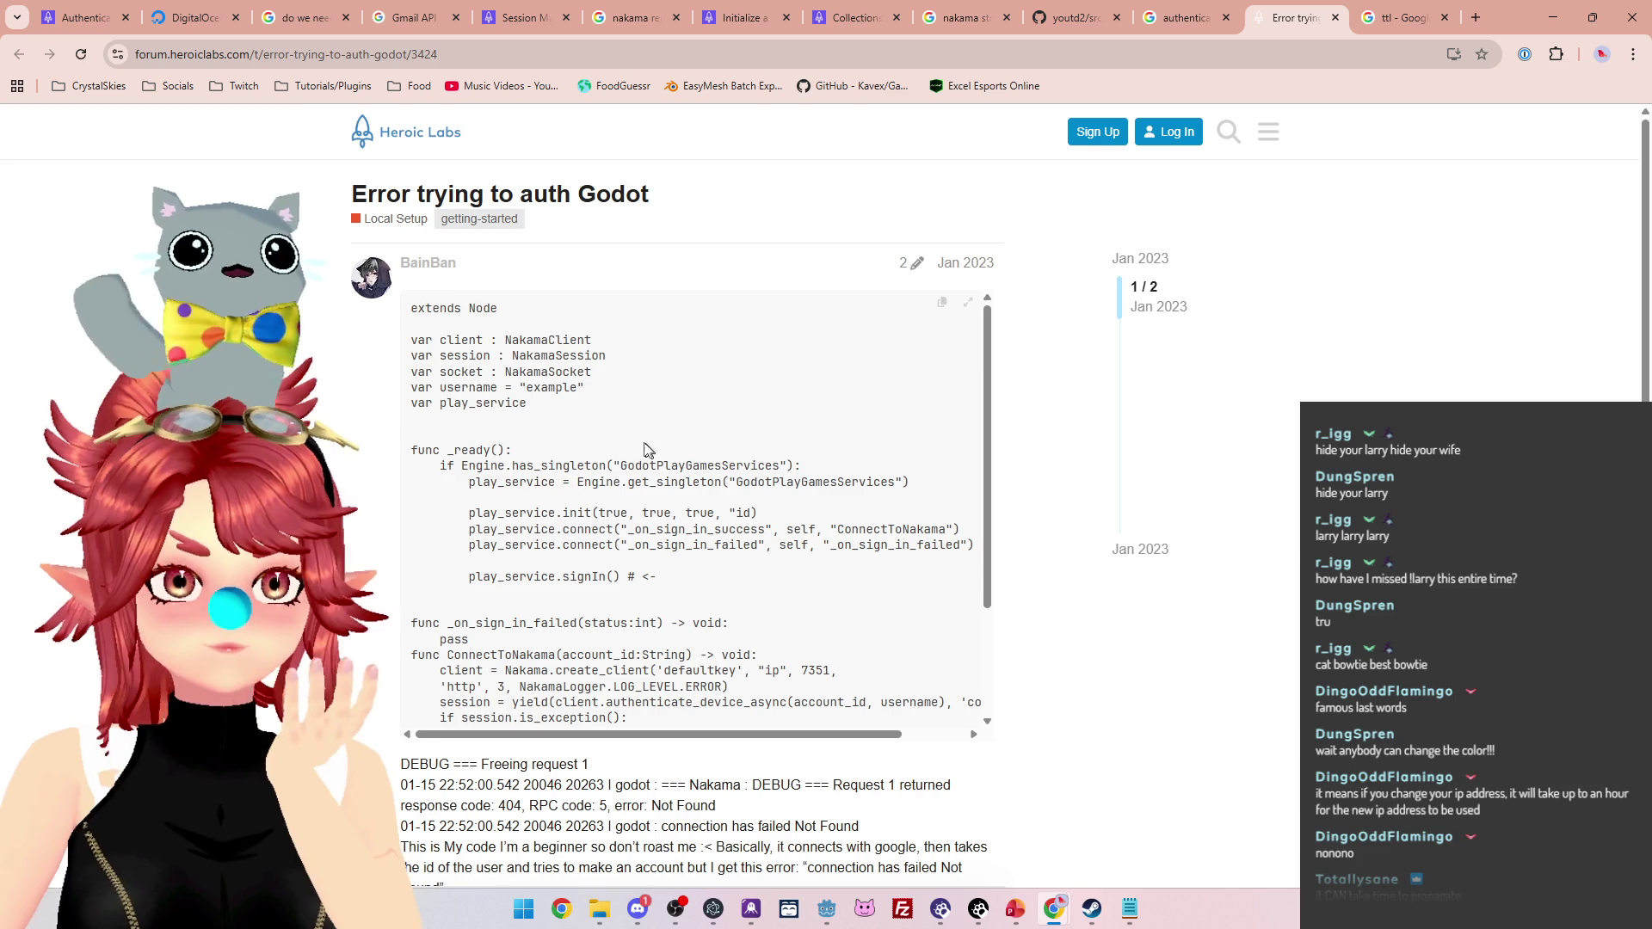
{"action": "scroll", "coordinate": [647, 450], "scroll_direction": "down", "scroll_amount": 5}
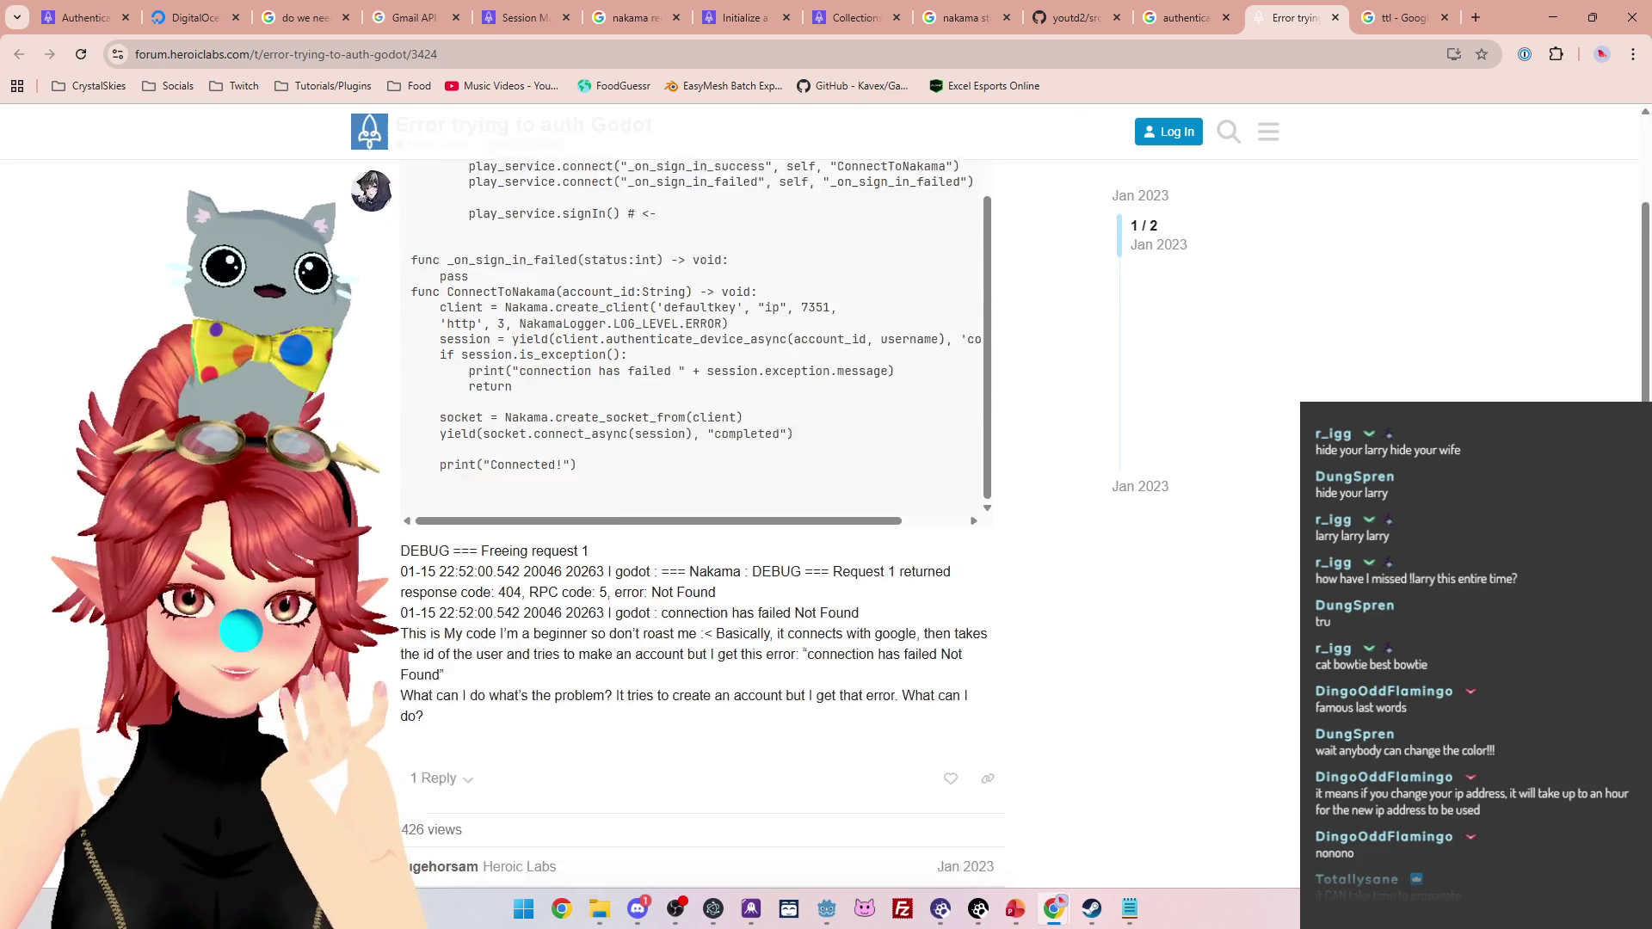
{"action": "scroll", "coordinate": [387, 641], "scroll_direction": "down", "scroll_amount": 1}
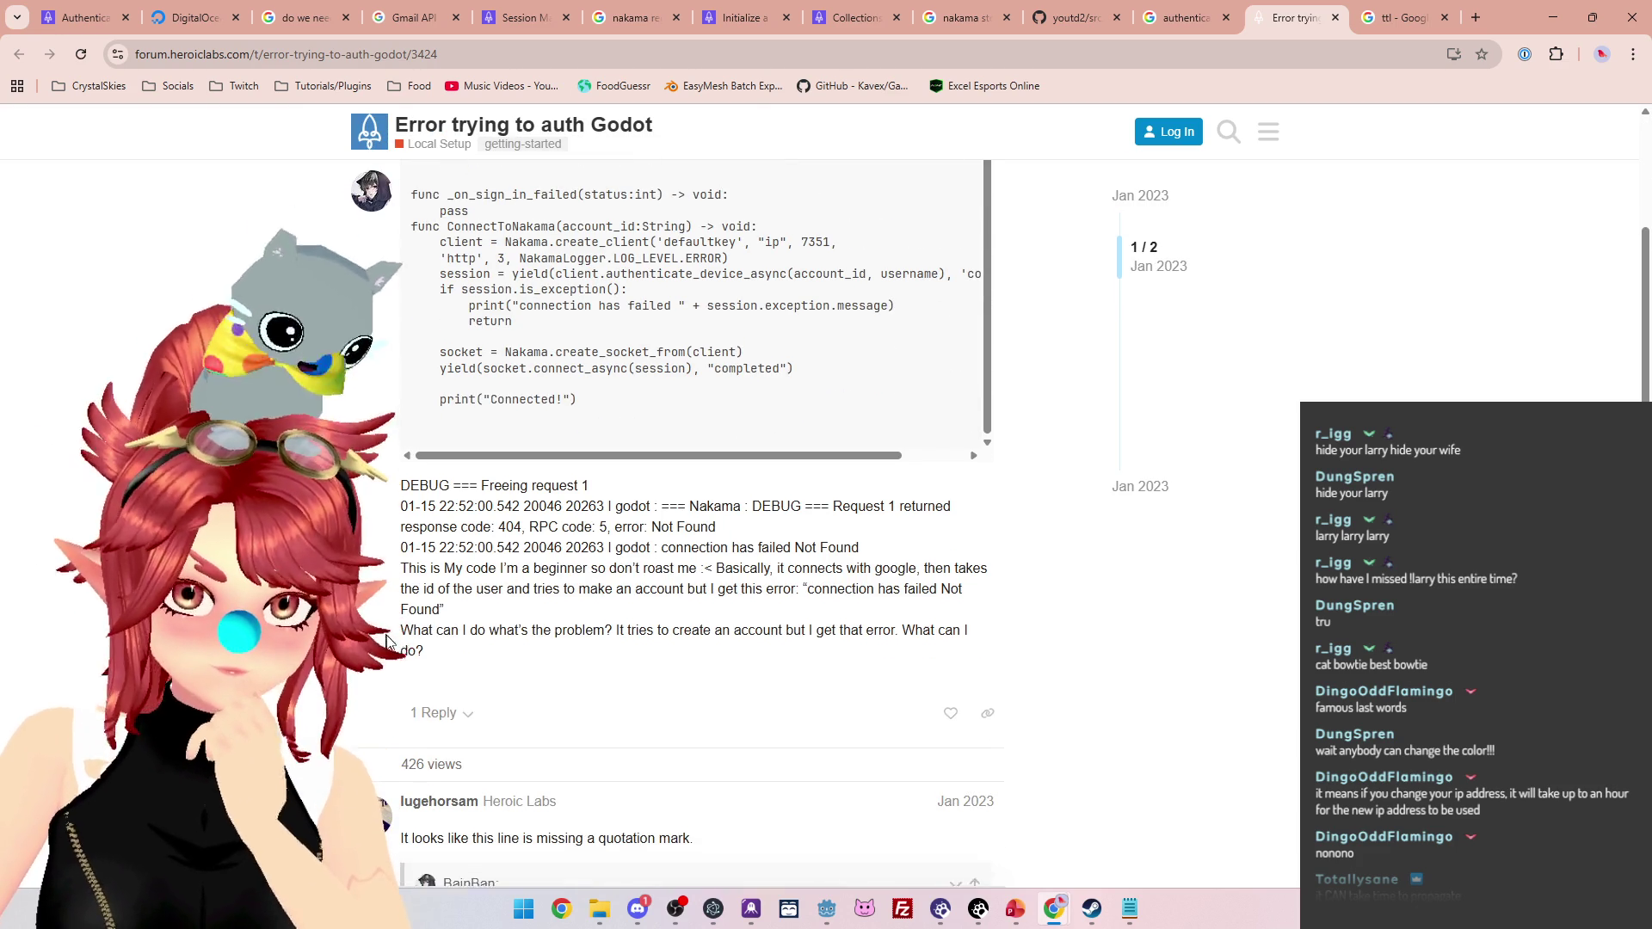
{"action": "scroll", "coordinate": [386, 641], "scroll_direction": "down", "scroll_amount": 4}
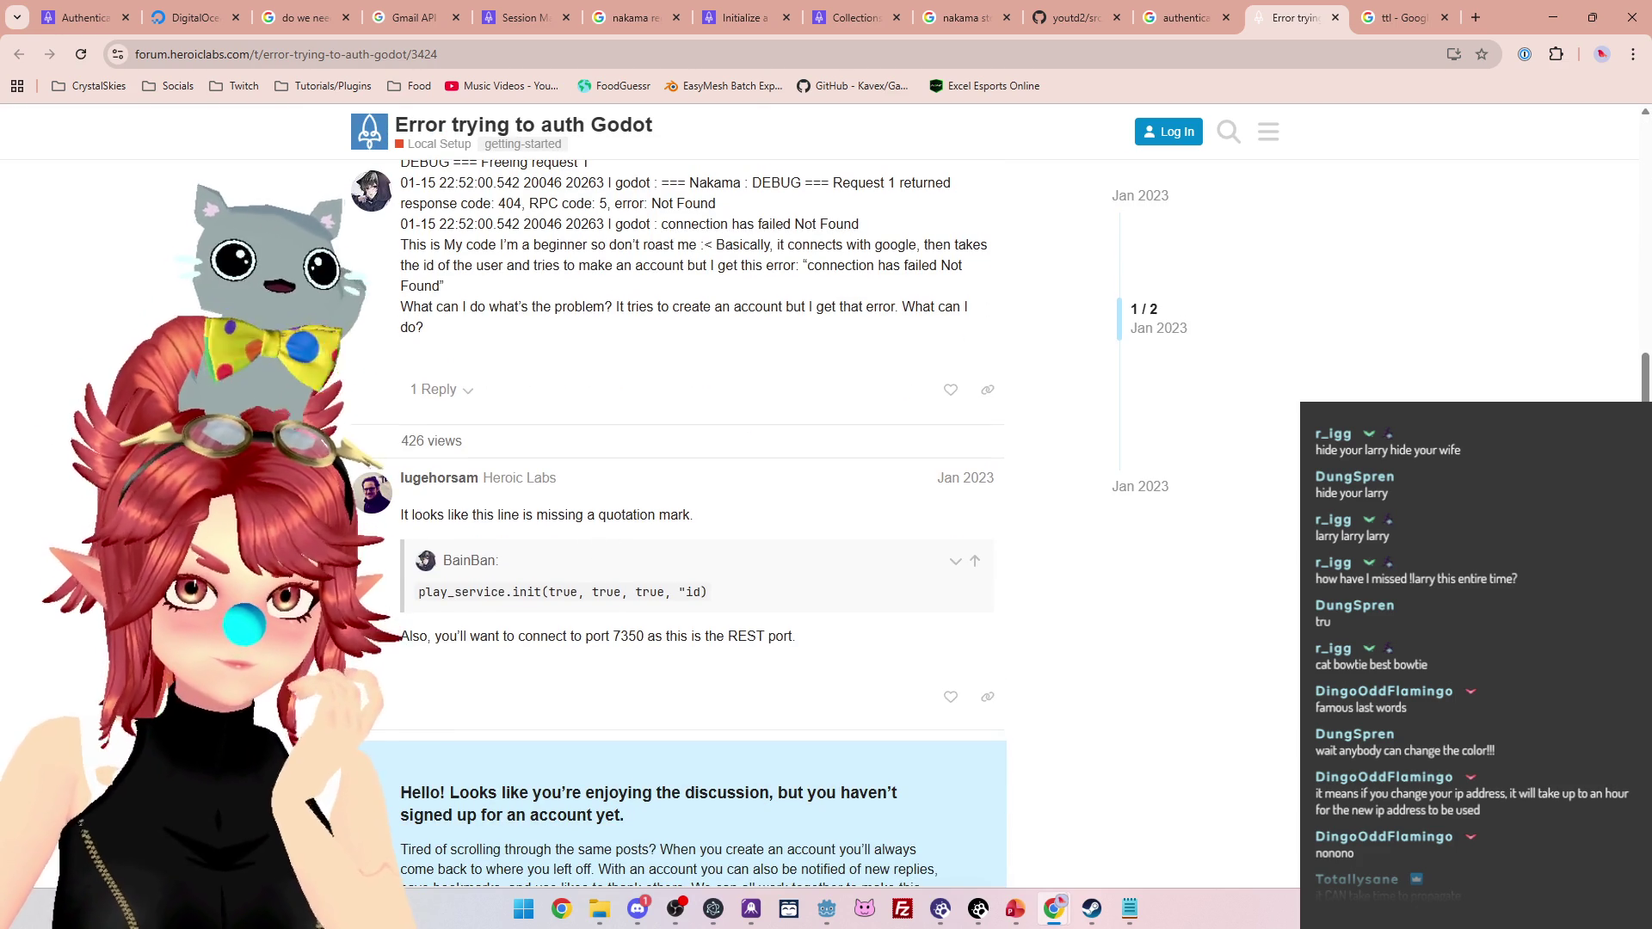
{"action": "left_click_drag", "start_coordinate": [586, 515], "coordinate": [672, 510]}
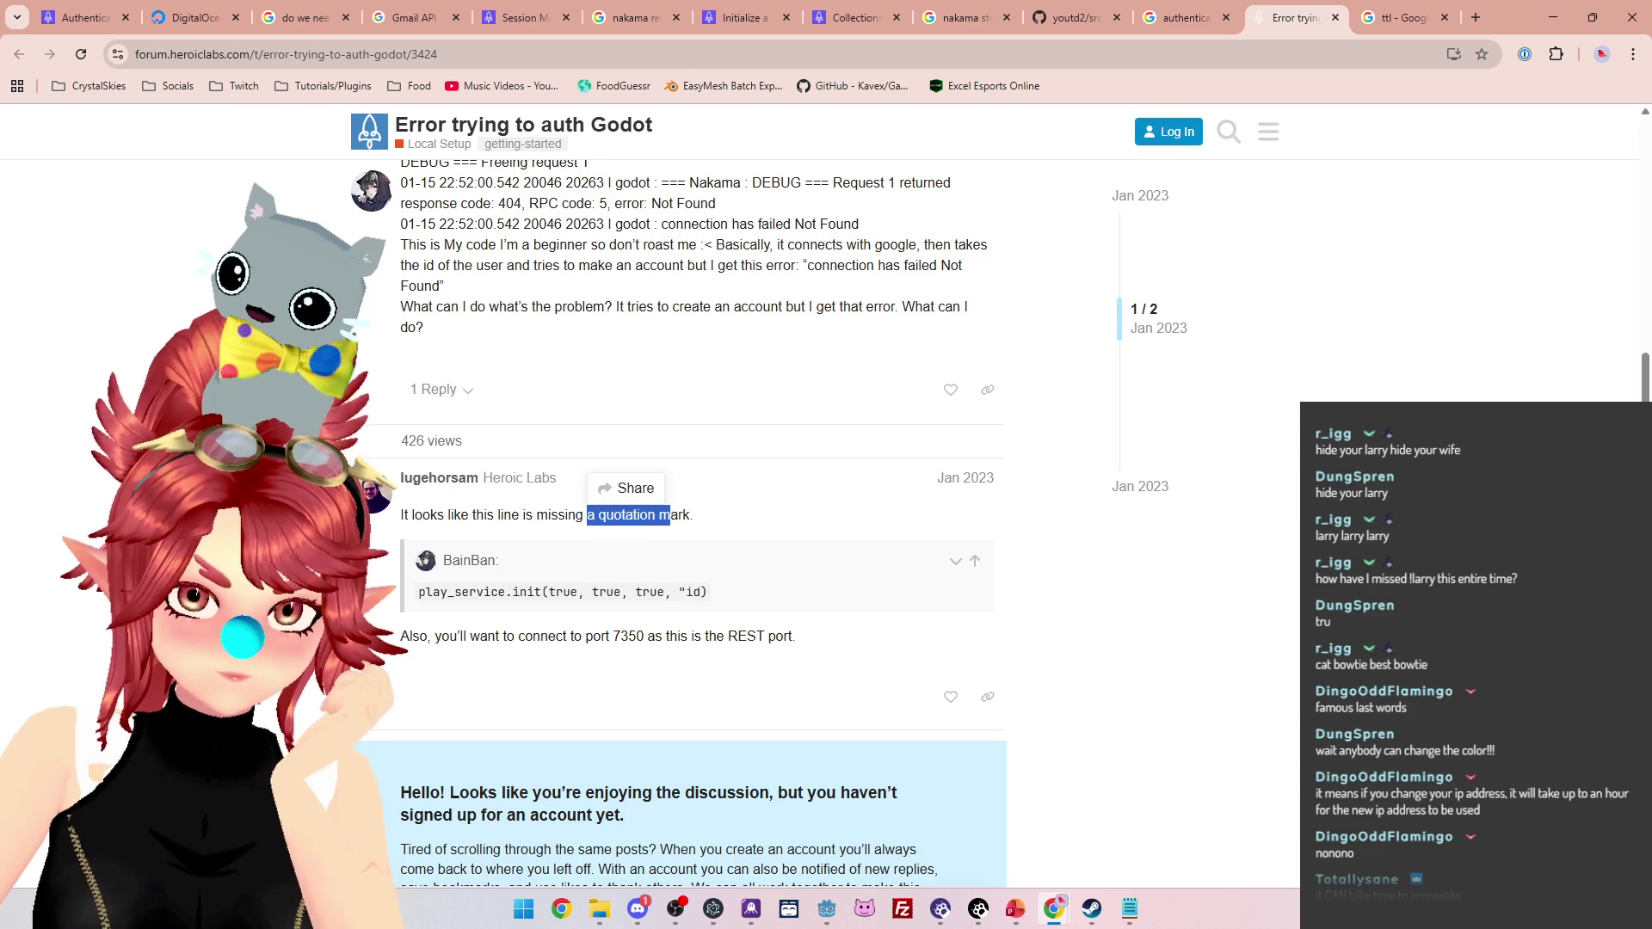
{"action": "scroll", "coordinate": [688, 568], "scroll_direction": "up", "scroll_amount": 5}
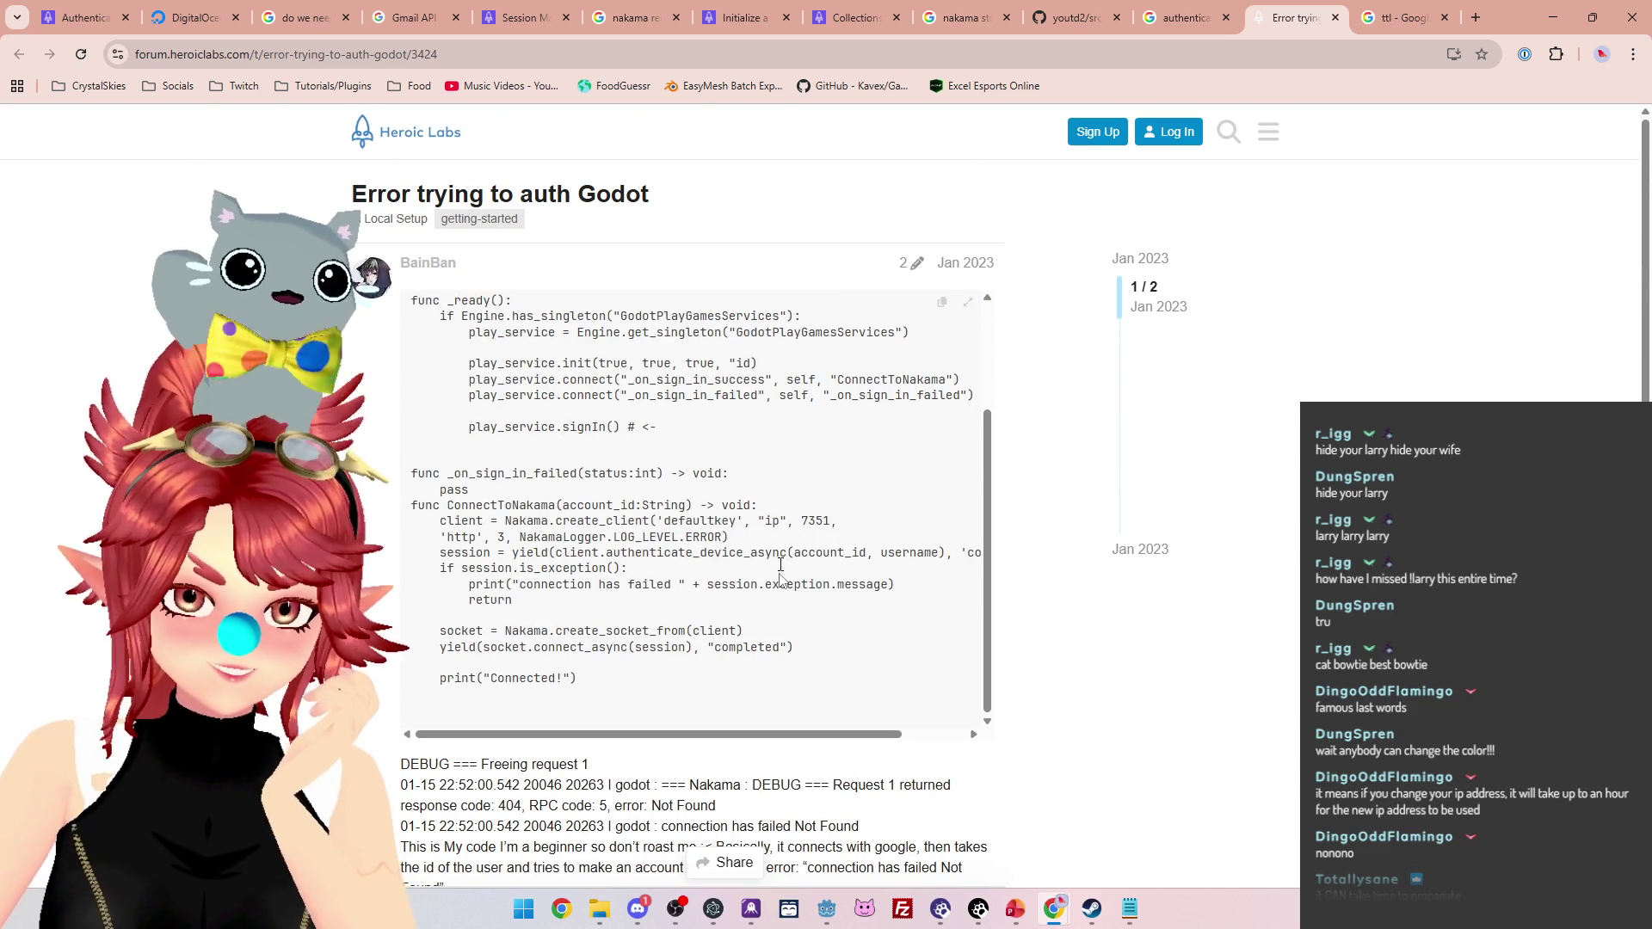
{"action": "scroll", "coordinate": [774, 654], "scroll_direction": "down", "scroll_amount": 10}
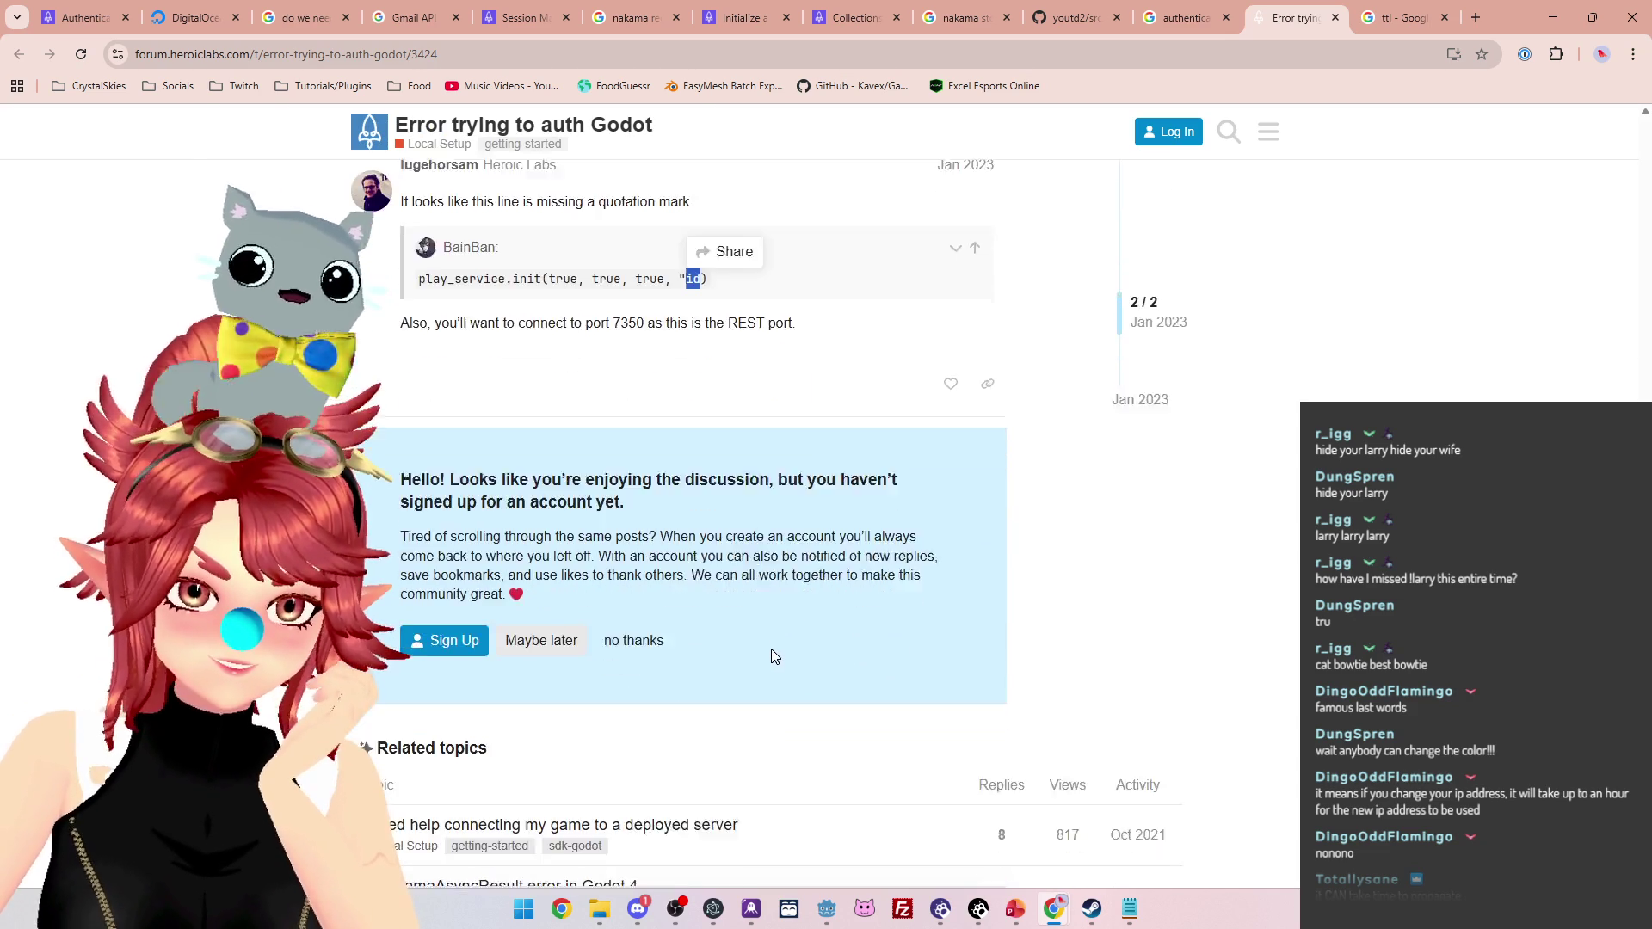
{"action": "scroll", "coordinate": [771, 649], "scroll_direction": "up", "scroll_amount": 5}
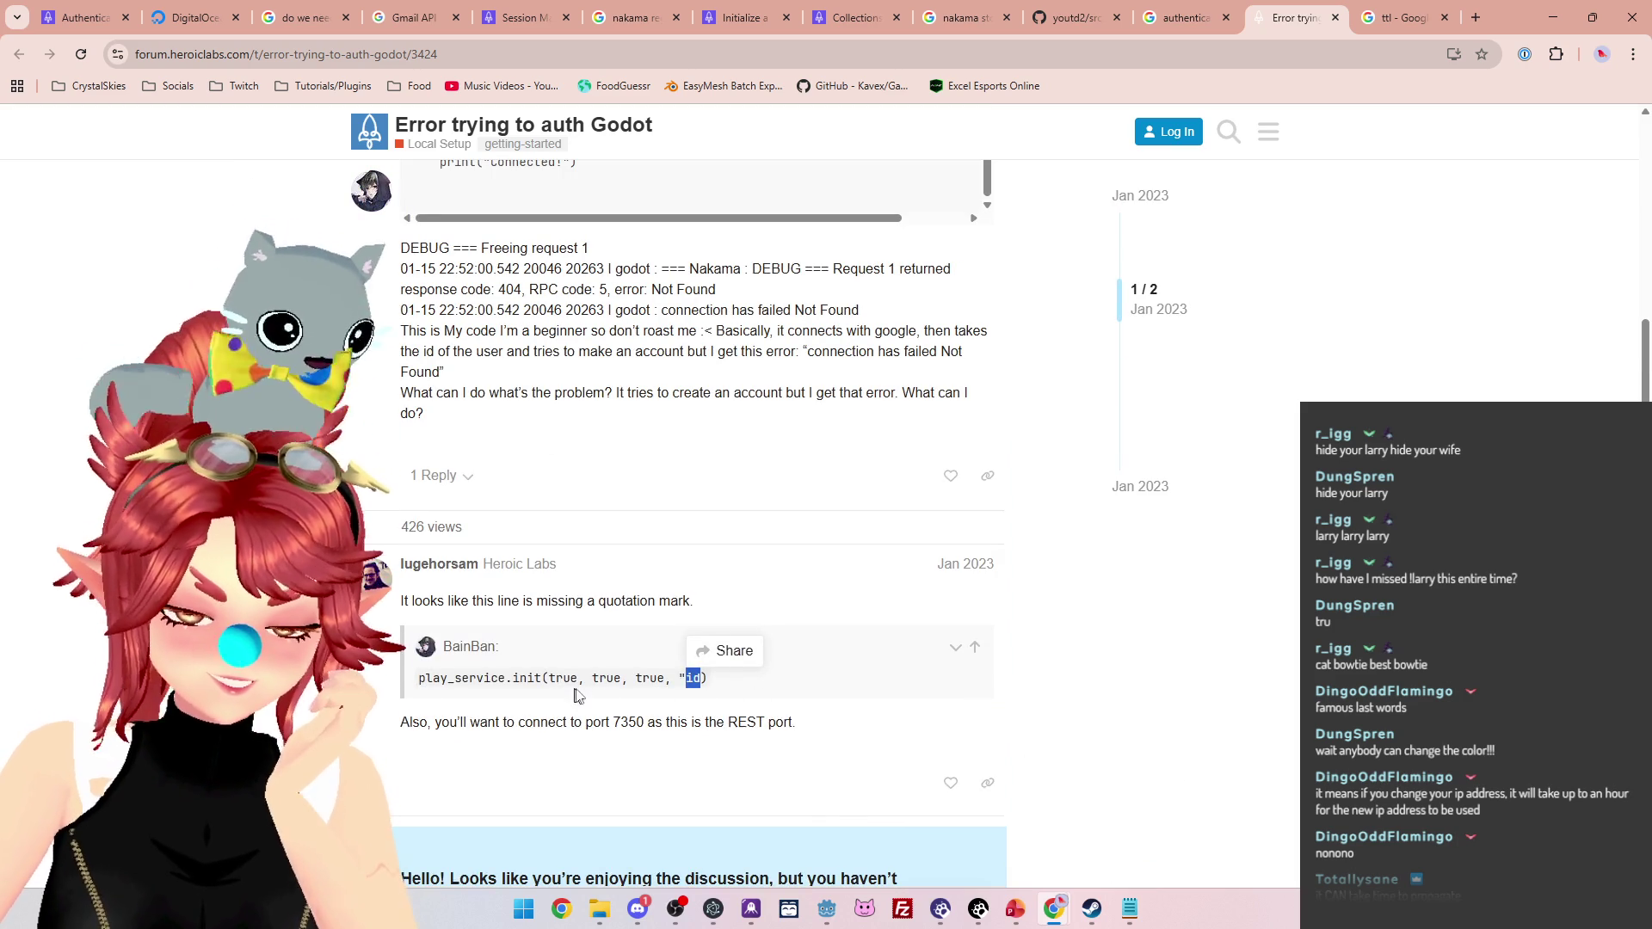
{"action": "scroll", "coordinate": [643, 639], "scroll_direction": "up", "scroll_amount": 5}
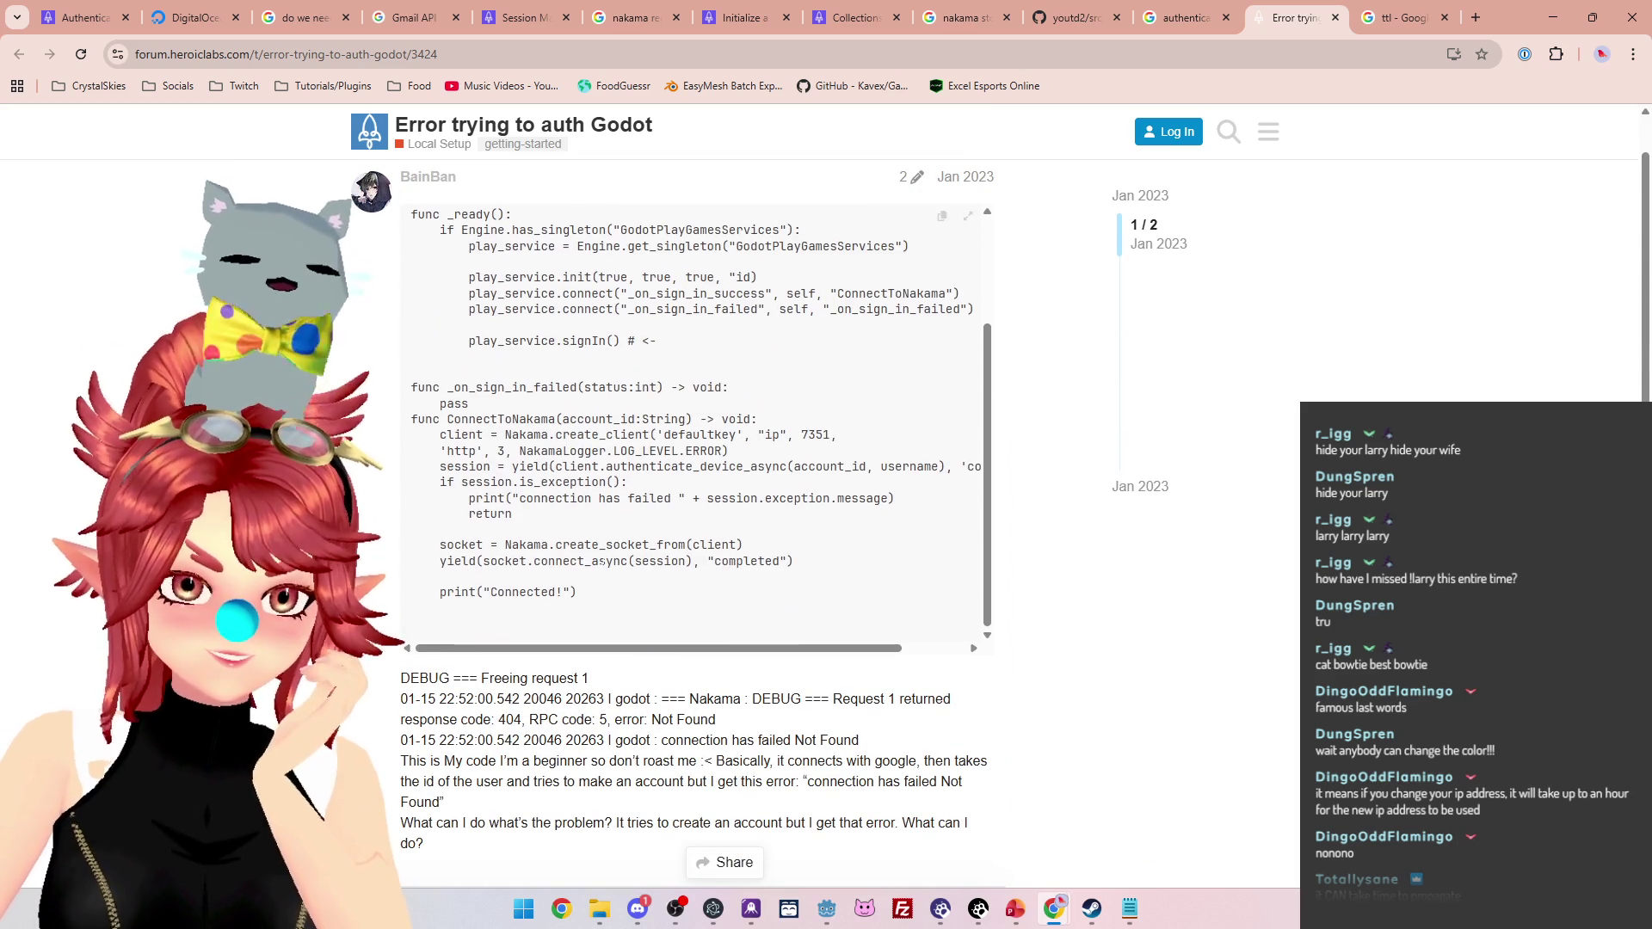
{"action": "scroll", "coordinate": [714, 561], "scroll_direction": "up", "scroll_amount": 2}
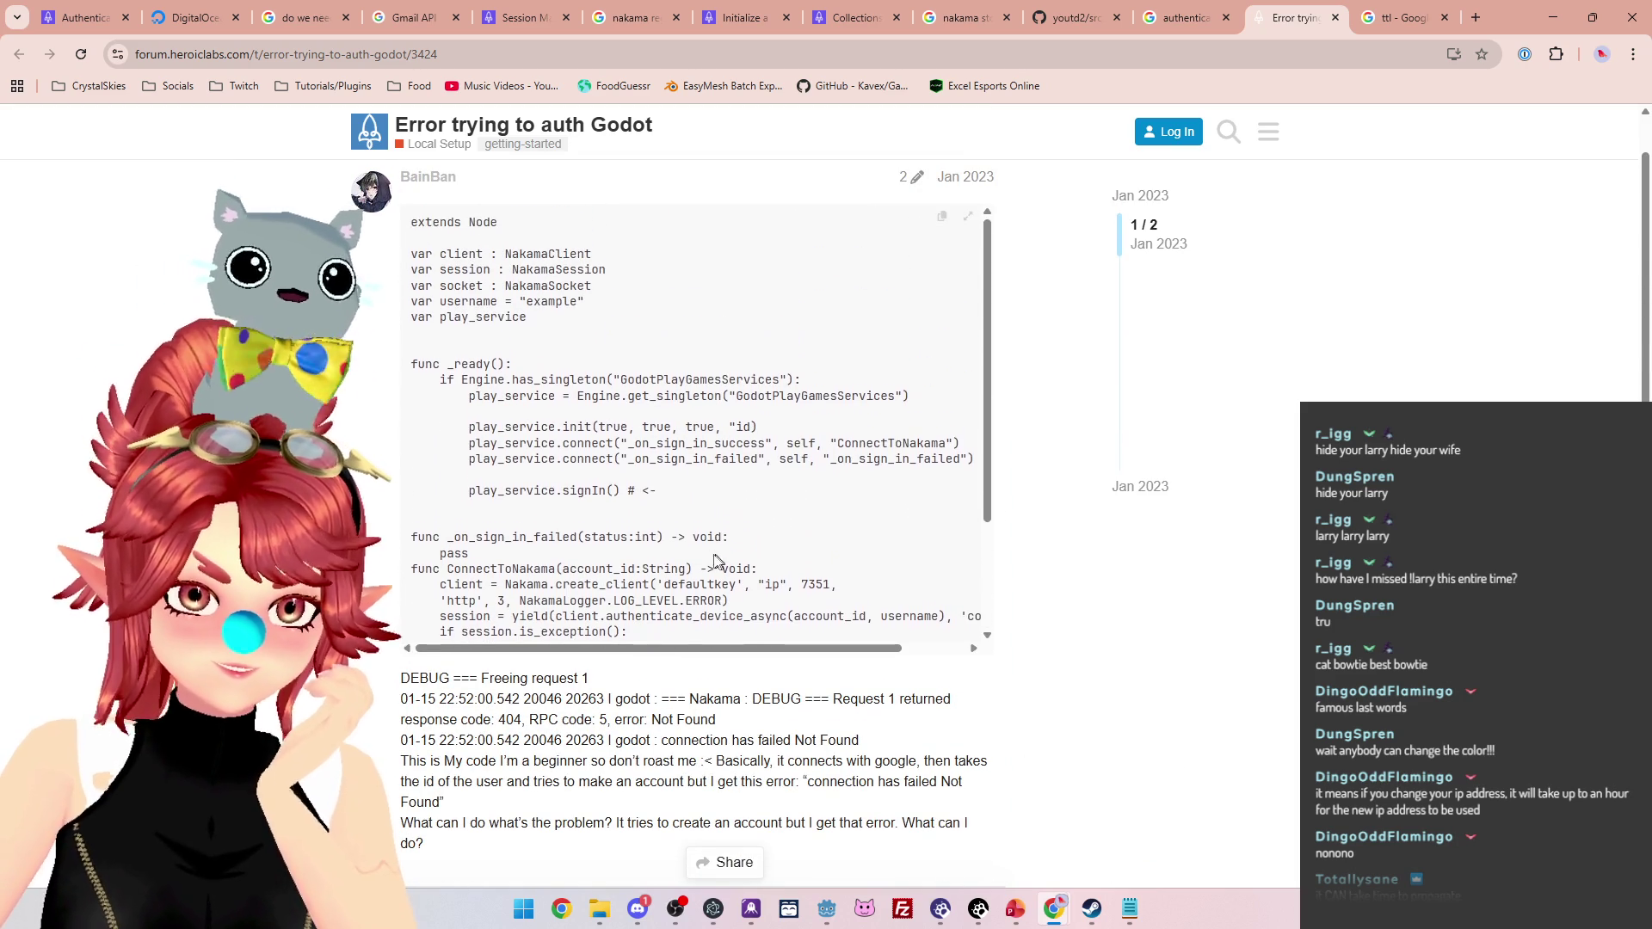
Review the play_service.init arguments and the ConnectToNakama code down to print("Connected!")
{"action": "left_click_drag", "start_coordinate": [752, 426], "coordinate": [600, 427]}
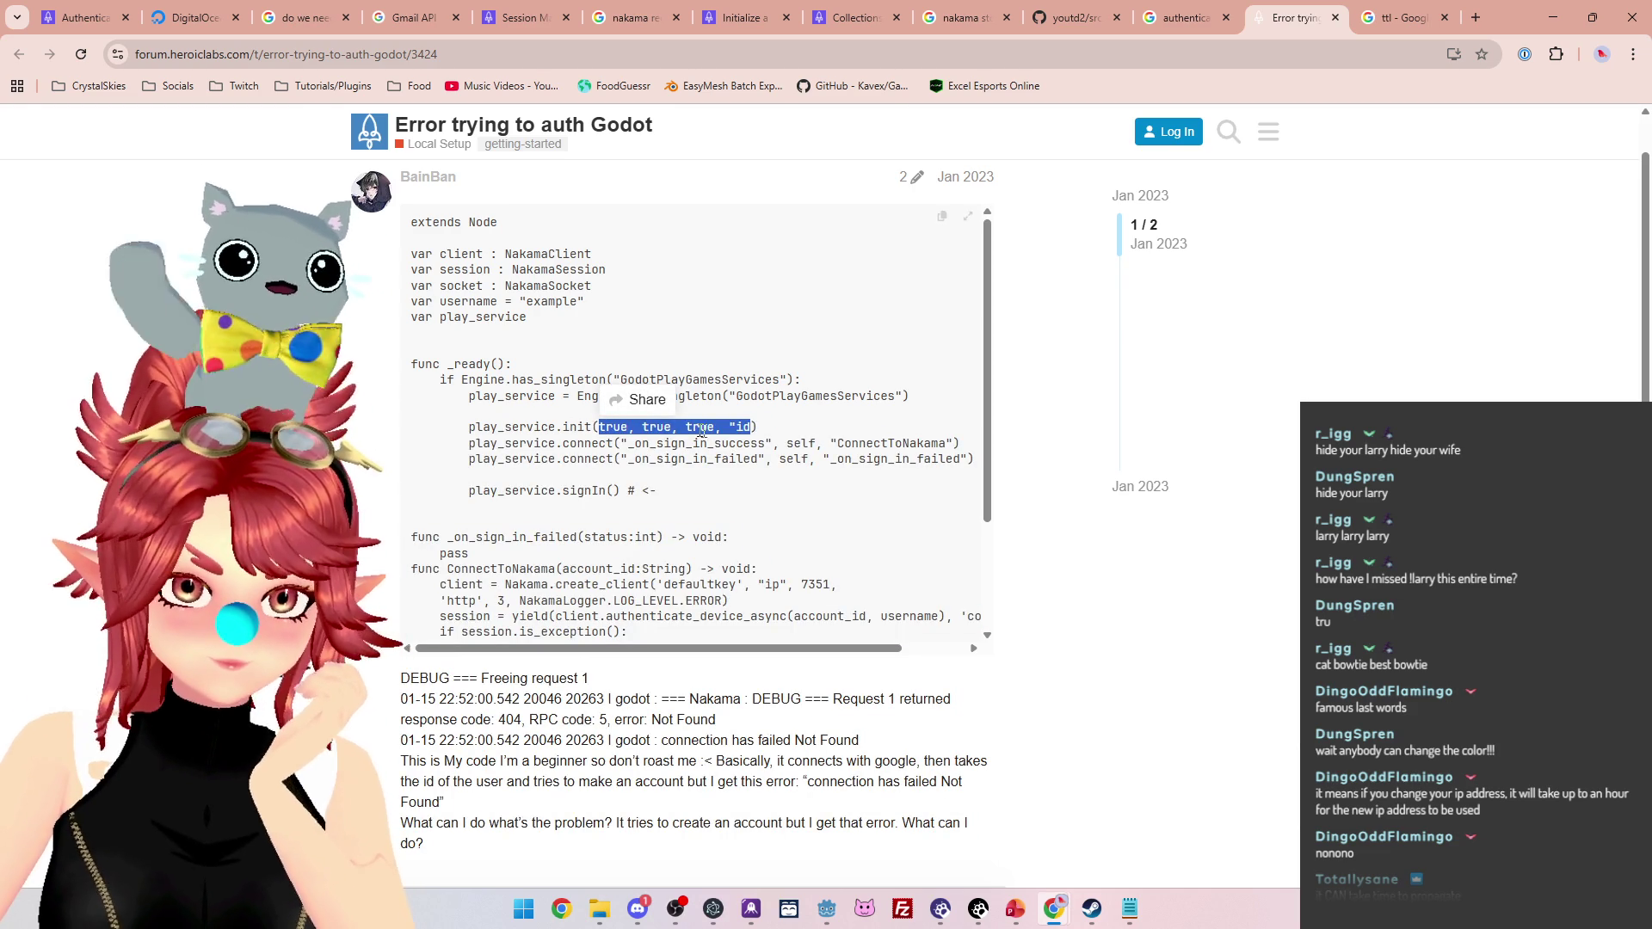
{"action": "scroll", "coordinate": [801, 579], "scroll_direction": "down", "scroll_amount": 2}
{"action": "scroll", "coordinate": [800, 579], "scroll_direction": "down", "scroll_amount": 1}
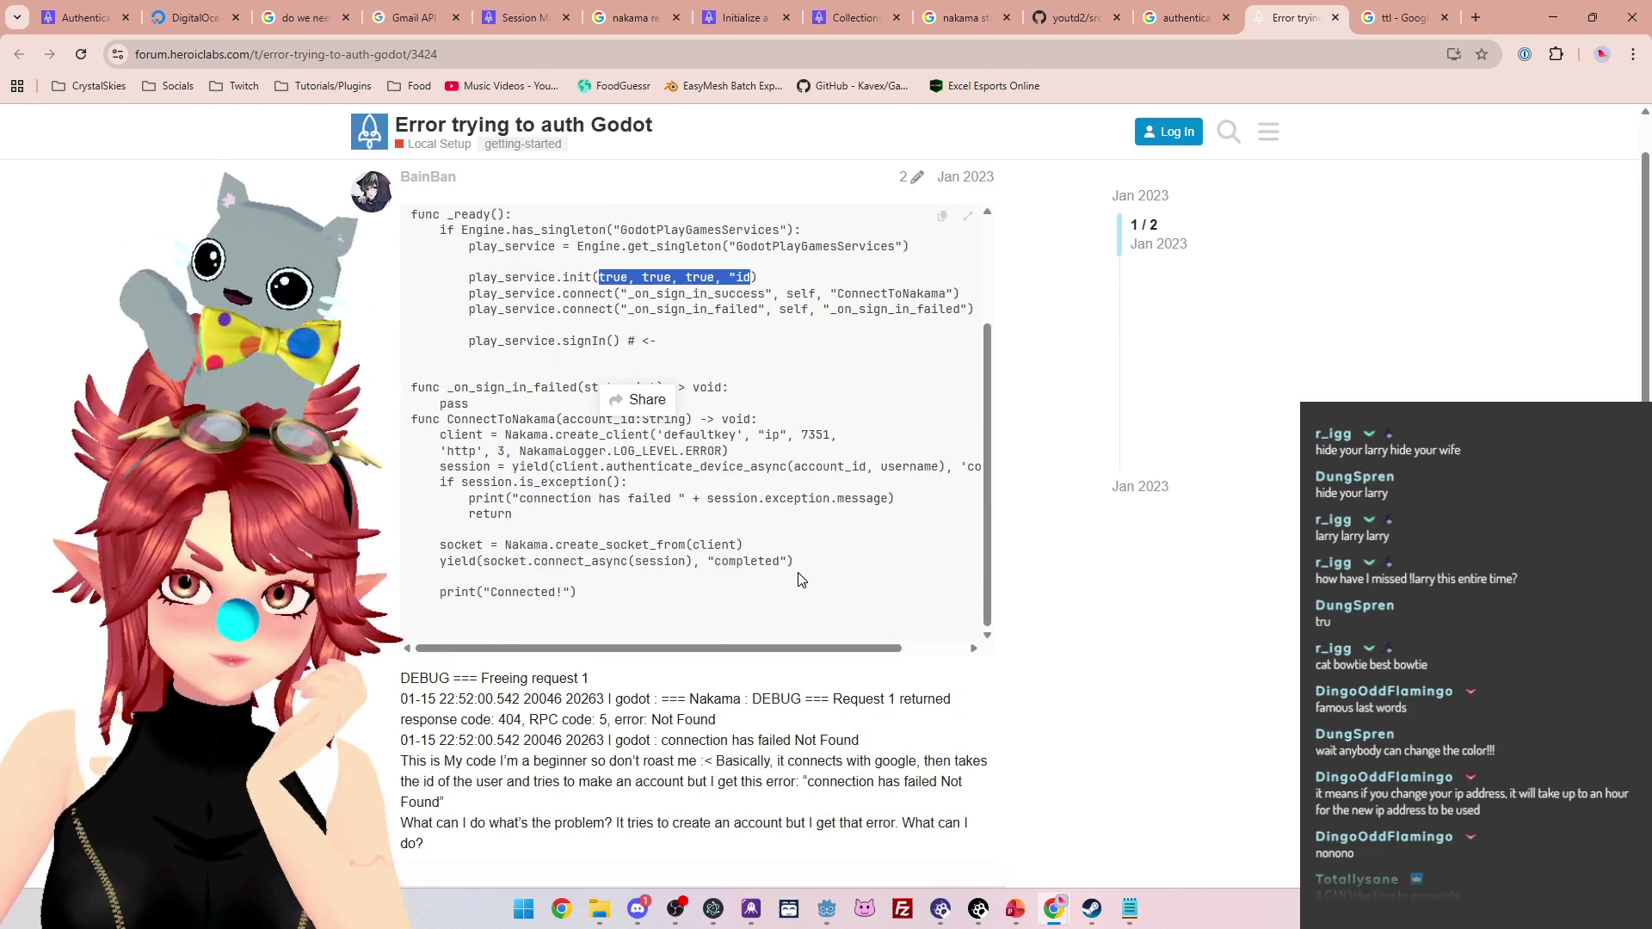
{"action": "scroll", "coordinate": [800, 579], "scroll_direction": "up", "scroll_amount": 3}
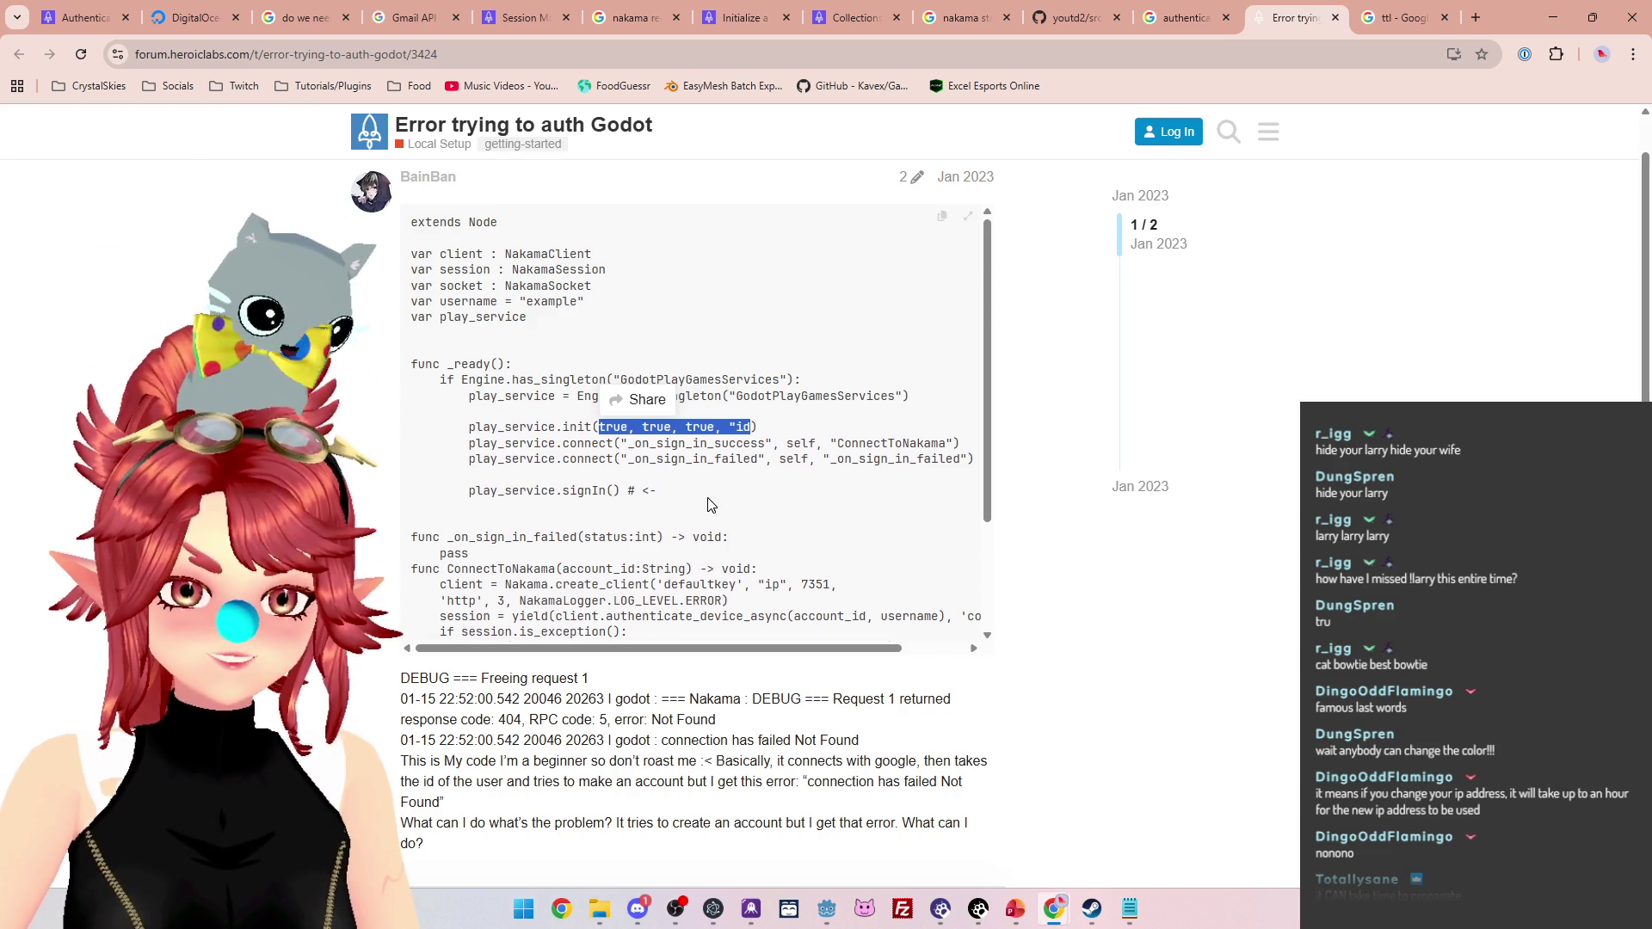
{"action": "scroll", "coordinate": [711, 505], "scroll_direction": "down", "scroll_amount": 1}
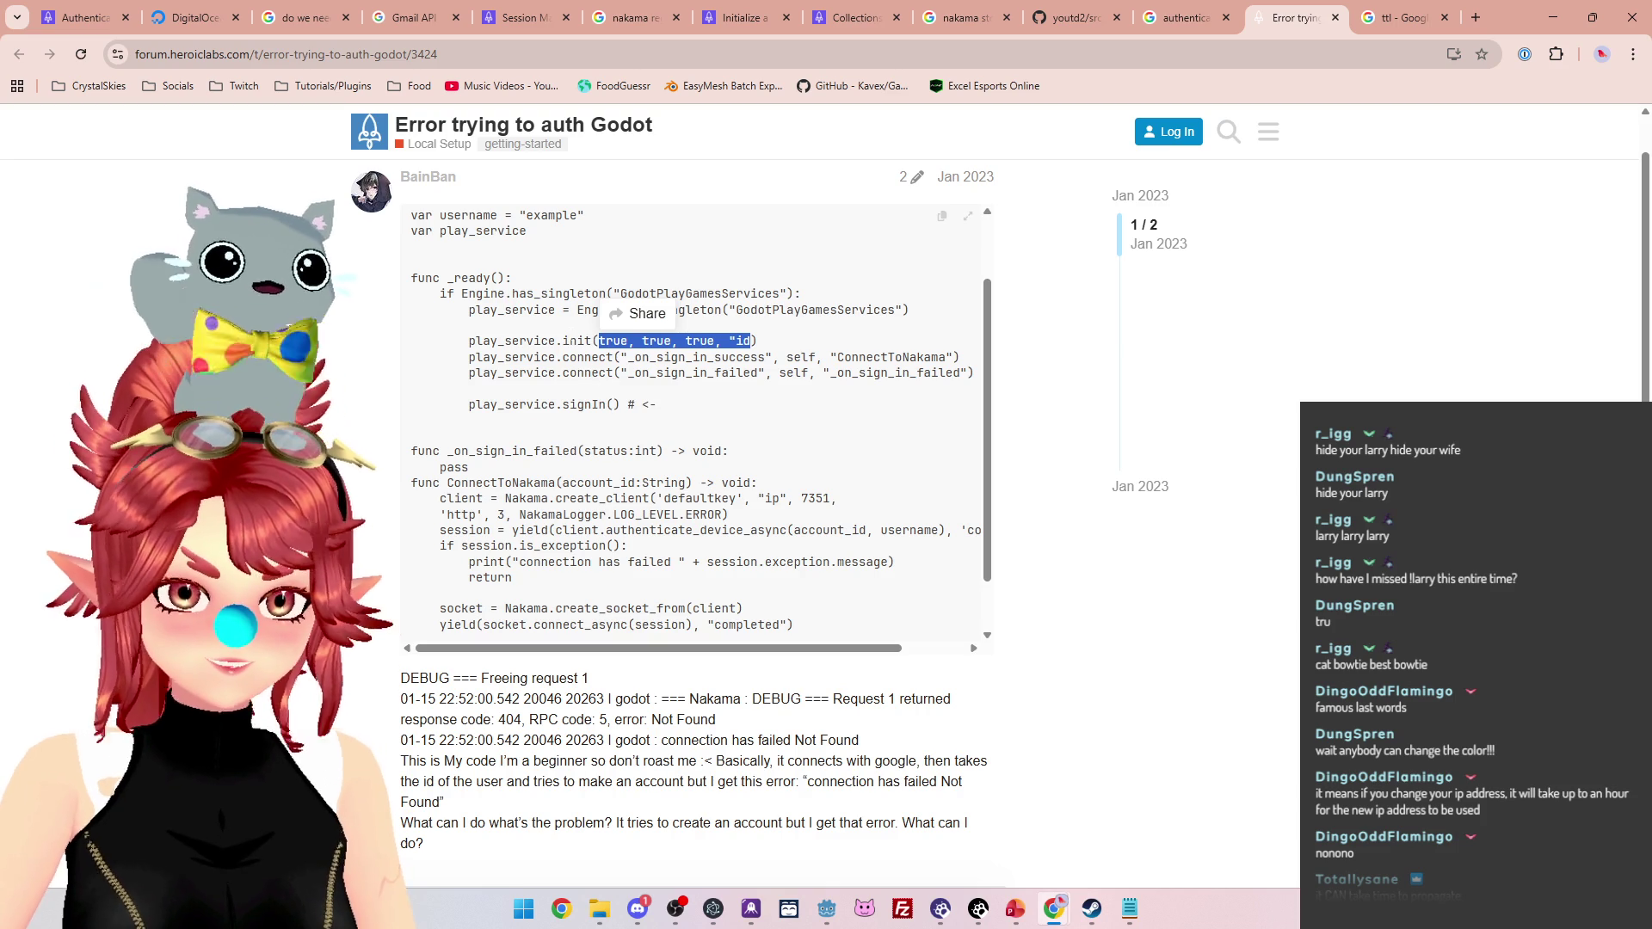
{"action": "scroll", "coordinate": [641, 430], "scroll_direction": "up", "scroll_amount": 1}
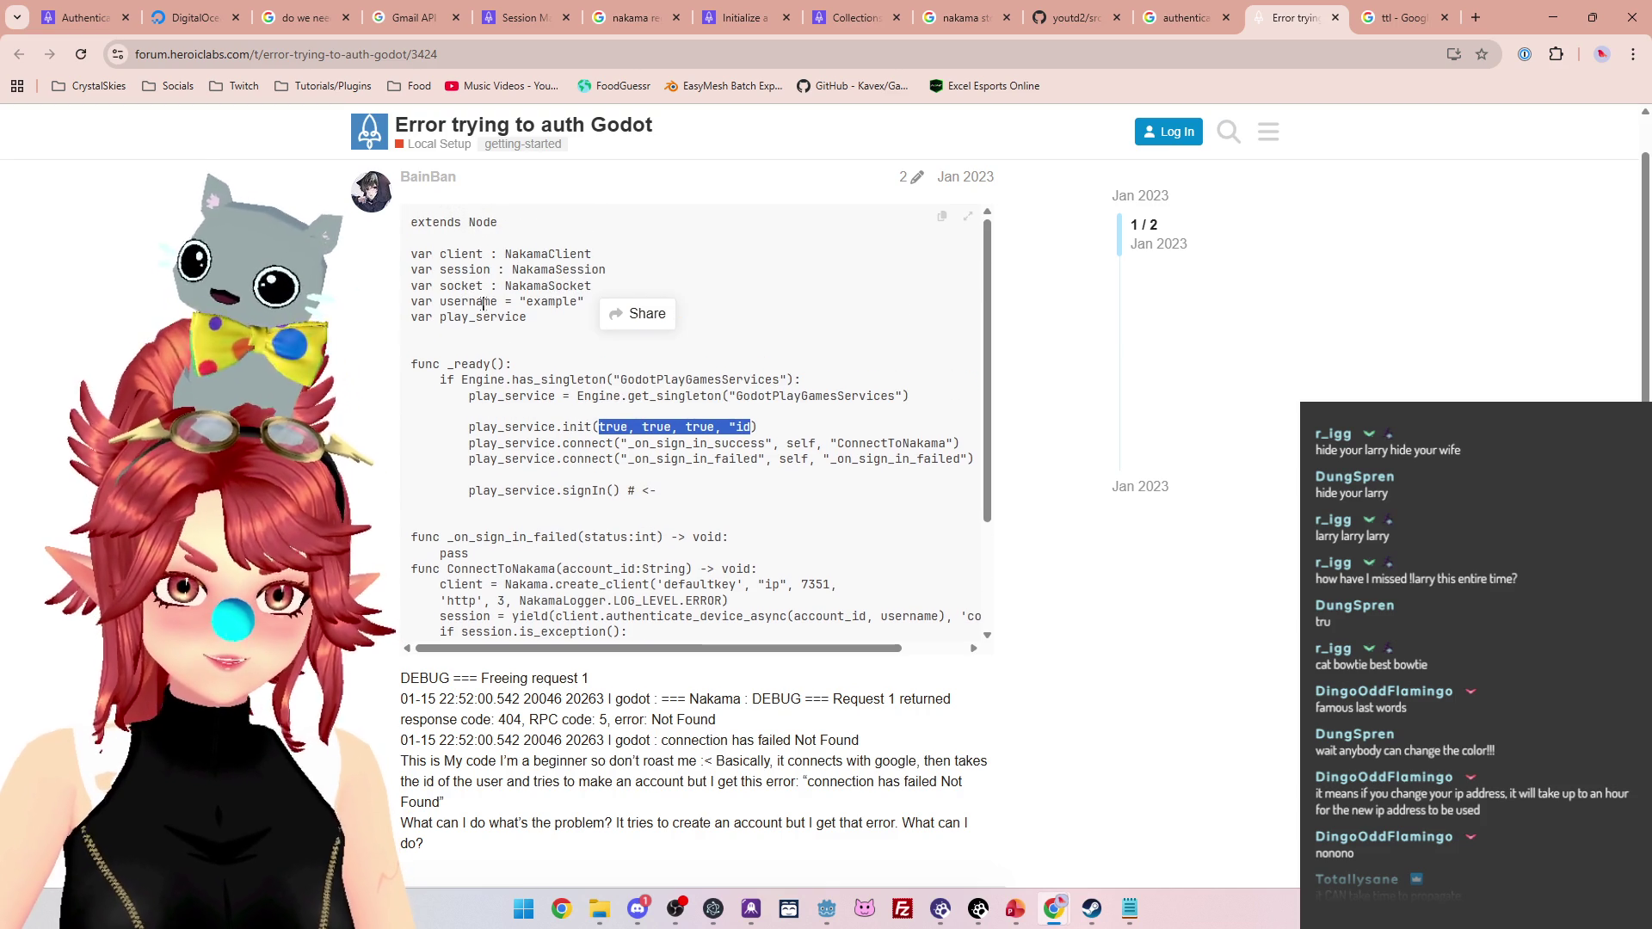
{"action": "scroll", "coordinate": [552, 363], "scroll_direction": "down", "scroll_amount": 1}
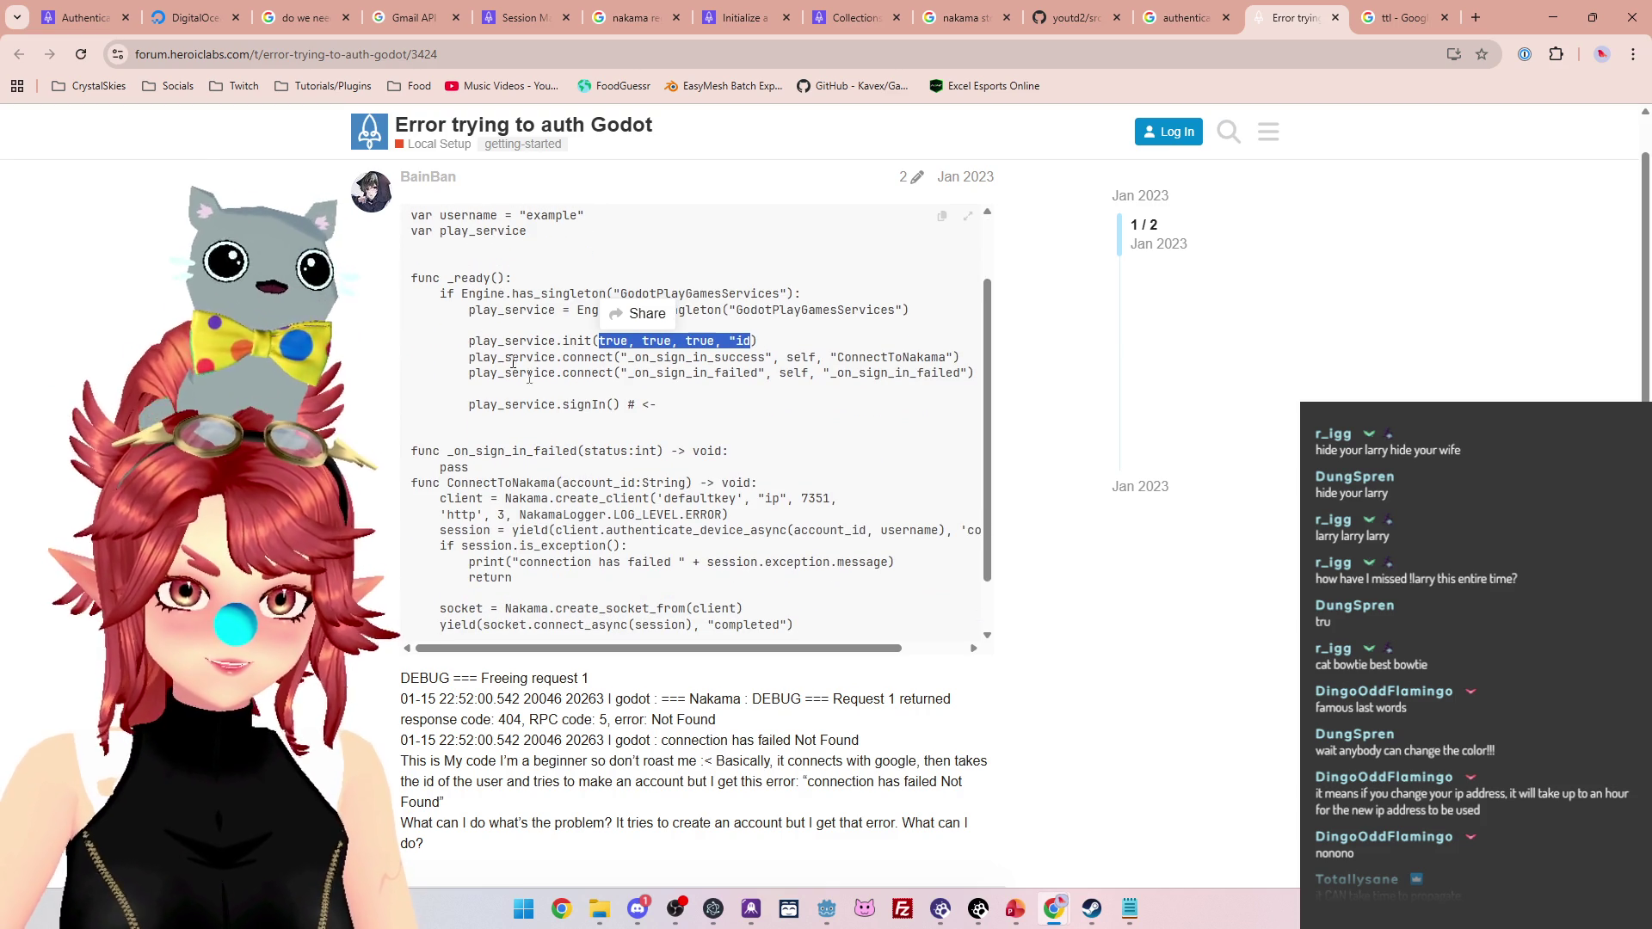
{"action": "scroll", "coordinate": [517, 434], "scroll_direction": "up", "scroll_amount": 1}
{"action": "scroll", "coordinate": [518, 433], "scroll_direction": "down", "scroll_amount": 2}
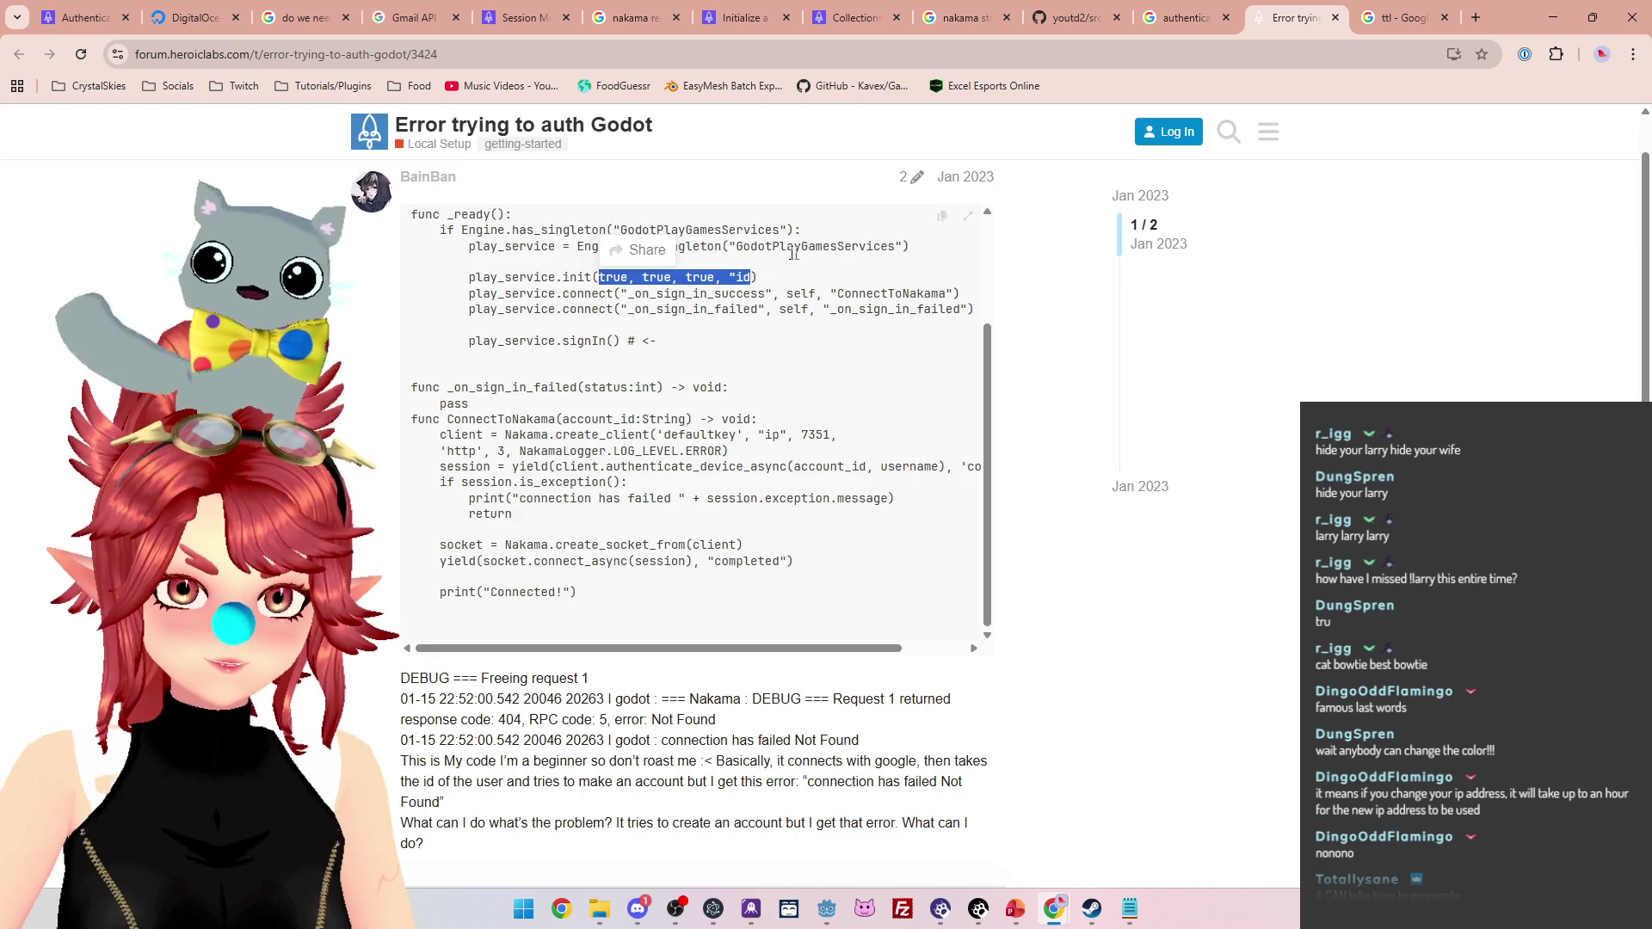
Close the auth-error forum thread, the ttl results and the authenticate_device_async 404 results
{"action": "left_click", "coordinate": [1333, 18]}
{"action": "left_click", "coordinate": [1322, 24]}
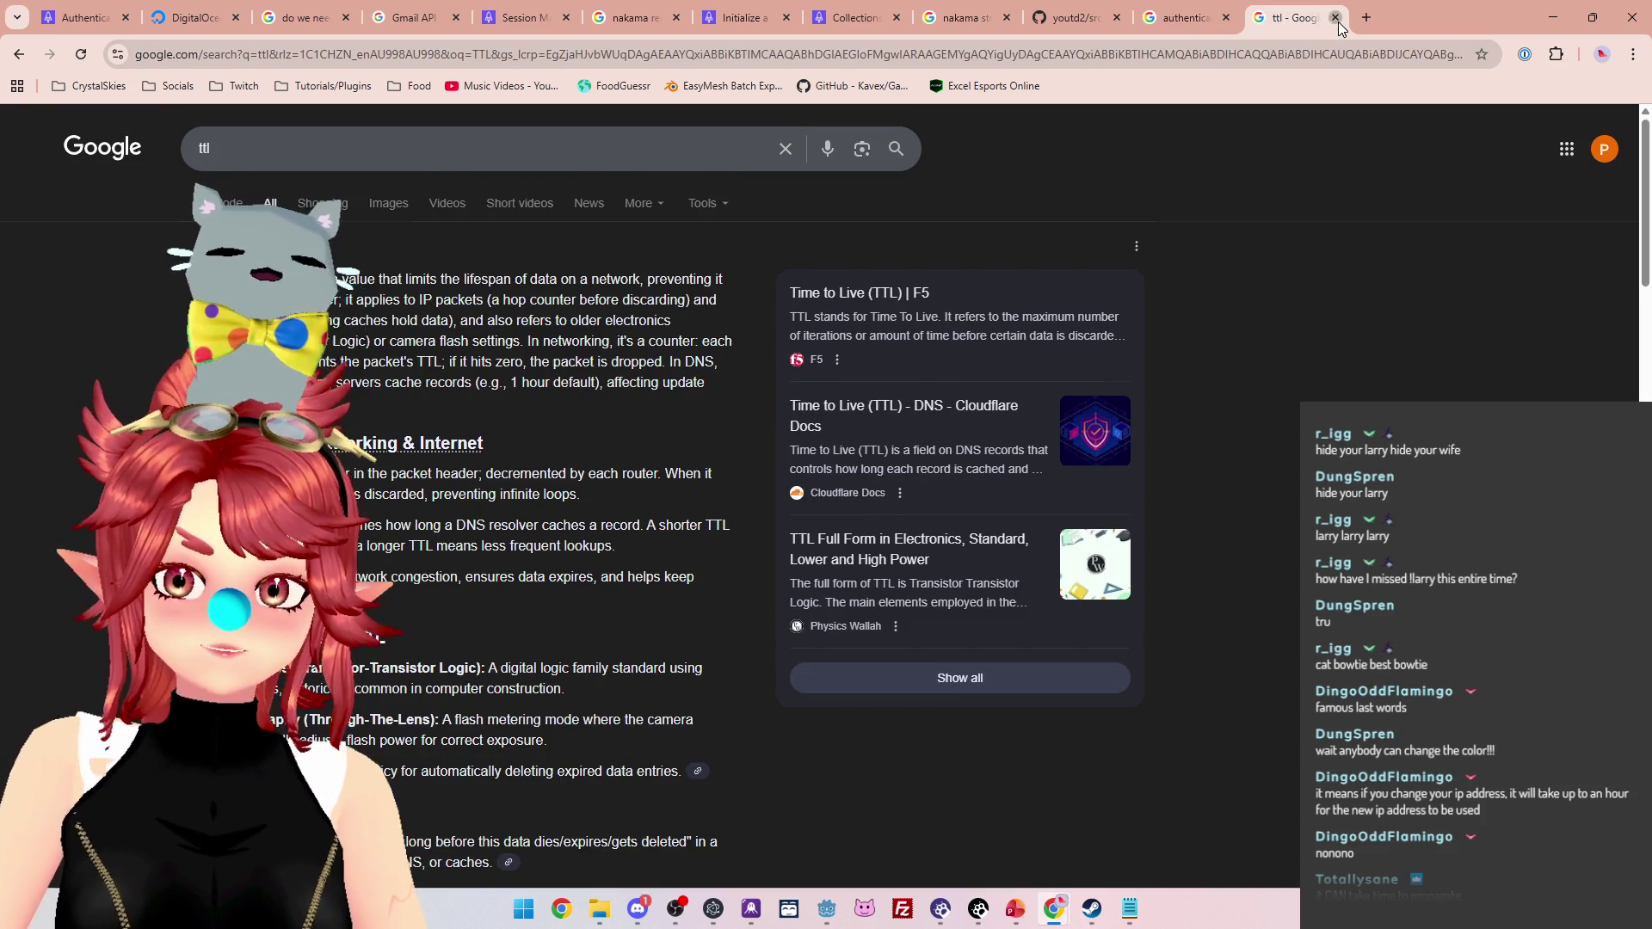
{"action": "left_click", "coordinate": [1336, 19]}
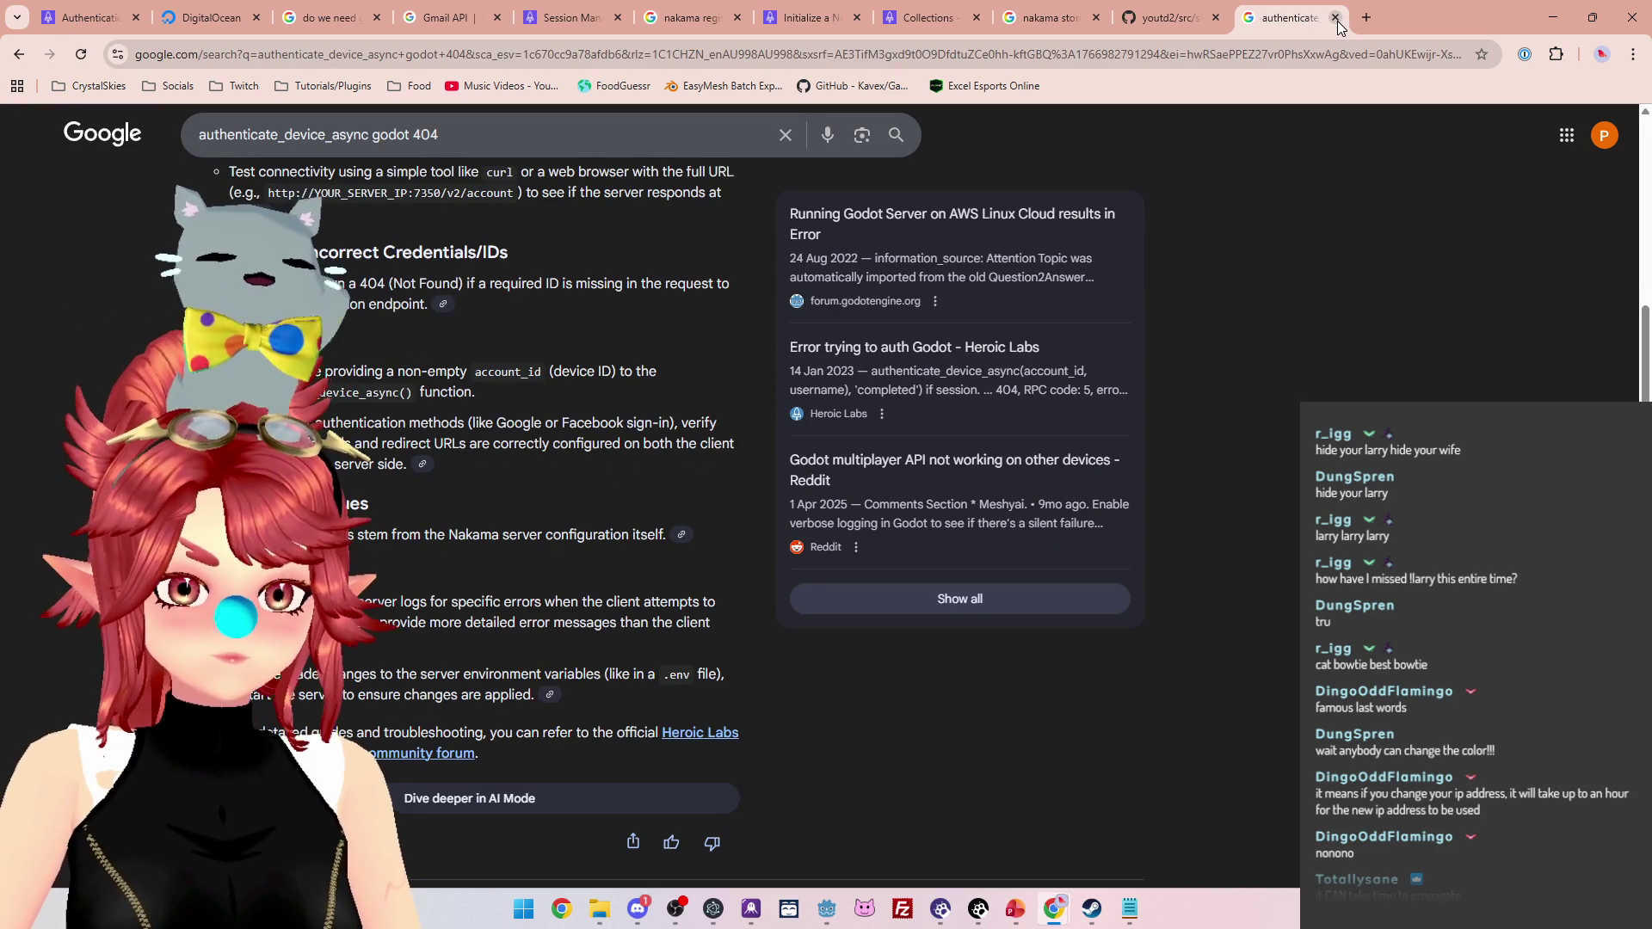
{"action": "scroll", "coordinate": [482, 517], "scroll_direction": "up", "scroll_amount": 4}
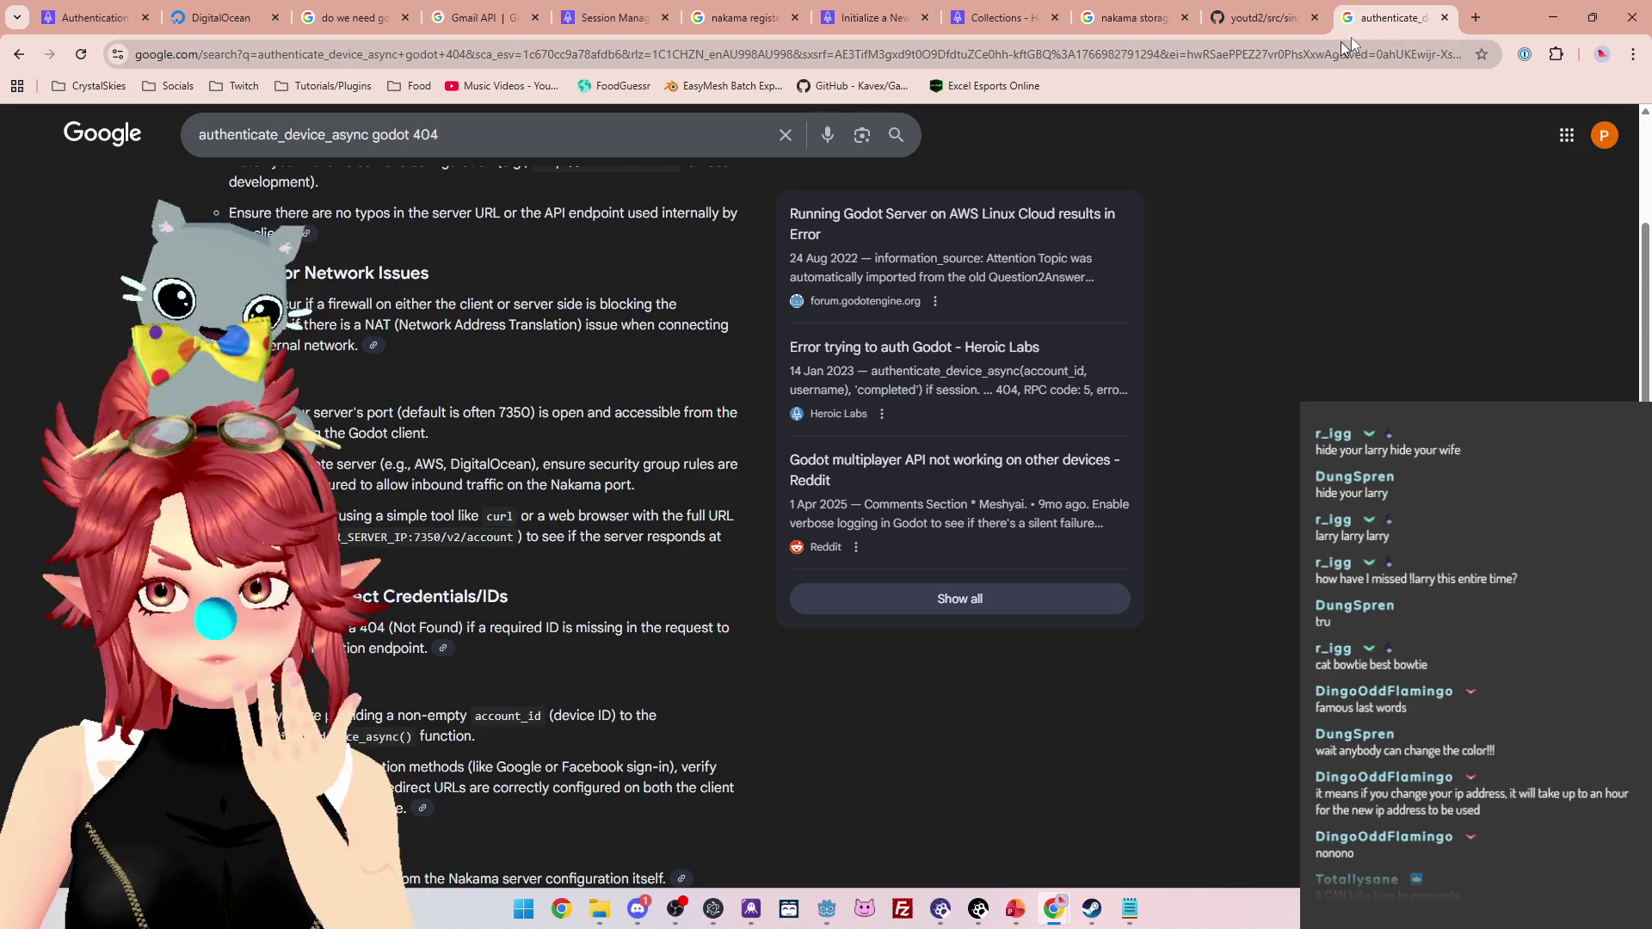
{"action": "left_click", "coordinate": [1446, 18]}
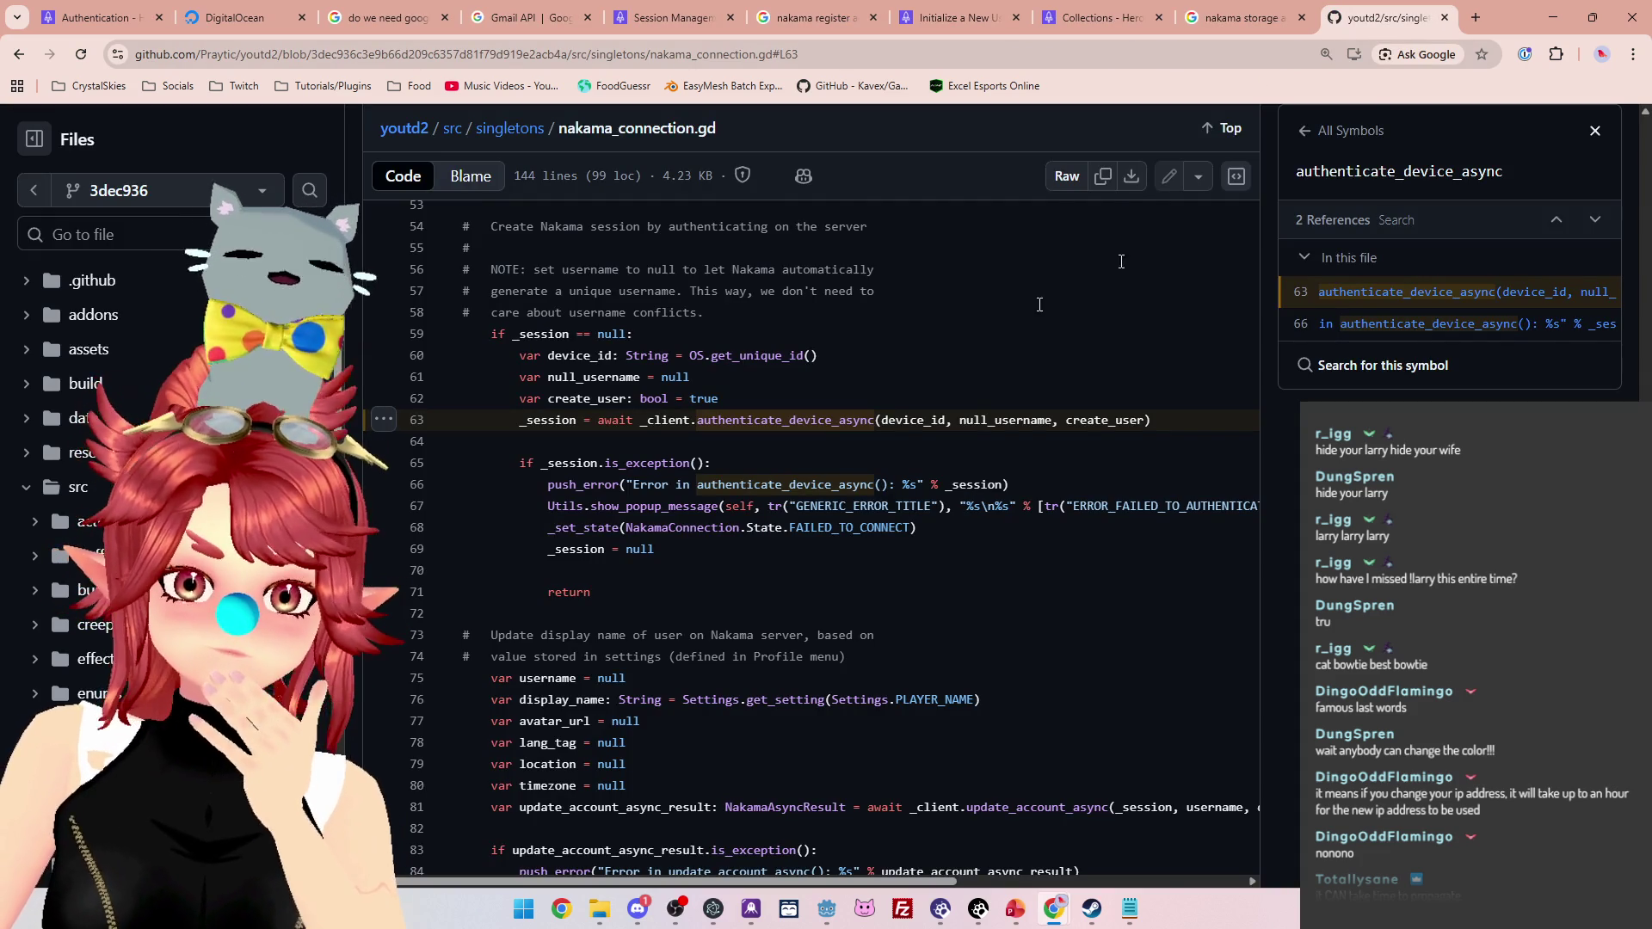
{"action": "scroll", "coordinate": [709, 377], "scroll_direction": "down", "scroll_amount": 1}
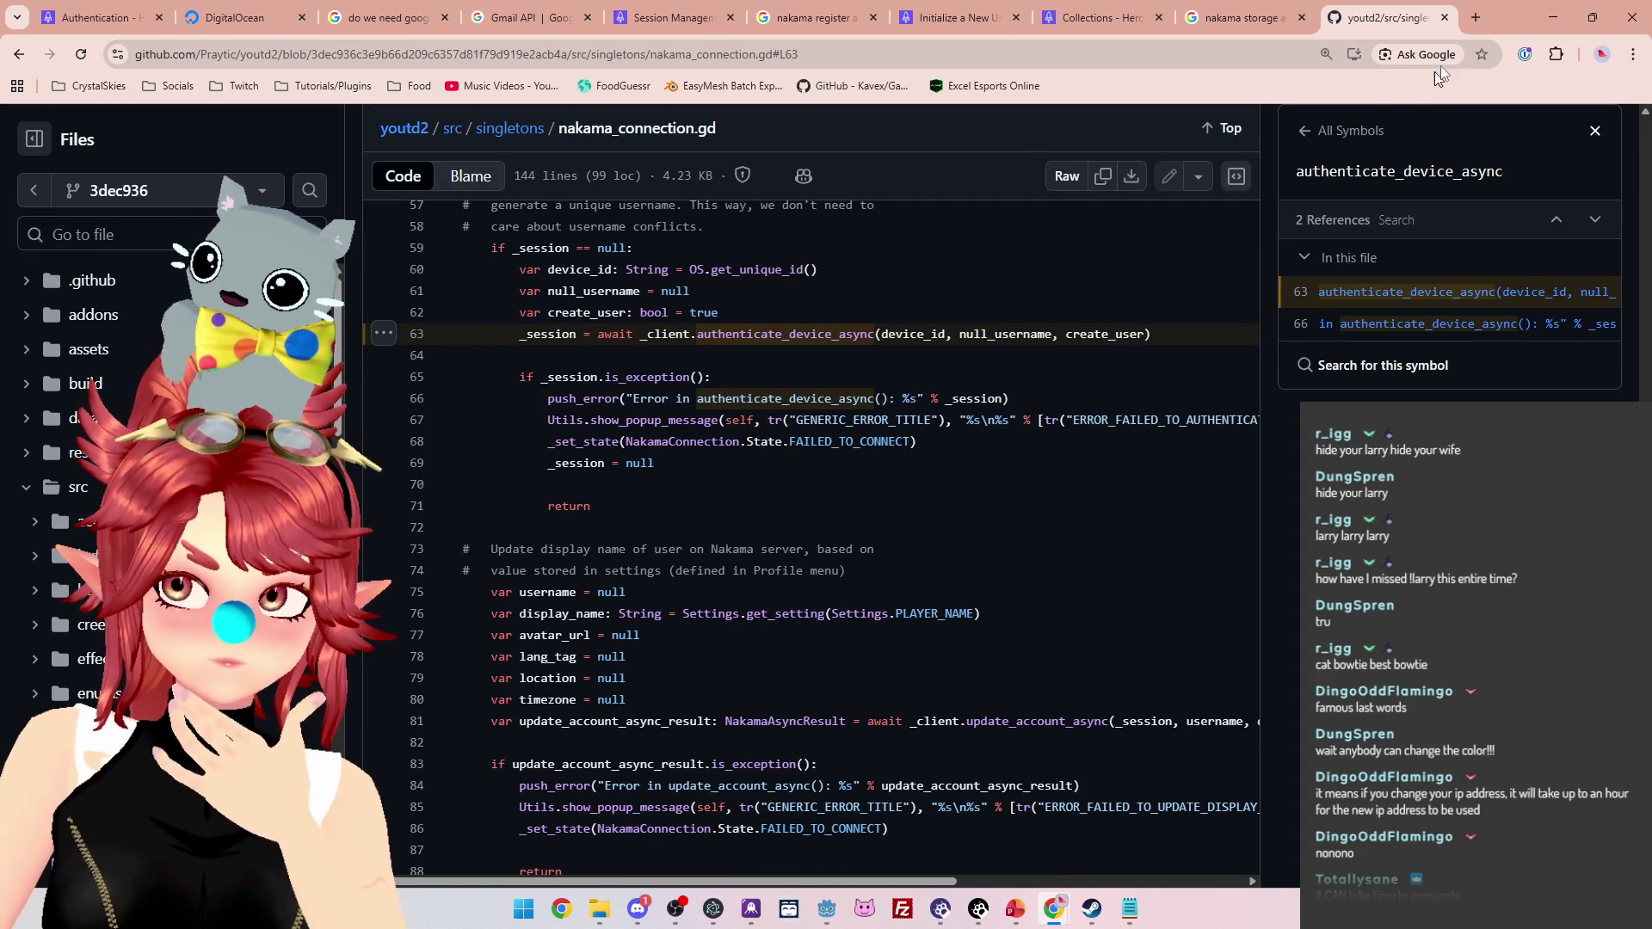
Close the youtd2 source, nakama storage results, Collections docs and Initialize a New User guide tabs
{"action": "left_click", "coordinate": [1446, 18]}
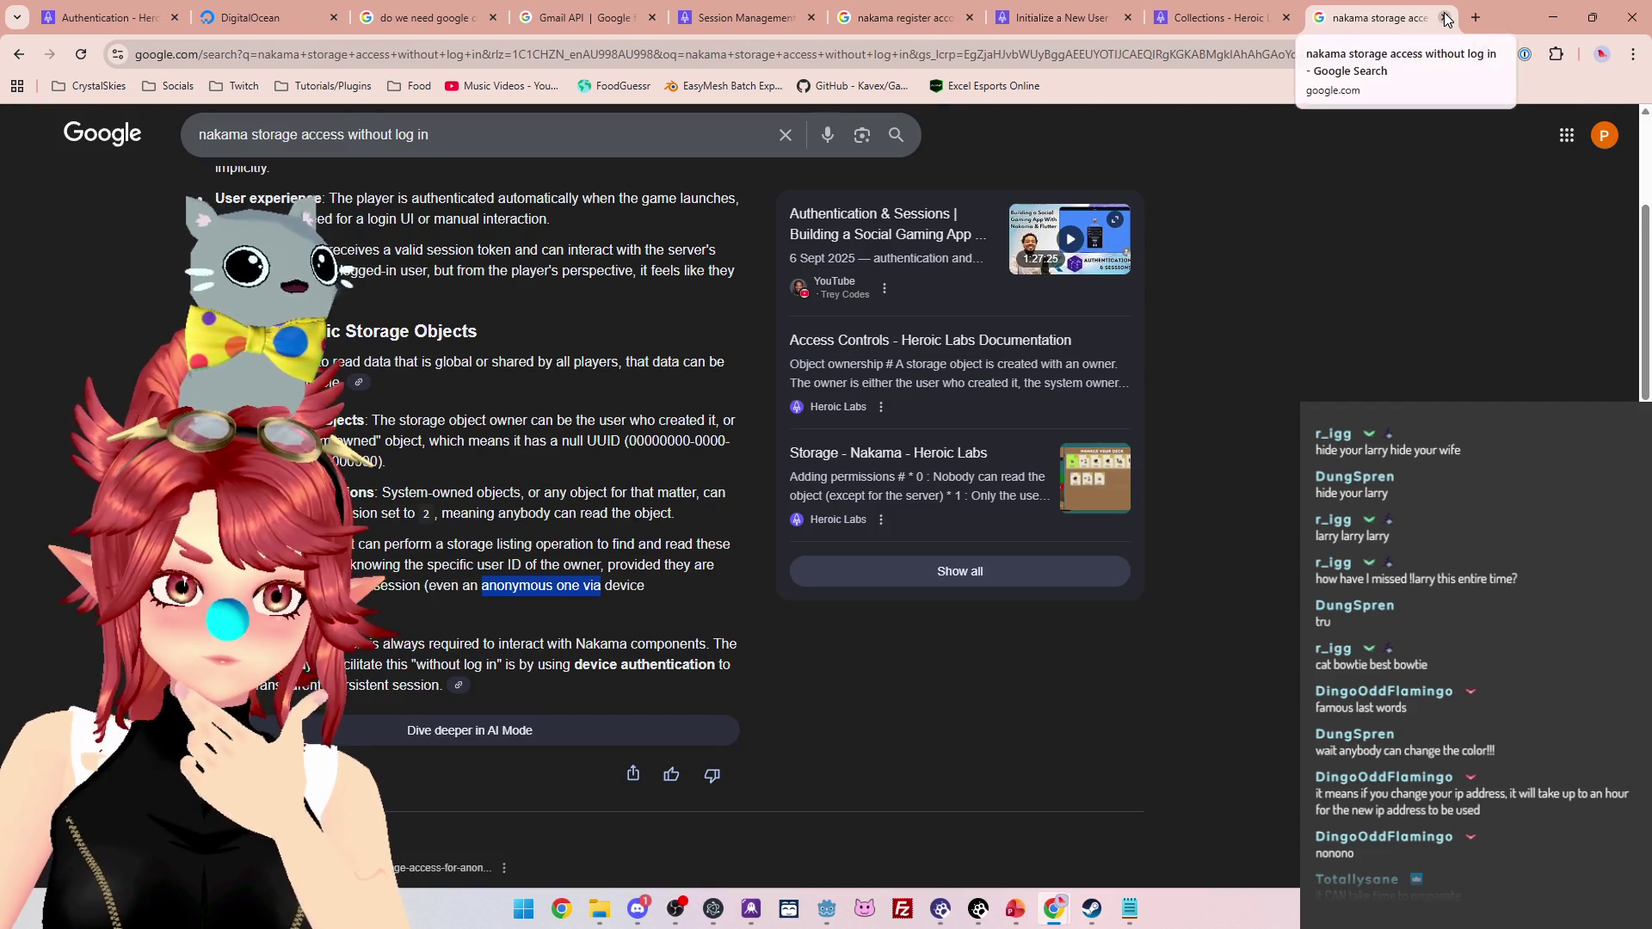
{"action": "left_click", "coordinate": [1446, 18]}
{"action": "left_click", "coordinate": [1446, 18]}
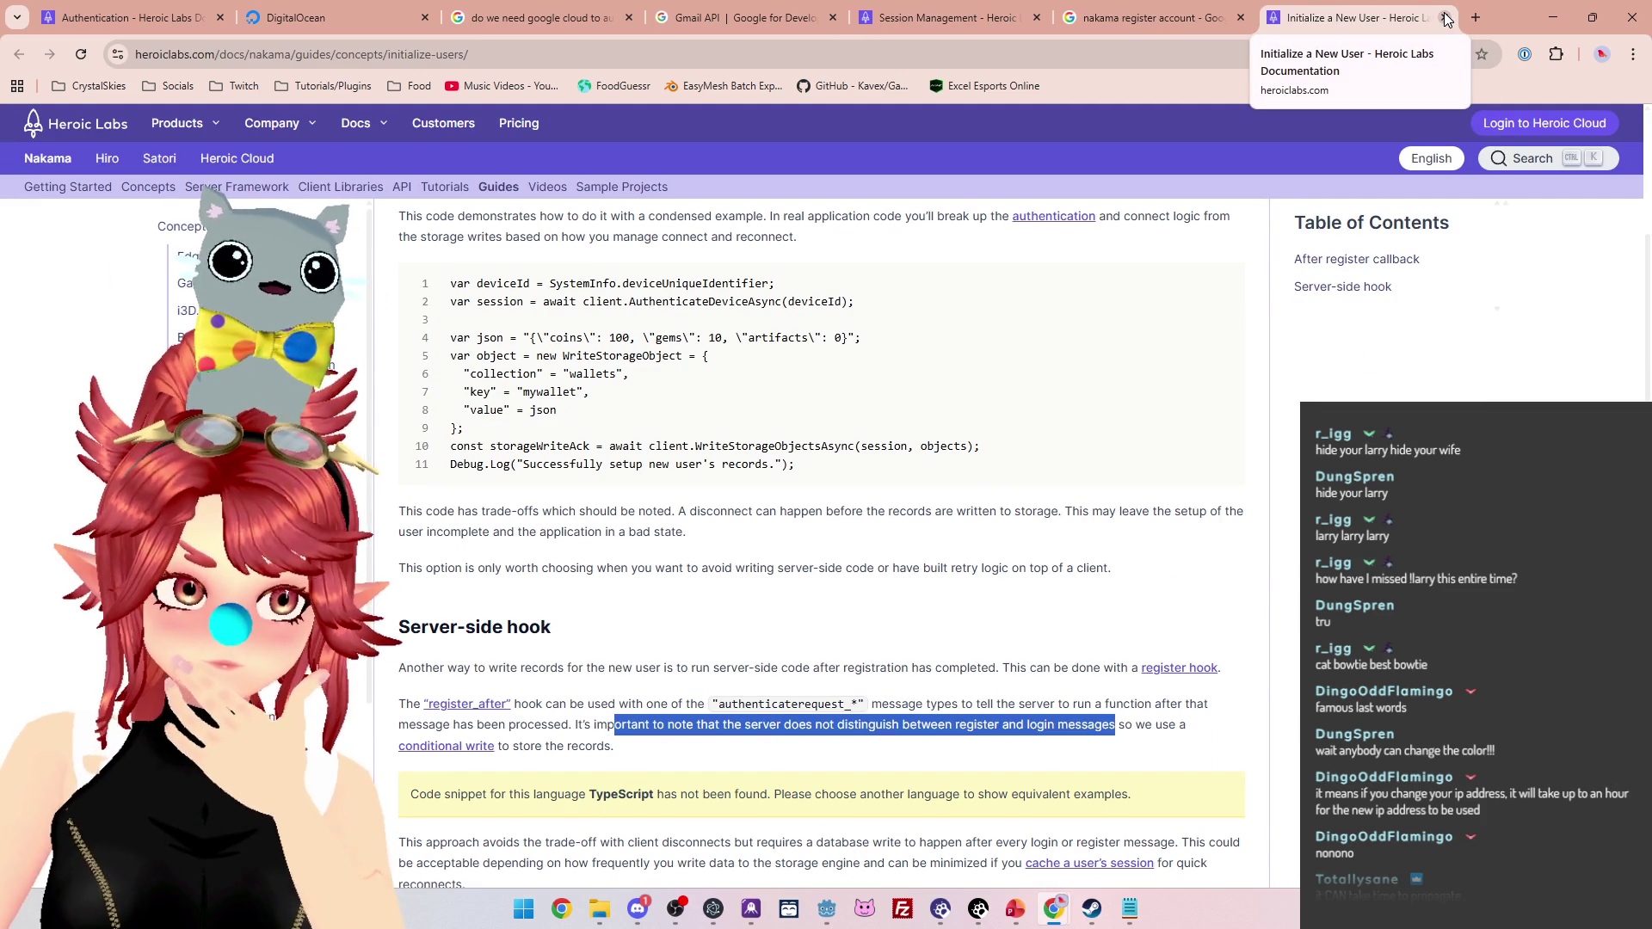
{"action": "scroll", "coordinate": [979, 393], "scroll_direction": "up", "scroll_amount": 2}
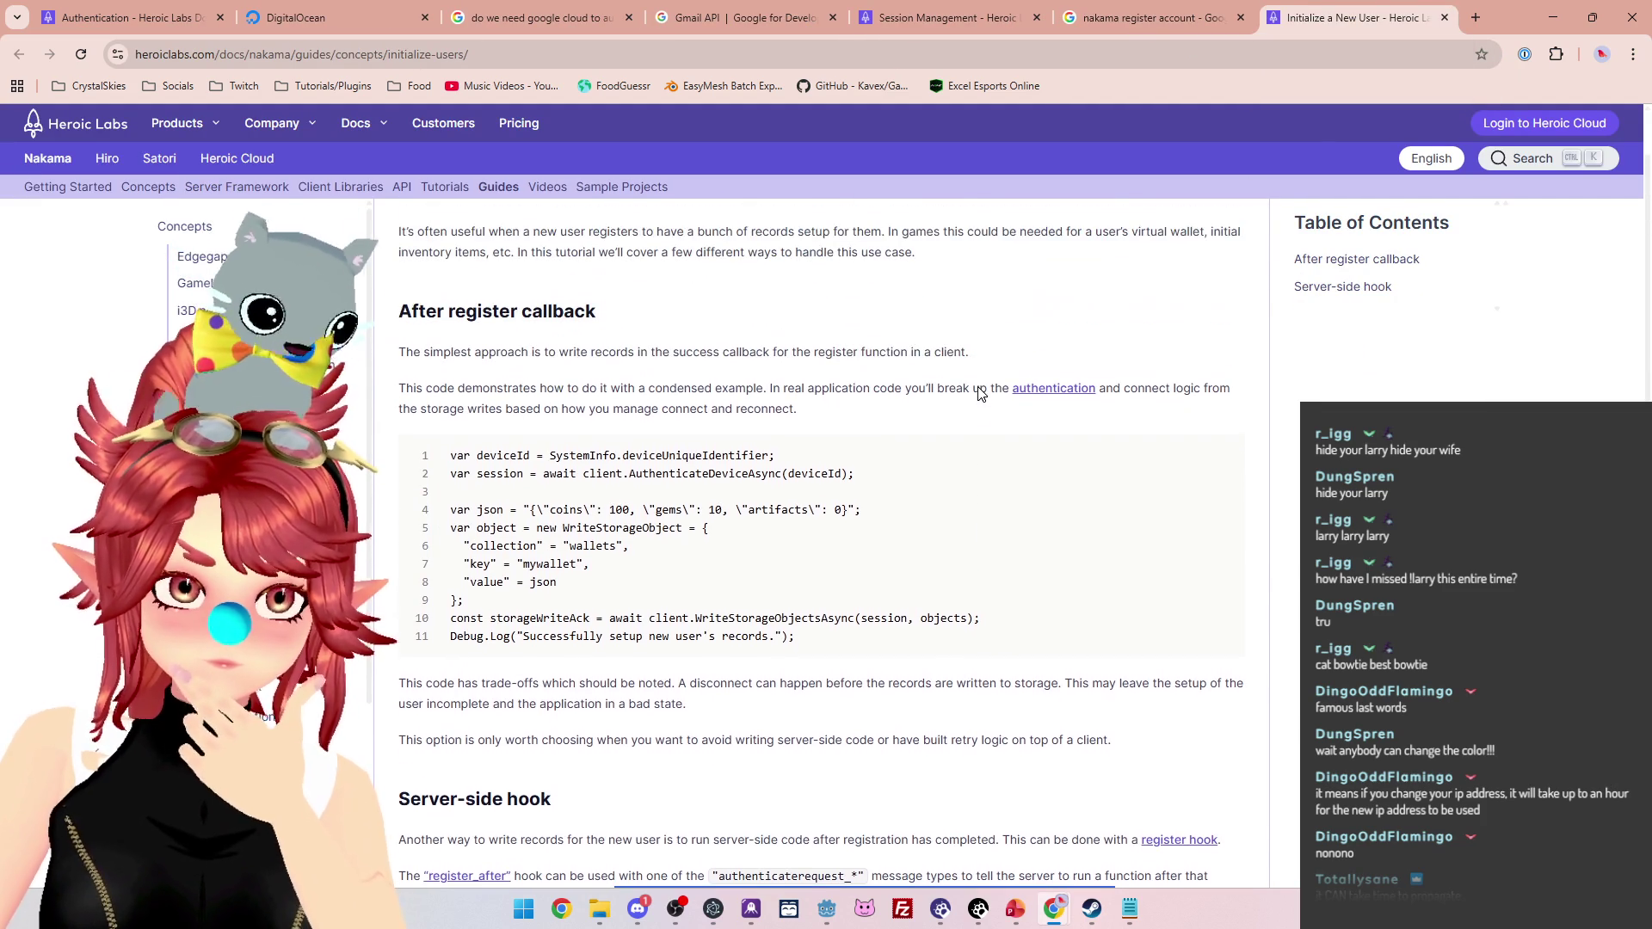
{"action": "scroll", "coordinate": [829, 542], "scroll_direction": "up", "scroll_amount": 1}
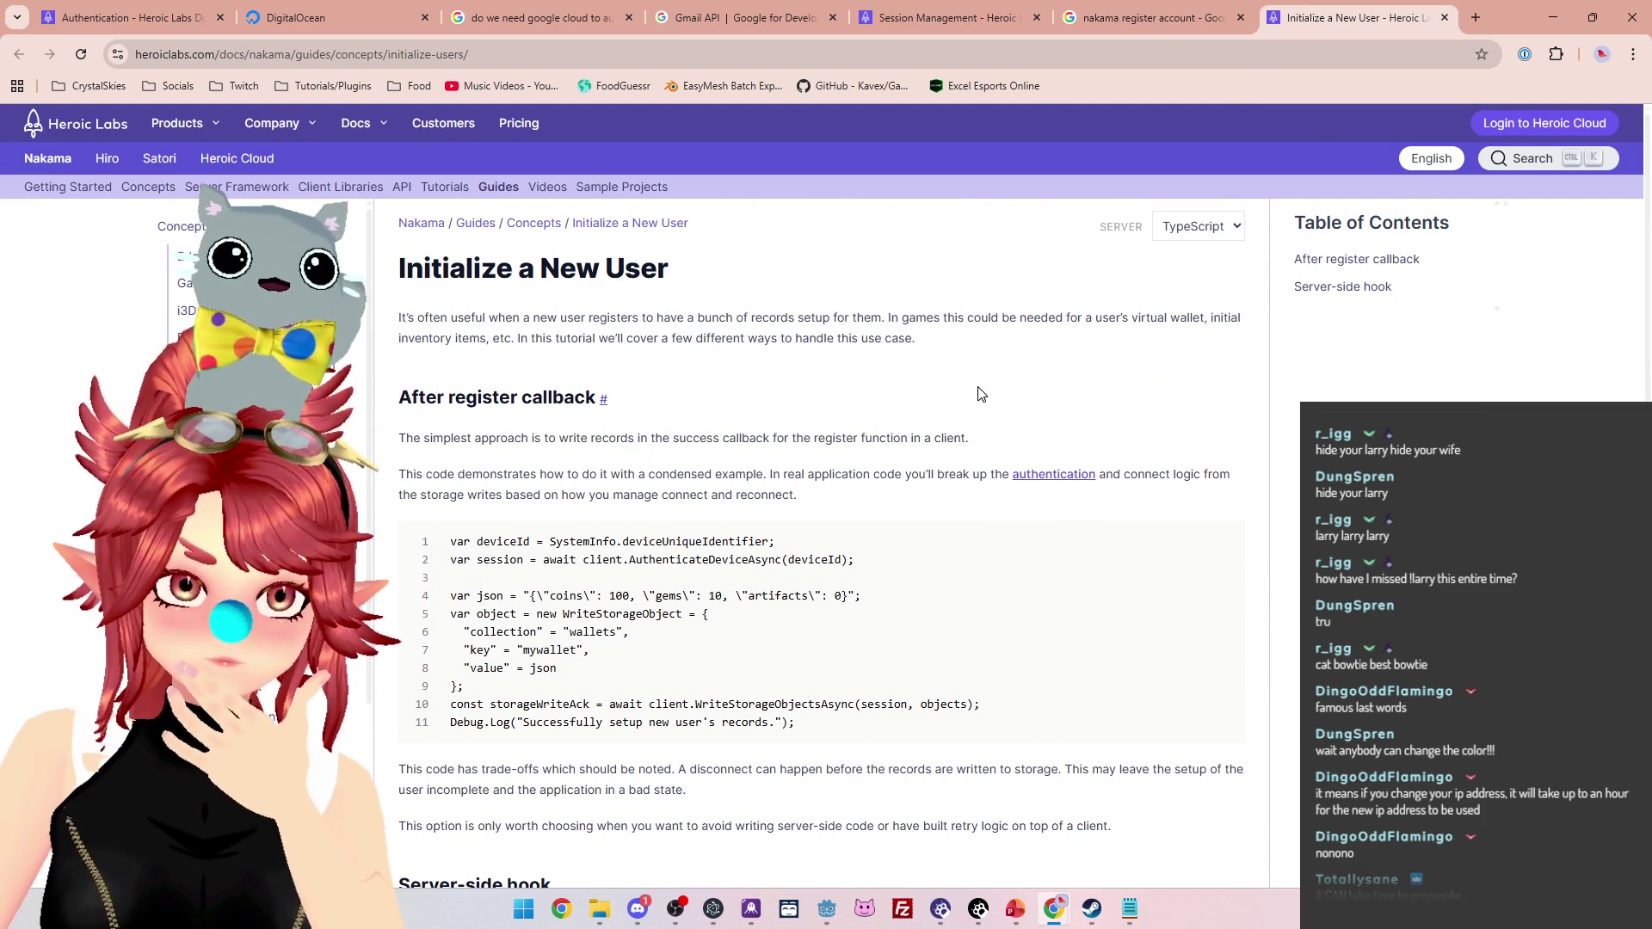
{"action": "scroll", "coordinate": [981, 393], "scroll_direction": "down", "scroll_amount": 4}
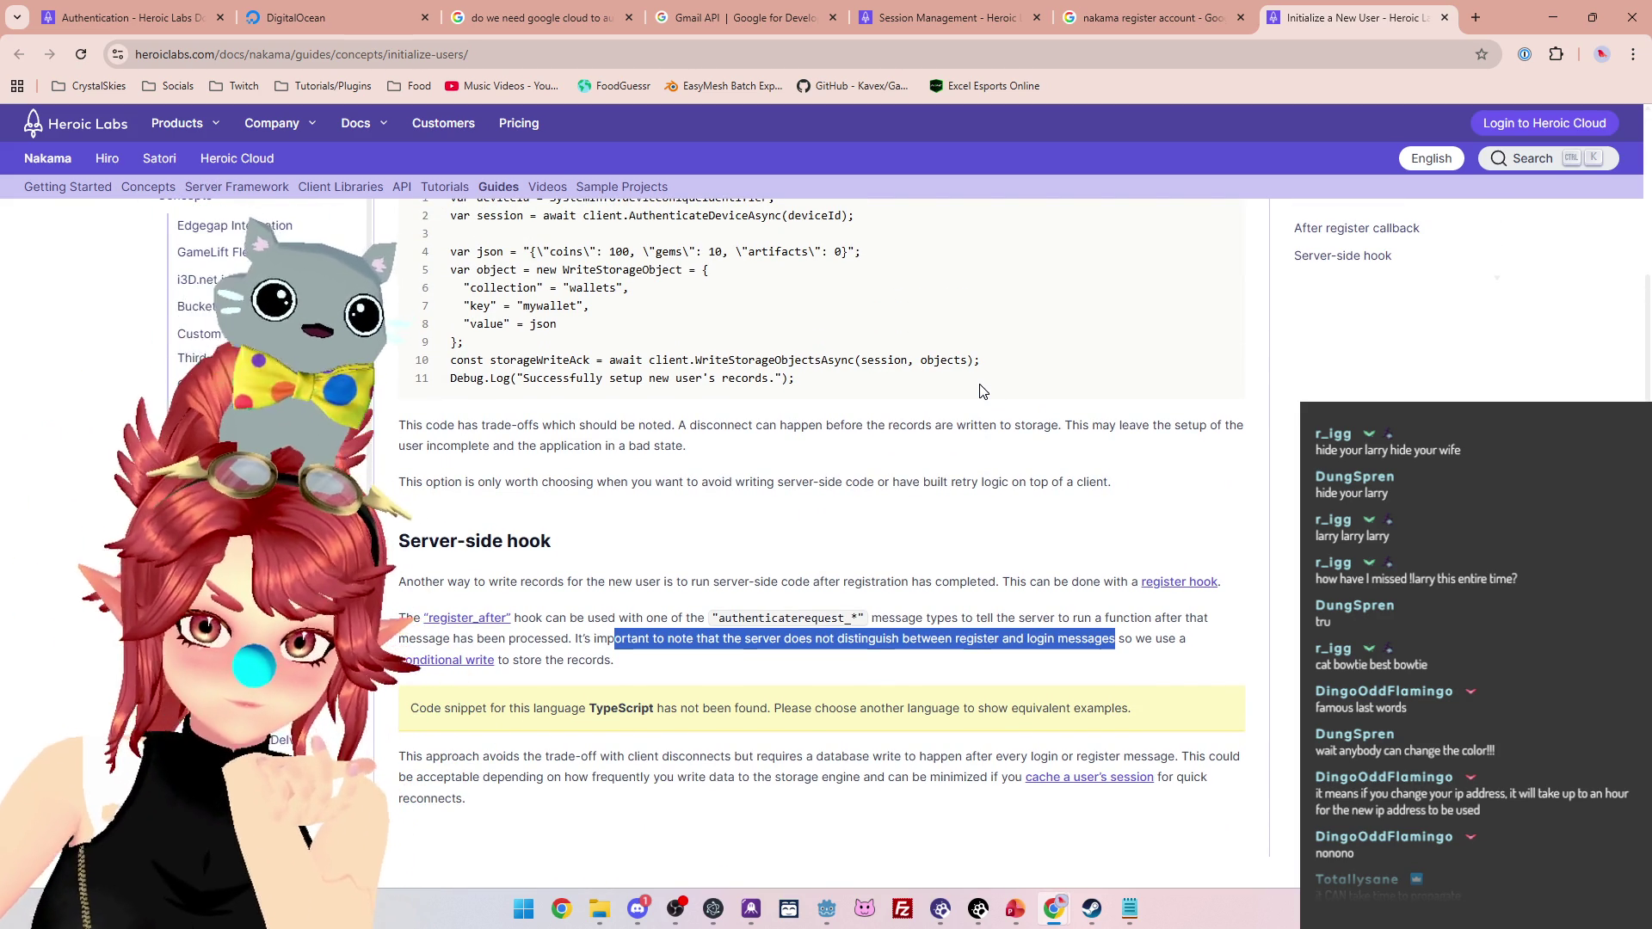
{"action": "scroll", "coordinate": [982, 391], "scroll_direction": "up", "scroll_amount": 3}
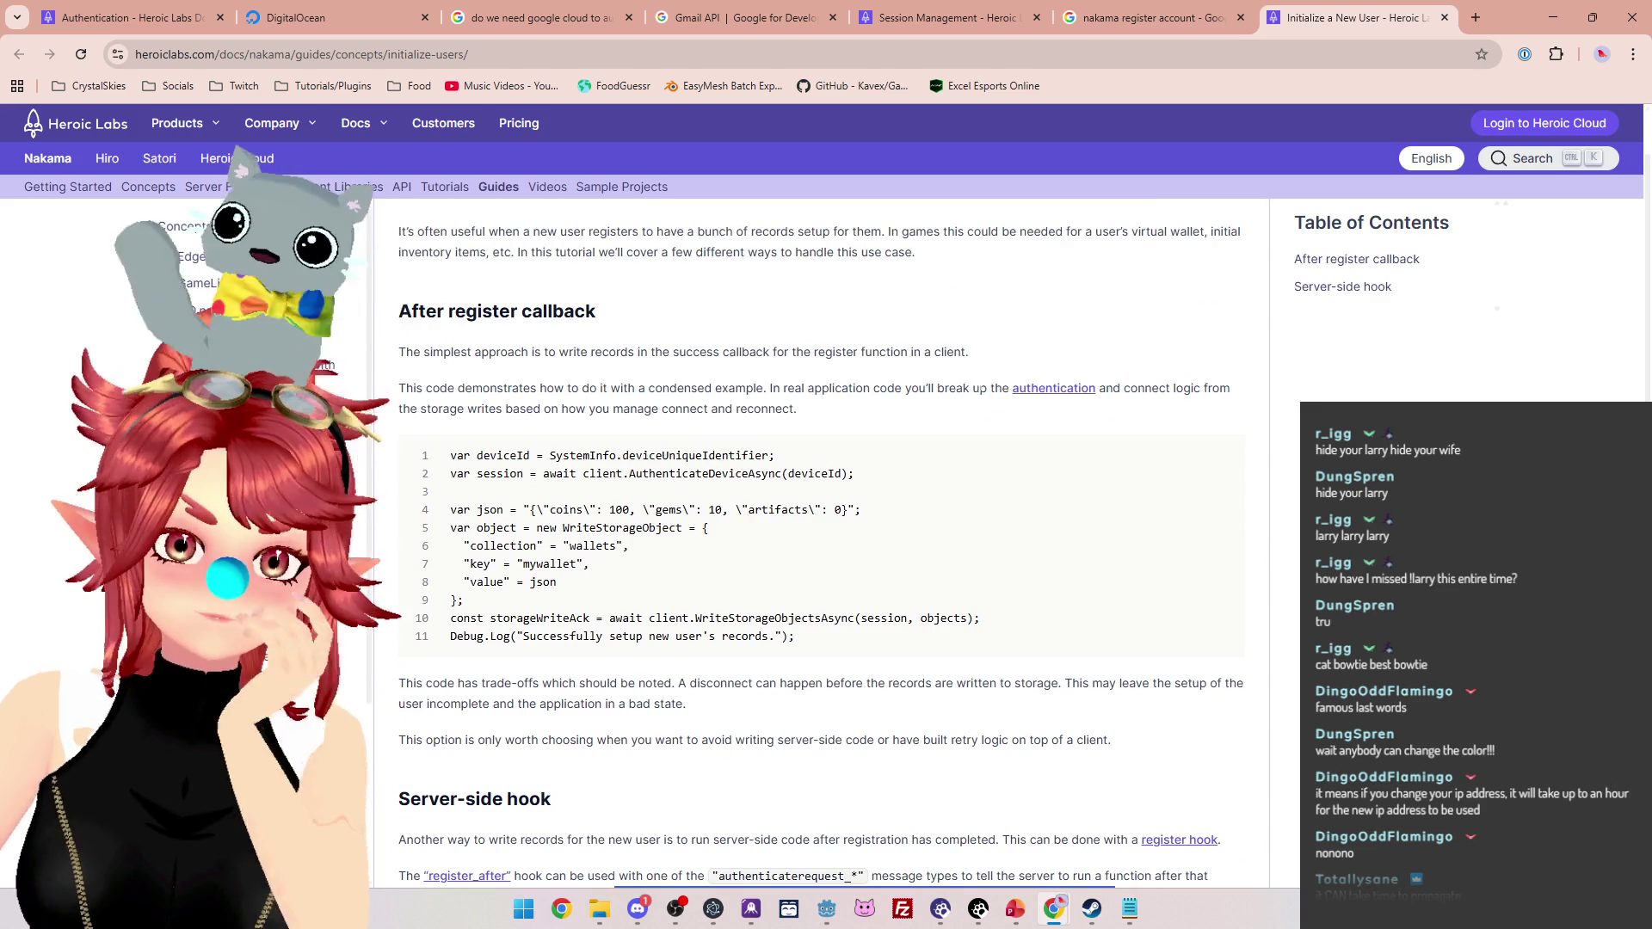
{"action": "scroll", "coordinate": [1407, 99], "scroll_direction": "up", "scroll_amount": 1}
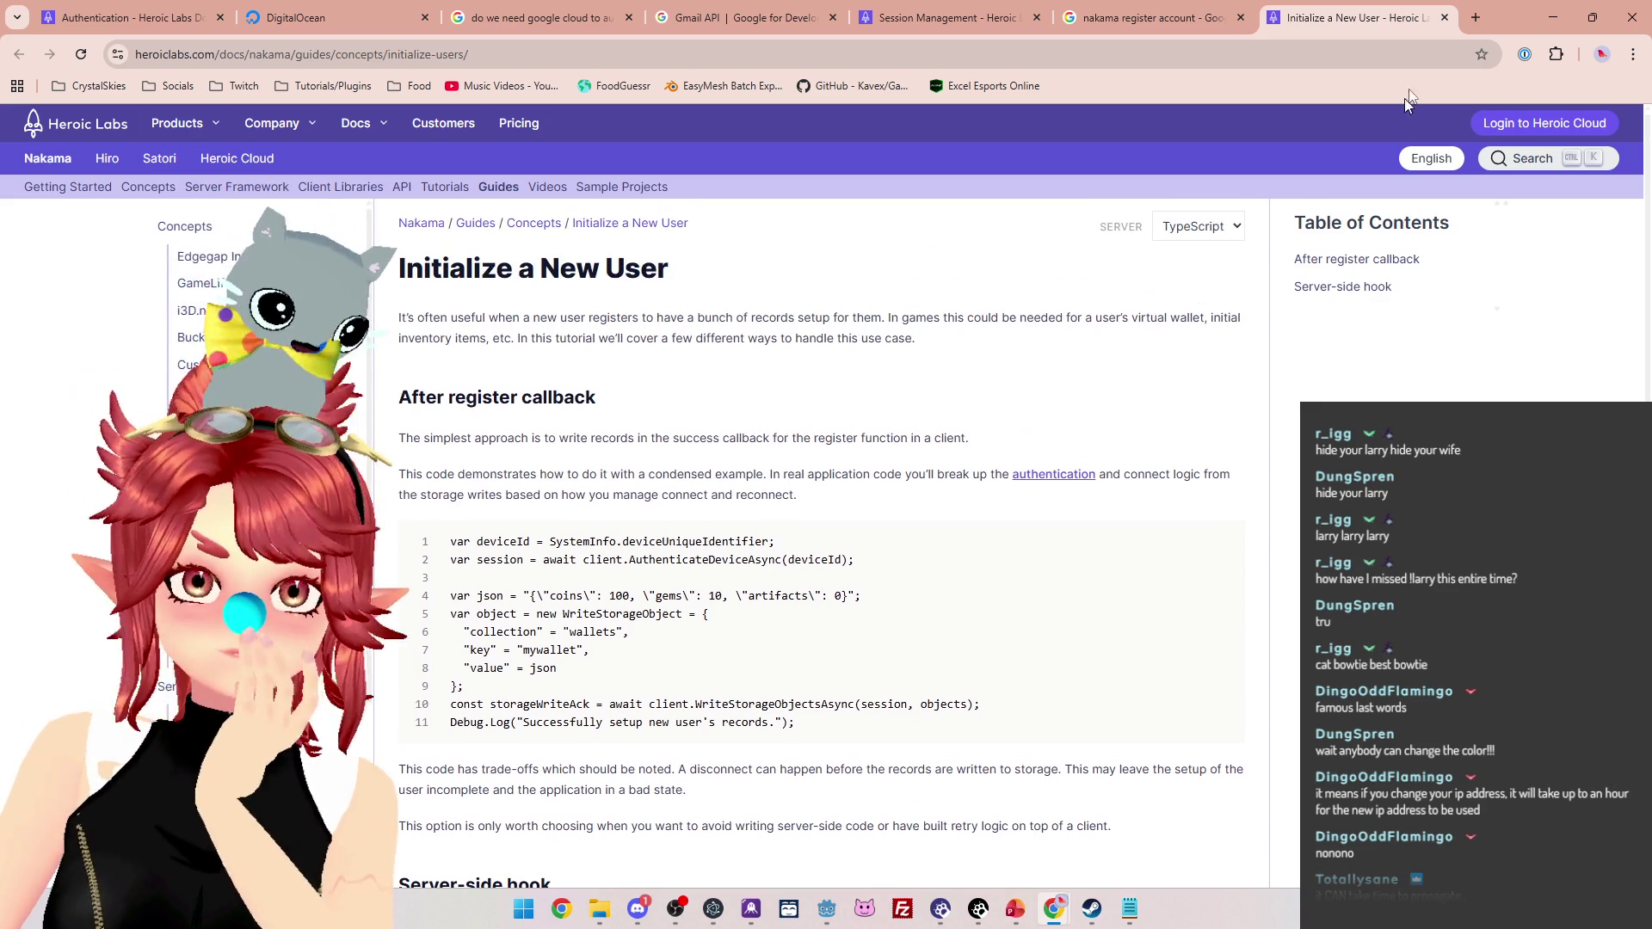
{"action": "left_click", "coordinate": [1445, 18]}
{"action": "scroll", "coordinate": [916, 453], "scroll_direction": "down", "scroll_amount": 2}
{"action": "scroll", "coordinate": [947, 417], "scroll_direction": "up", "scroll_amount": 4}
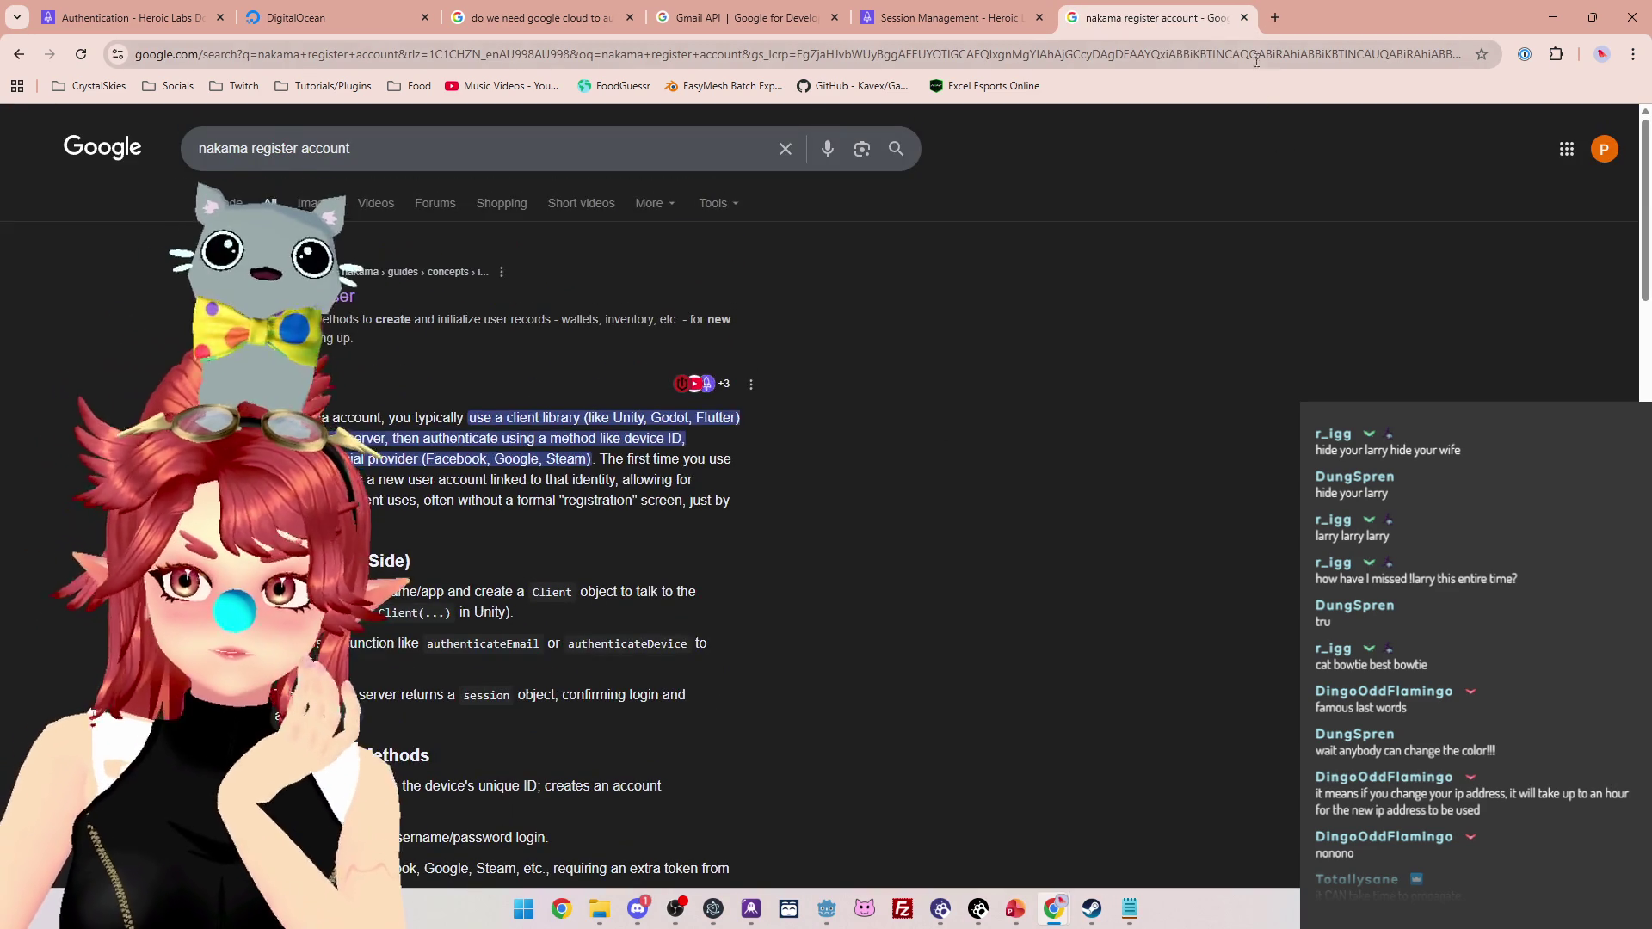
Close the register-account search and highlight the 'How a session ends' passages on expiry and 401 Unauthorized denials
{"action": "left_click", "coordinate": [1244, 18]}
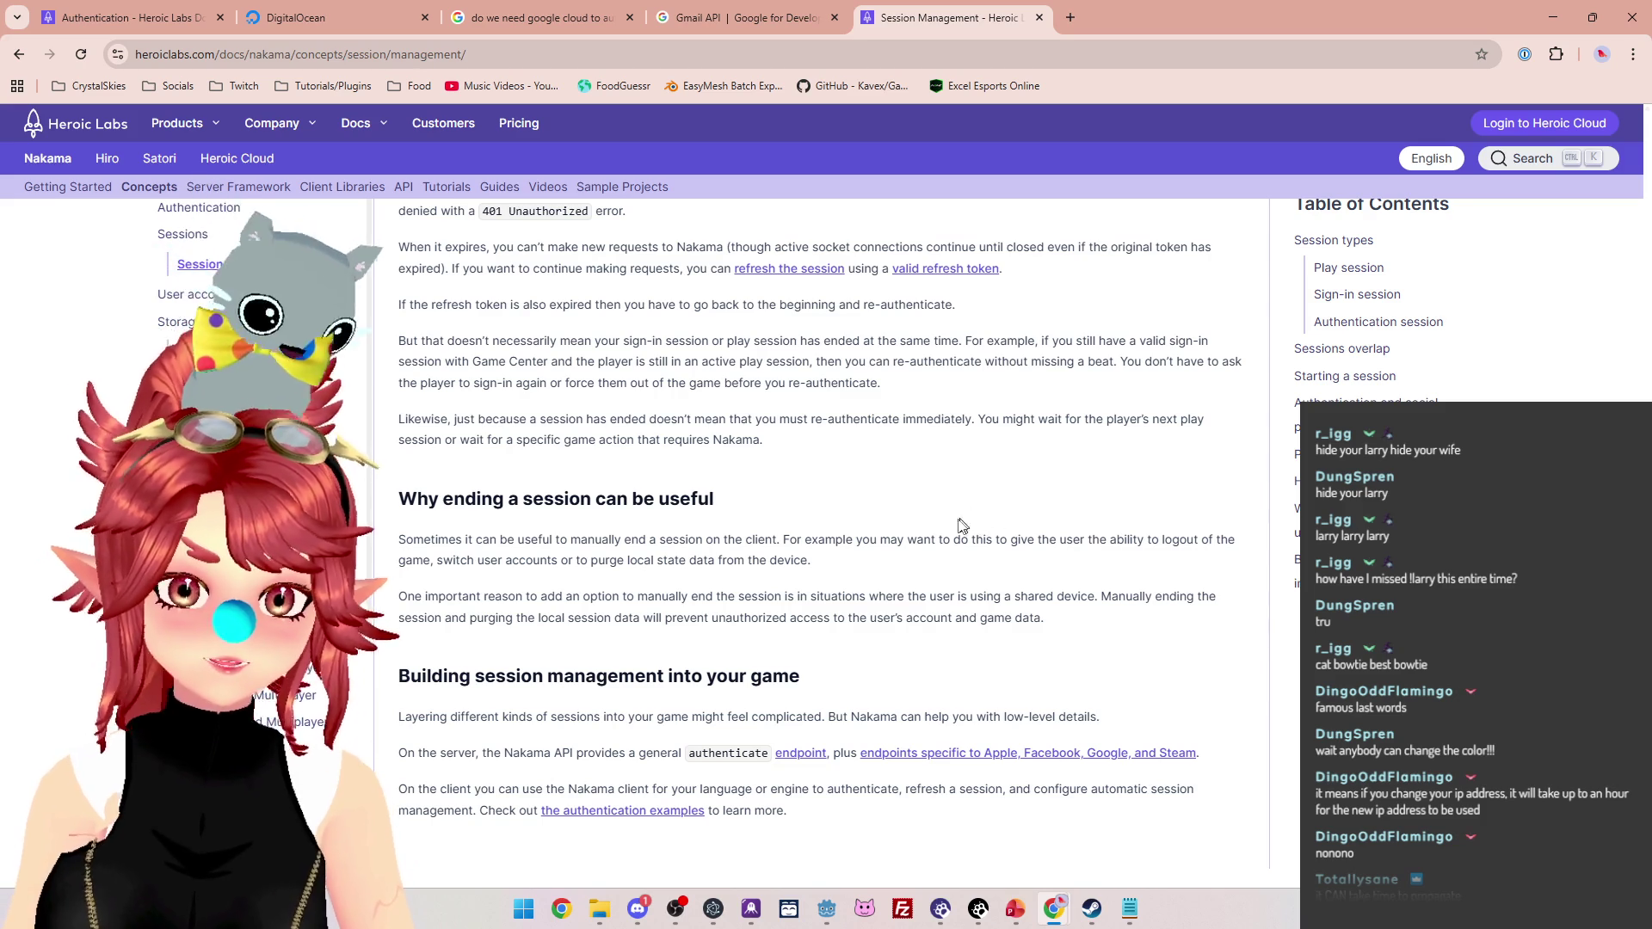
{"action": "scroll", "coordinate": [961, 524], "scroll_direction": "up", "scroll_amount": 2}
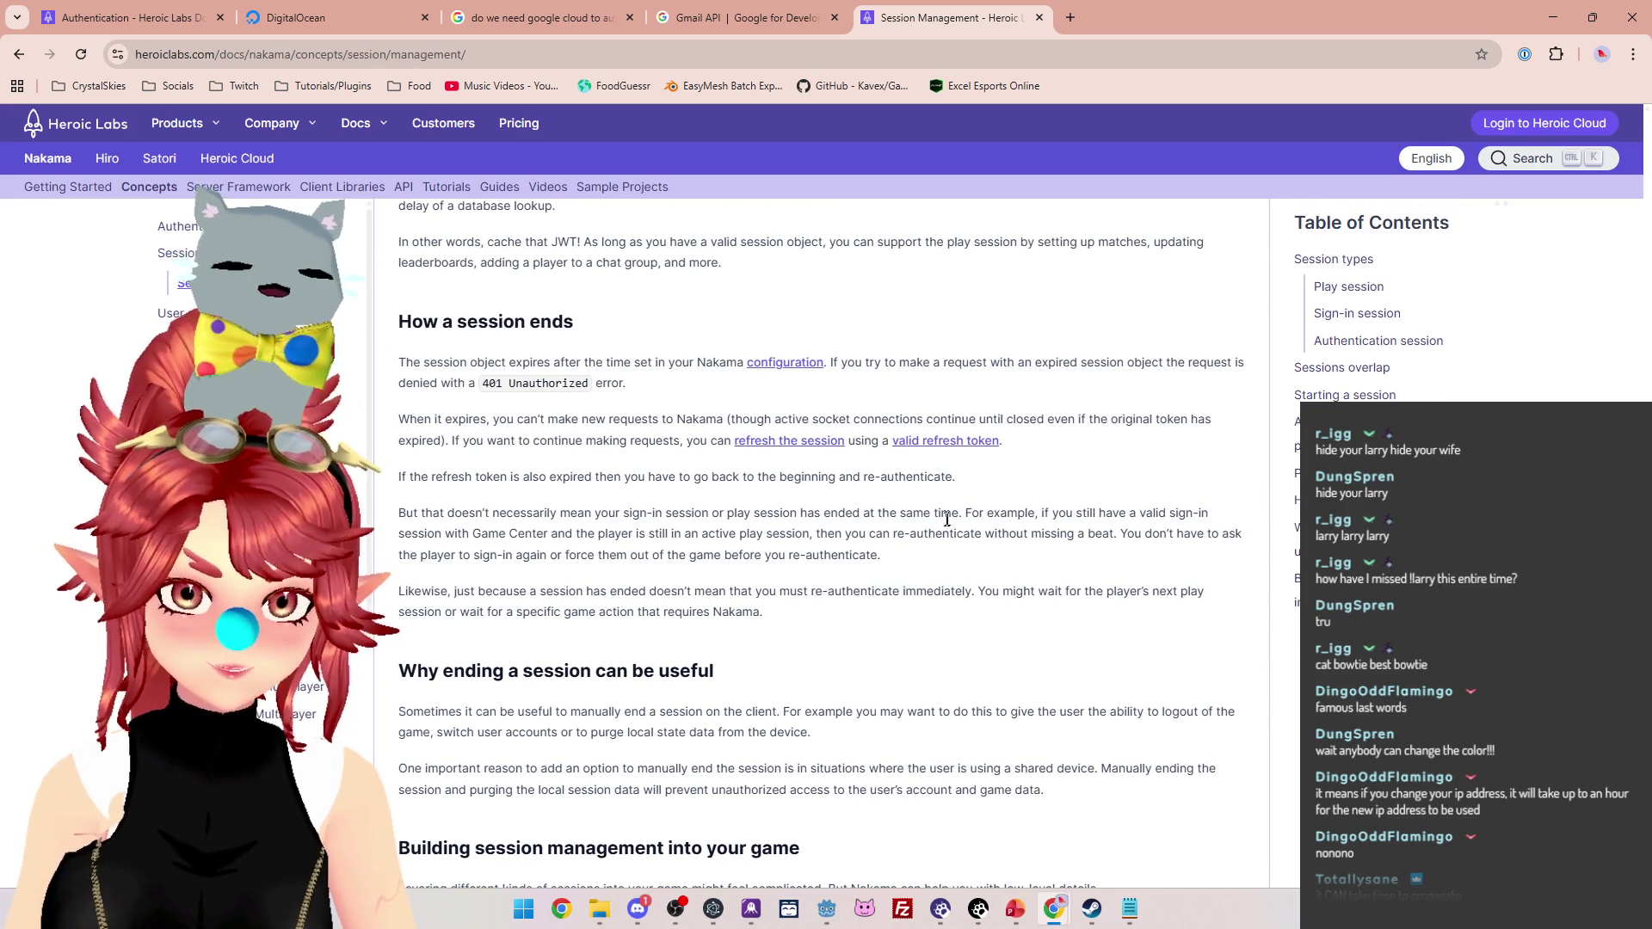
{"action": "left_click_drag", "start_coordinate": [478, 362], "coordinate": [647, 361]}
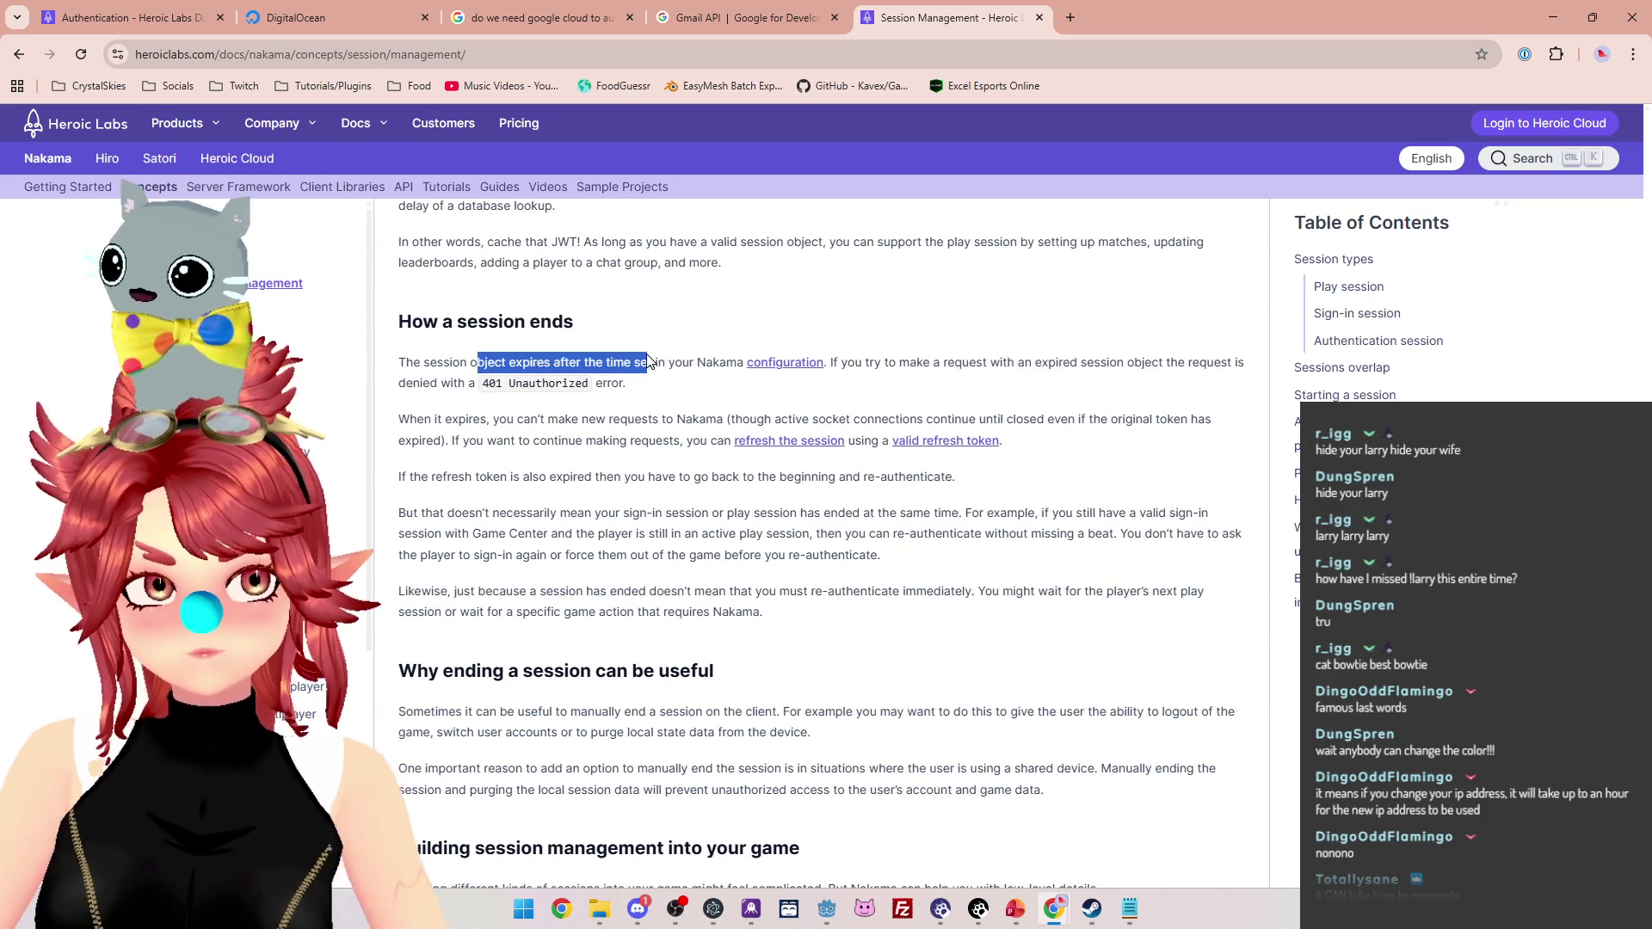
{"action": "left_click", "coordinate": [842, 377]}
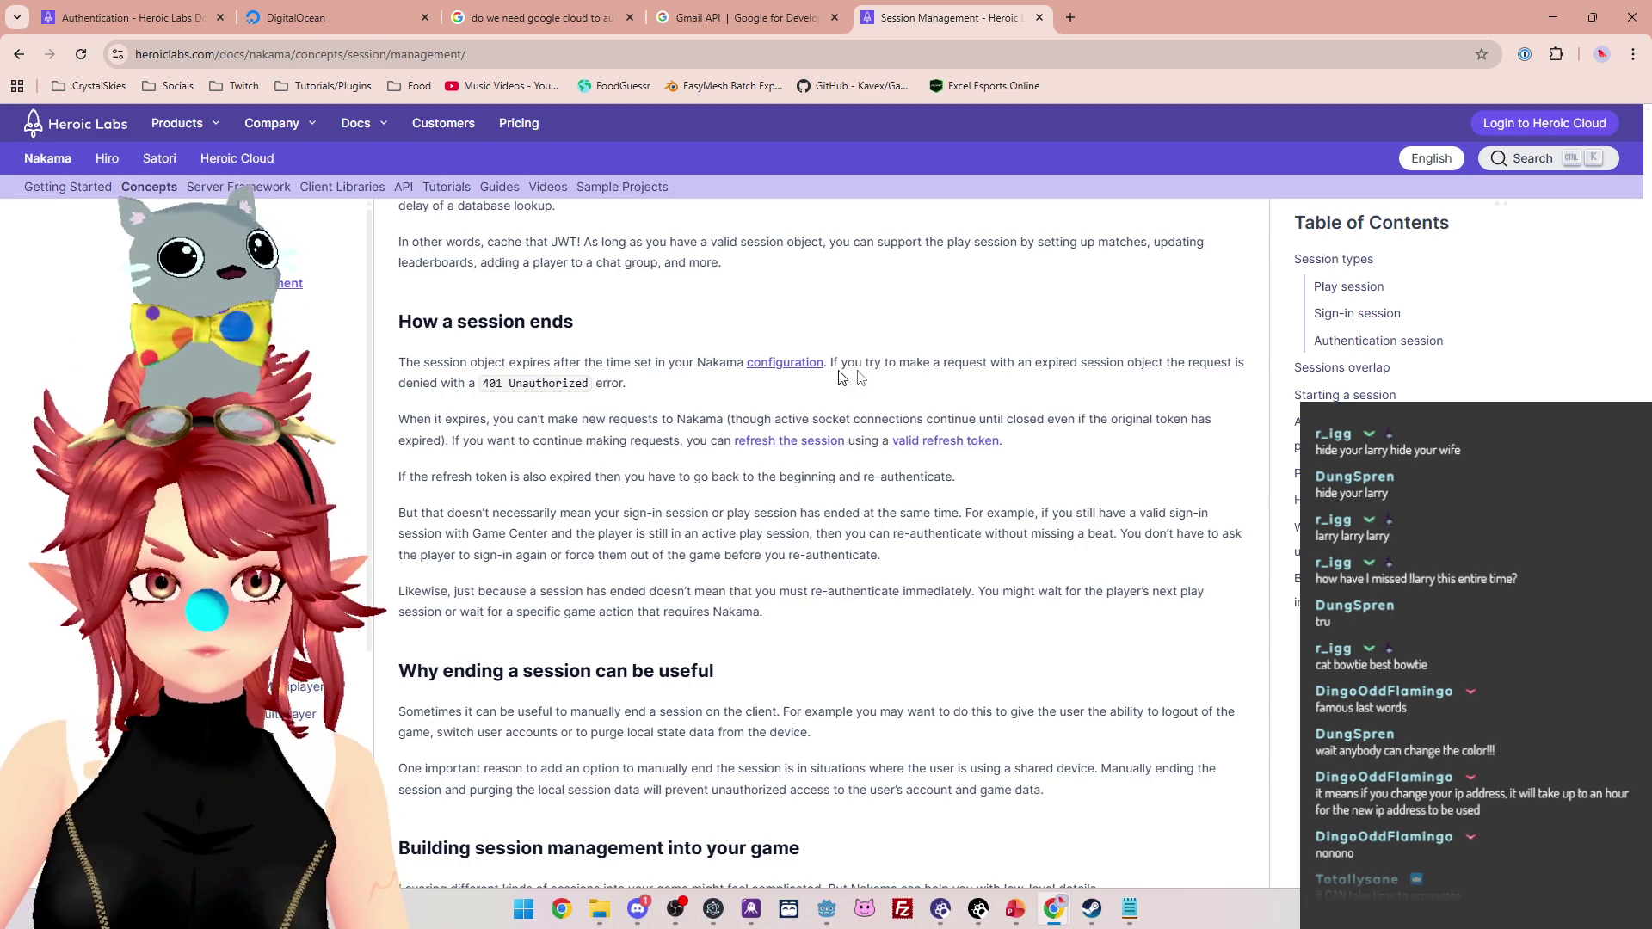
{"action": "left_click_drag", "start_coordinate": [880, 359], "coordinate": [1190, 362]}
{"action": "left_click_drag", "start_coordinate": [422, 382], "coordinate": [474, 383]}
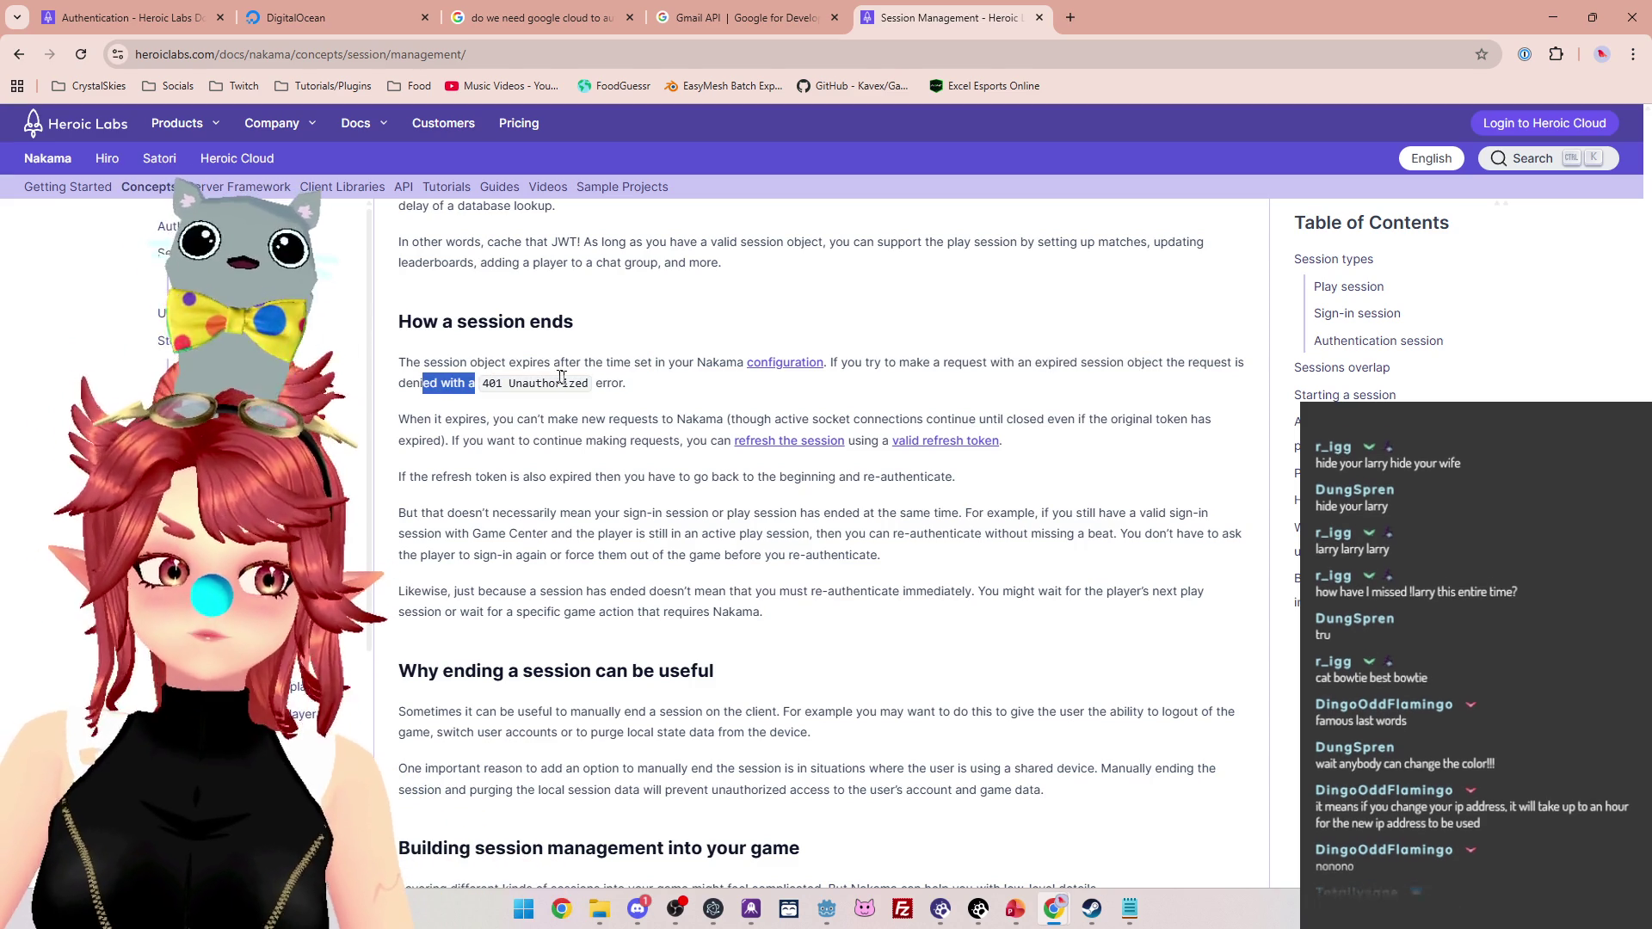
{"action": "mouse_move", "coordinate": [612, 383]}
{"action": "left_mouse_down"}
{"action": "mouse_move", "coordinate": [522, 383]}
{"action": "mouse_move", "coordinate": [673, 414]}
{"action": "left_mouse_up"}
{"action": "left_click_drag", "start_coordinate": [514, 513], "coordinate": [578, 533]}
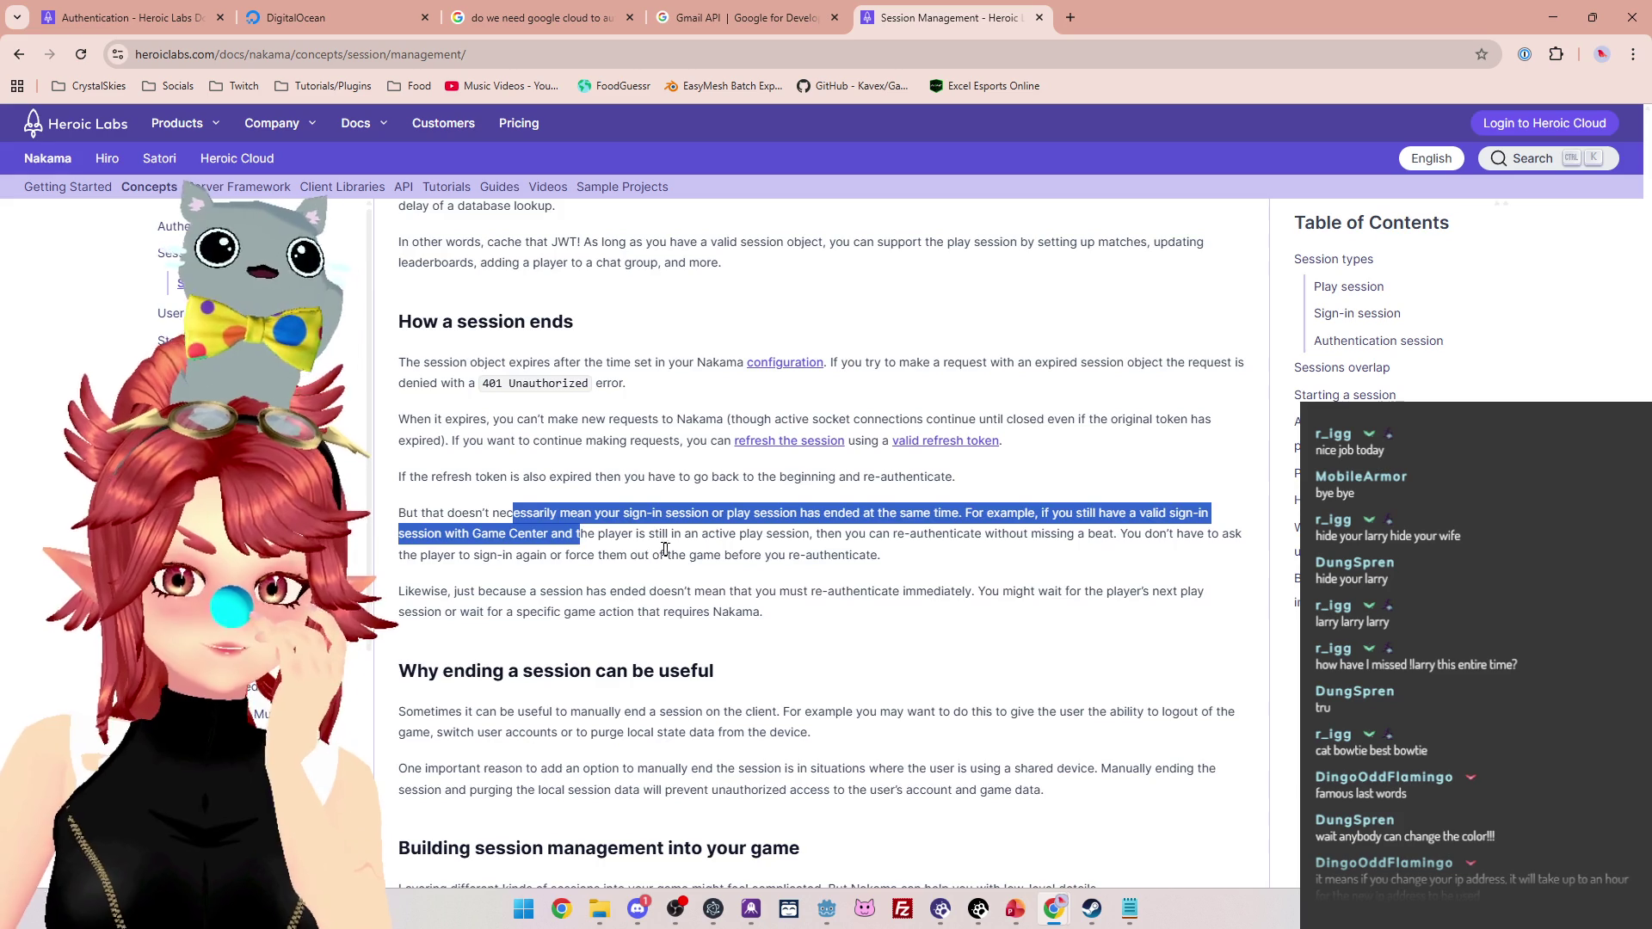
Highlight the reasons for ending a session, then return to client_manager.gd in Godot
{"action": "scroll", "coordinate": [578, 534], "scroll_direction": "down", "scroll_amount": 4}
{"action": "scroll", "coordinate": [662, 546], "scroll_direction": "up", "scroll_amount": 4}
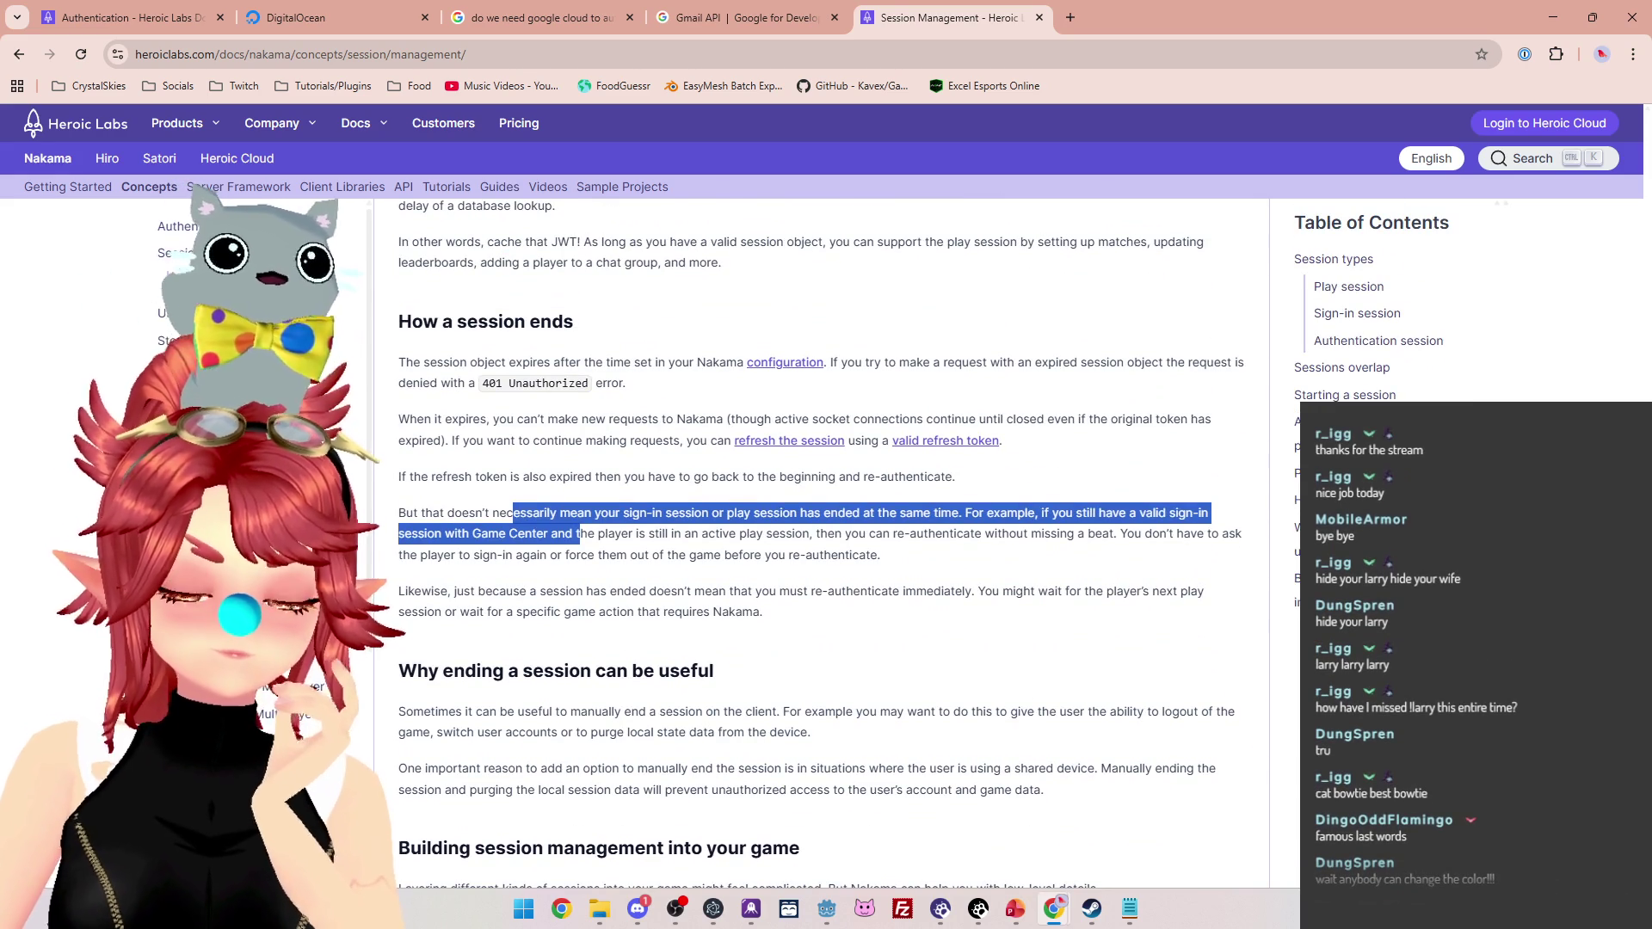
{"action": "scroll", "coordinate": [626, 578], "scroll_direction": "down", "scroll_amount": 2}
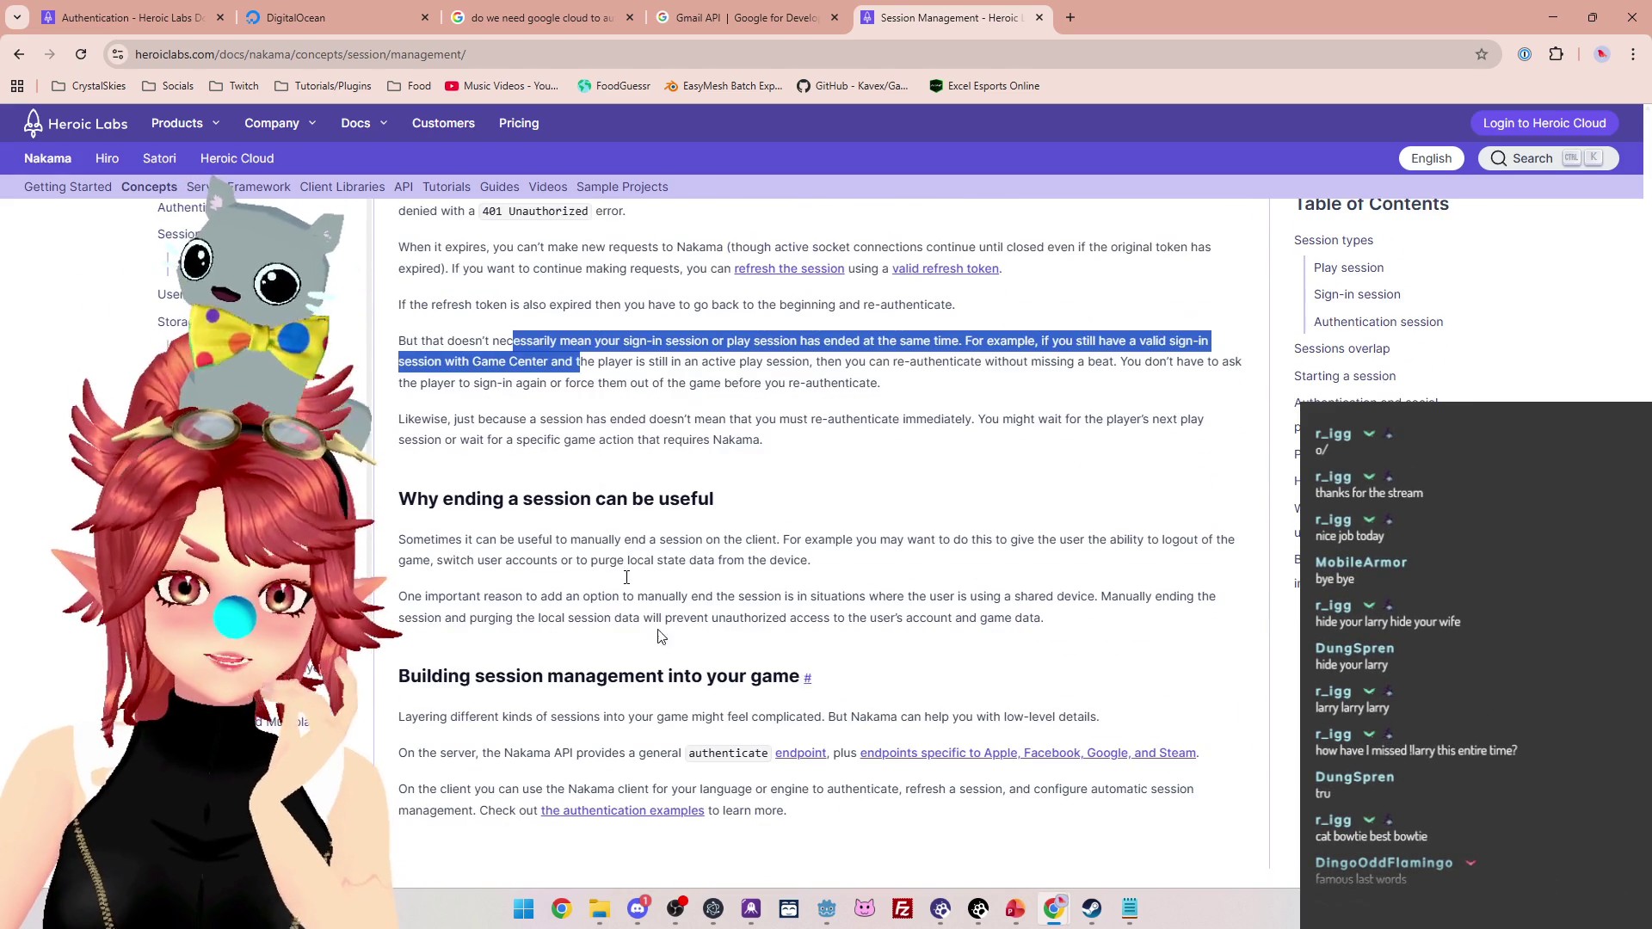
{"action": "mouse_move", "coordinate": [438, 542]}
{"action": "left_mouse_down"}
{"action": "mouse_move", "coordinate": [609, 558]}
{"action": "mouse_move", "coordinate": [900, 636]}
{"action": "mouse_move", "coordinate": [1041, 637]}
{"action": "left_mouse_up"}
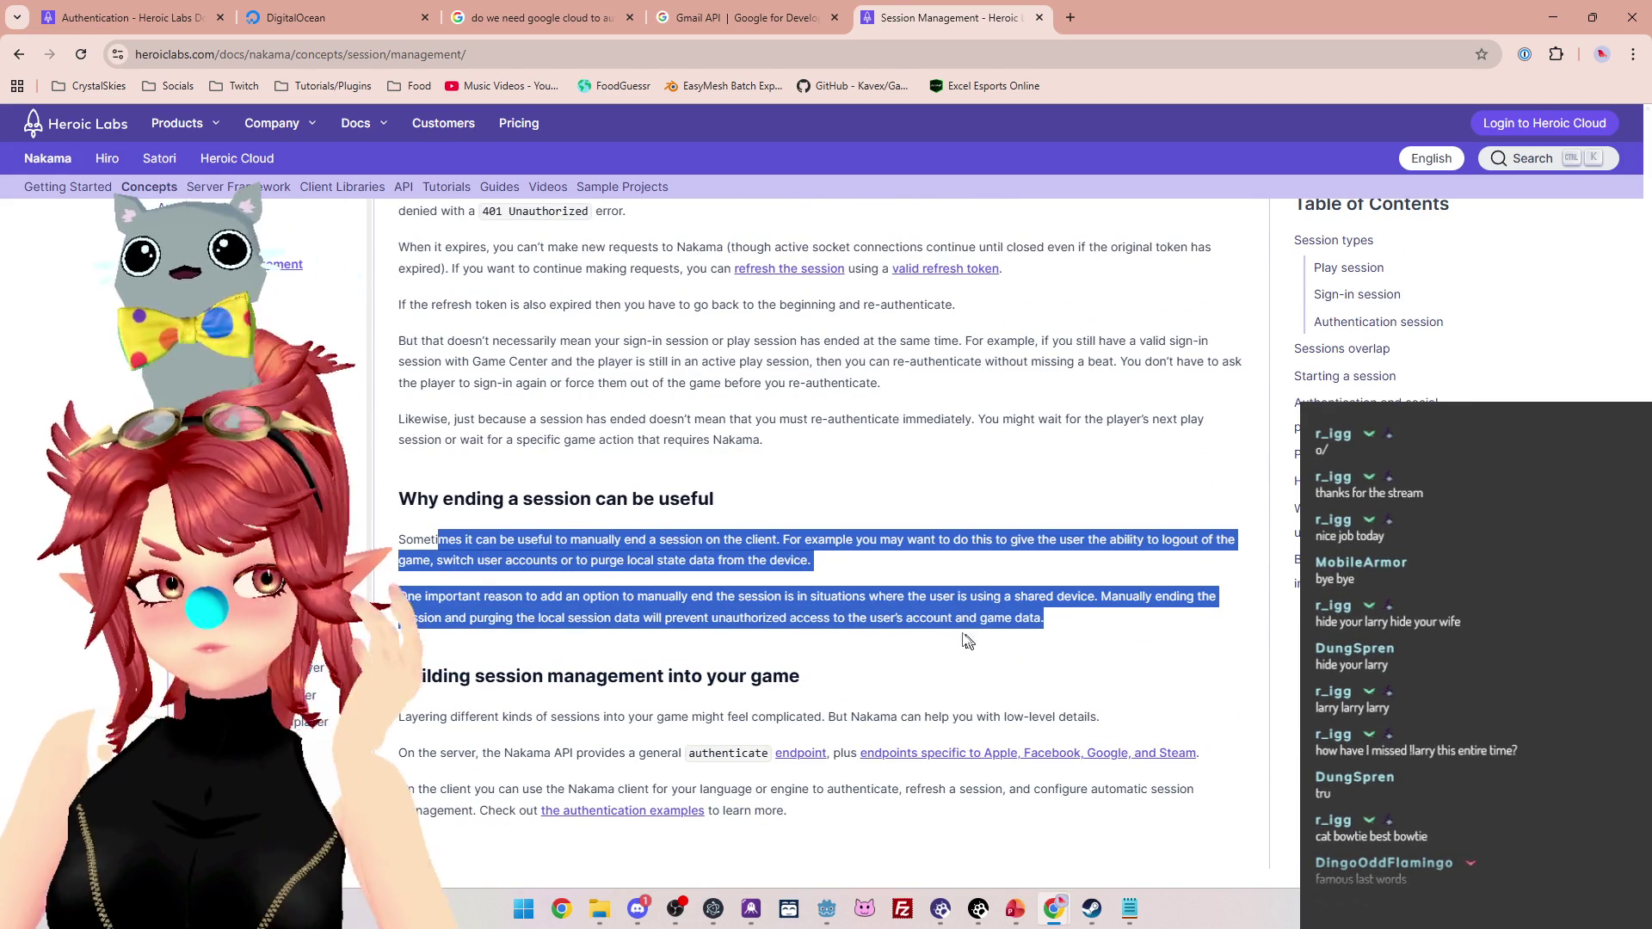
{"action": "left_click", "coordinate": [825, 909]}
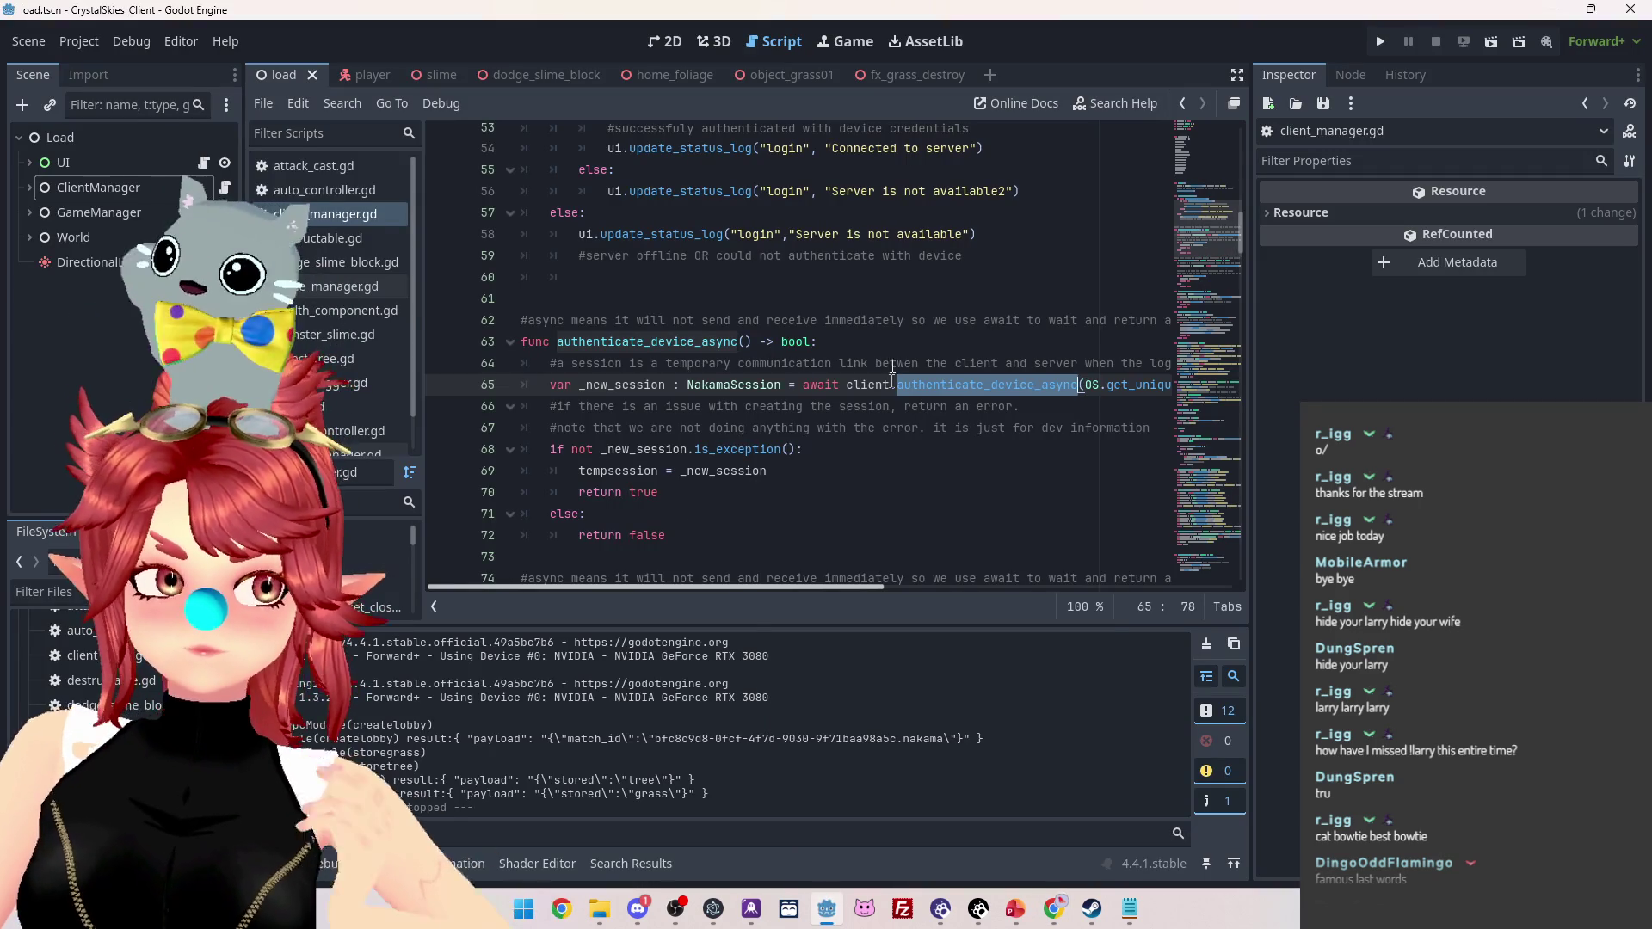
{"action": "left_click", "coordinate": [892, 322]}
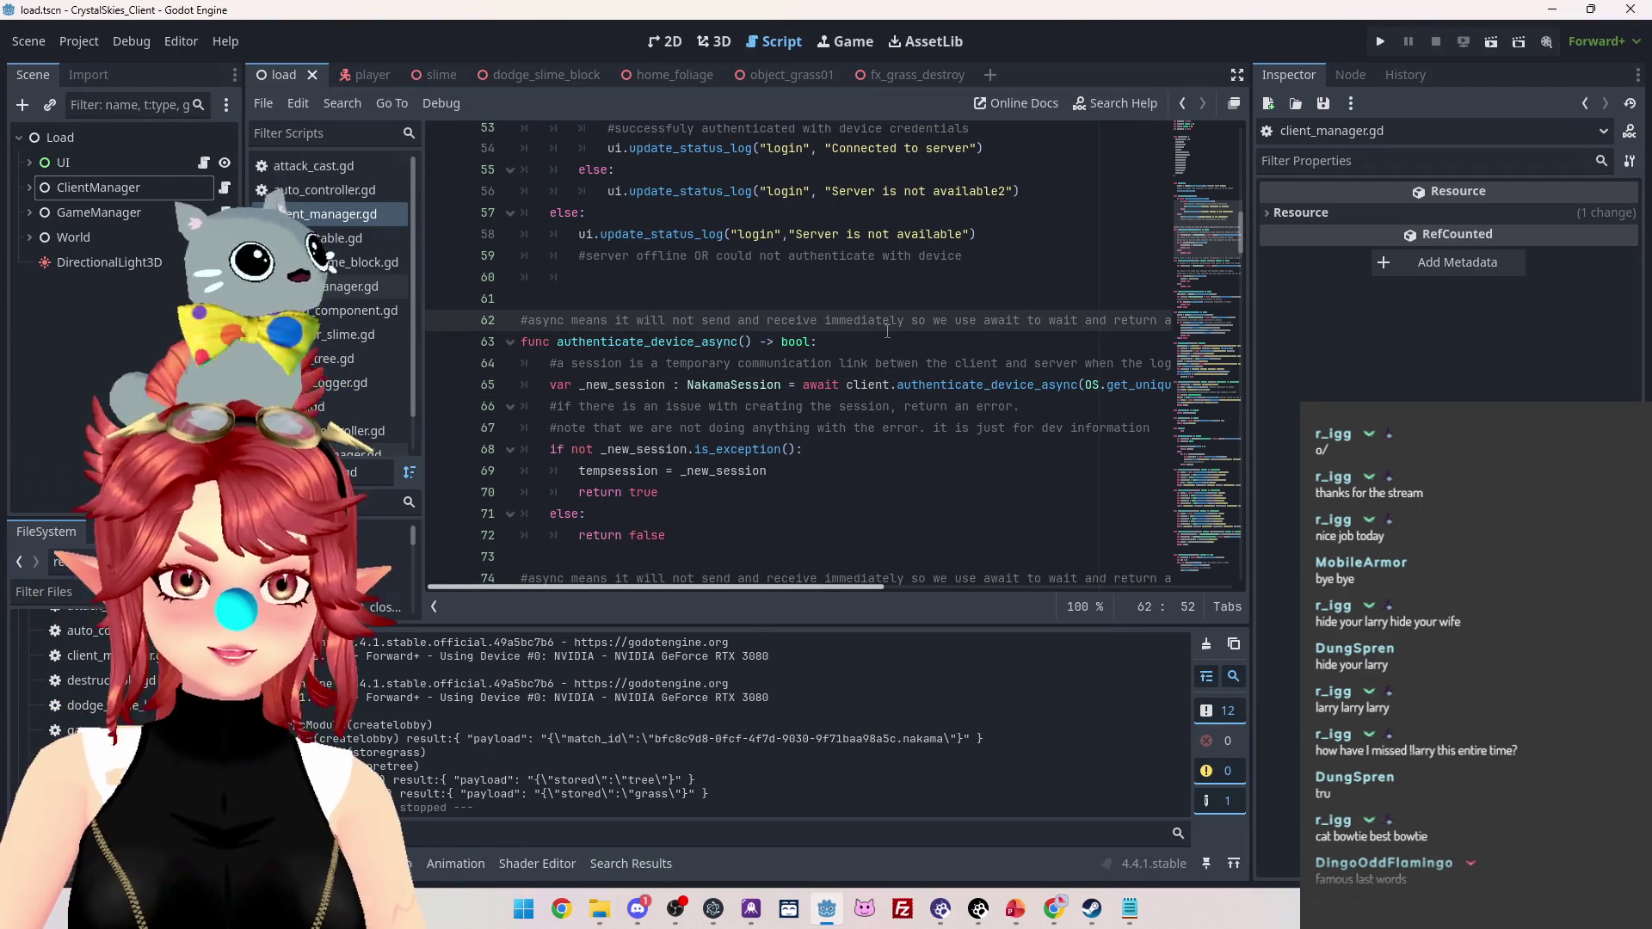